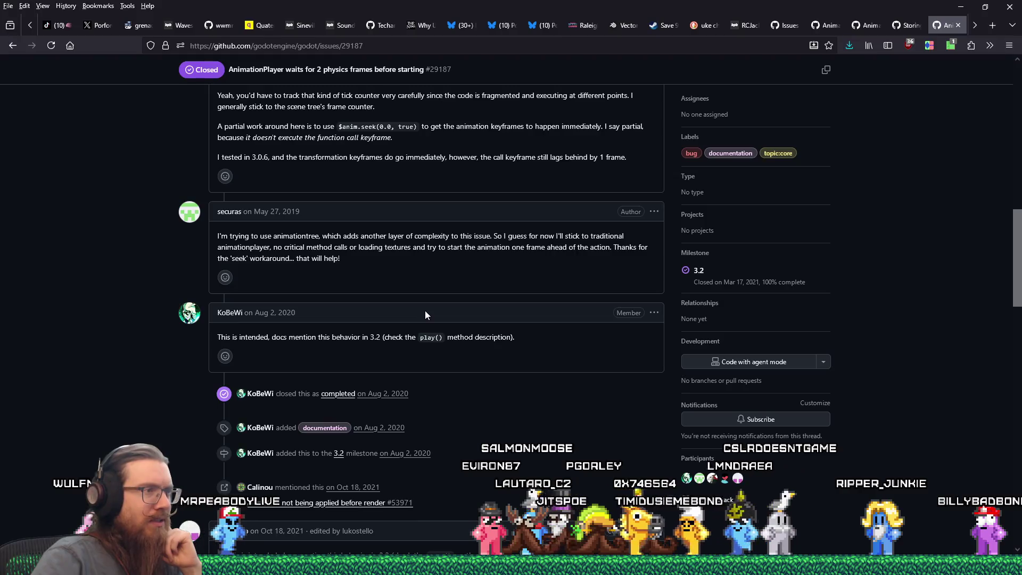
- Give a 👍 reaction to the comment asking why animations aren't processed just before rendering
{"action": "scroll", "coordinate": [425, 311], "scroll_direction": "down", "scroll_amount": 2}
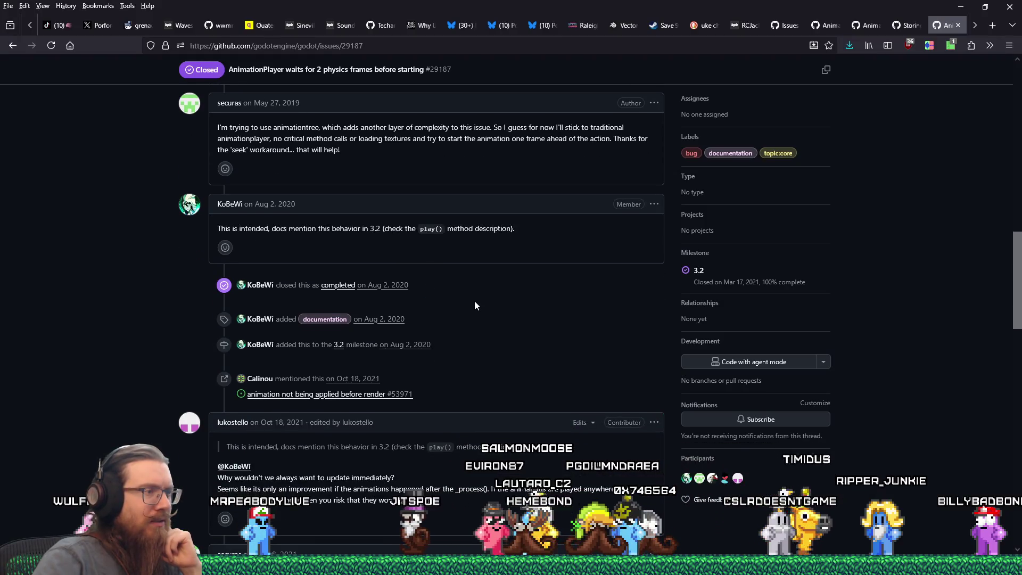
{"action": "scroll", "coordinate": [474, 301], "scroll_direction": "down", "scroll_amount": 1}
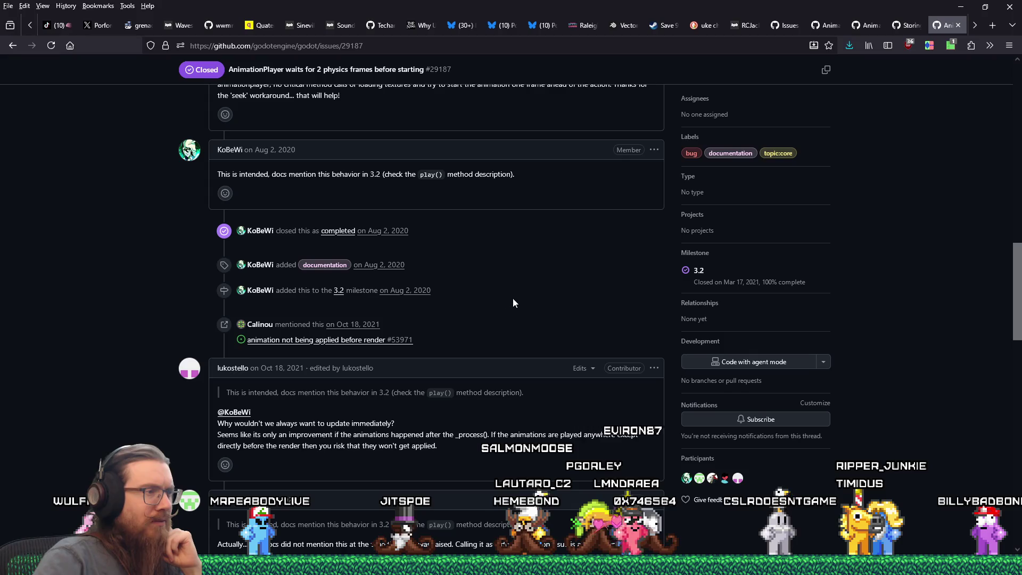
{"action": "scroll", "coordinate": [556, 304], "scroll_direction": "down", "scroll_amount": 1}
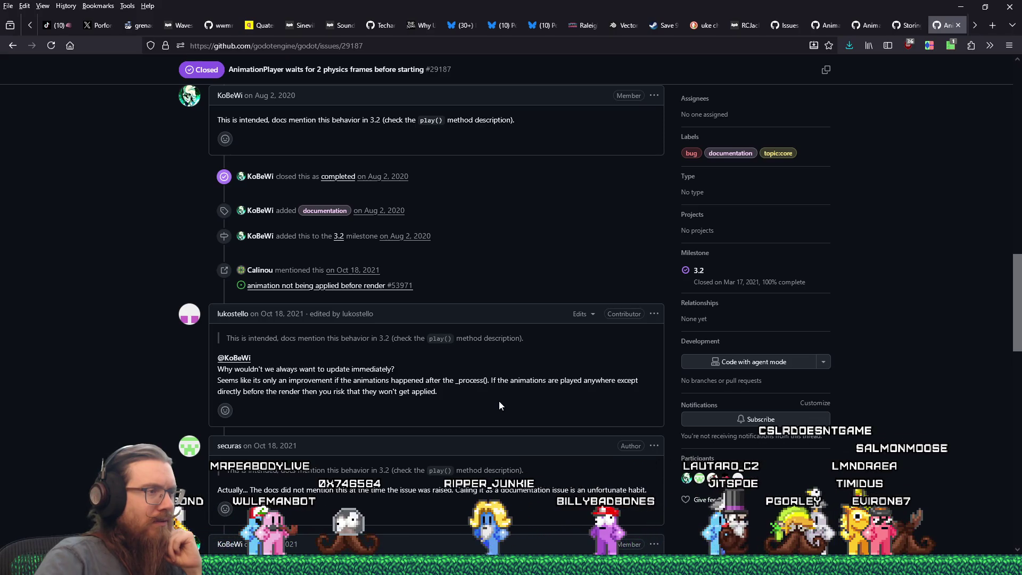
{"action": "scroll", "coordinate": [500, 406], "scroll_direction": "down", "scroll_amount": 2}
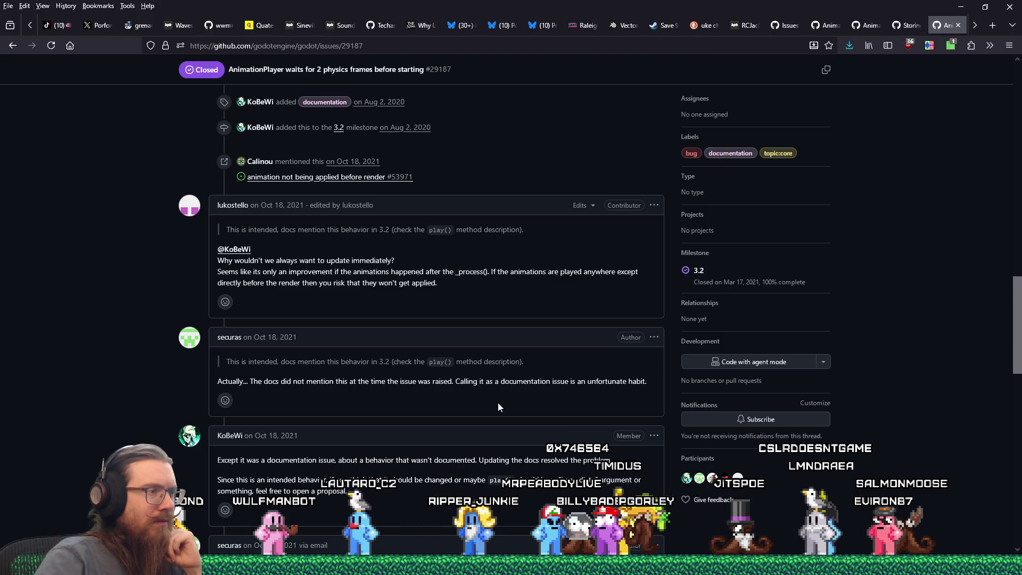
{"action": "scroll", "coordinate": [497, 402], "scroll_direction": "down", "scroll_amount": 1}
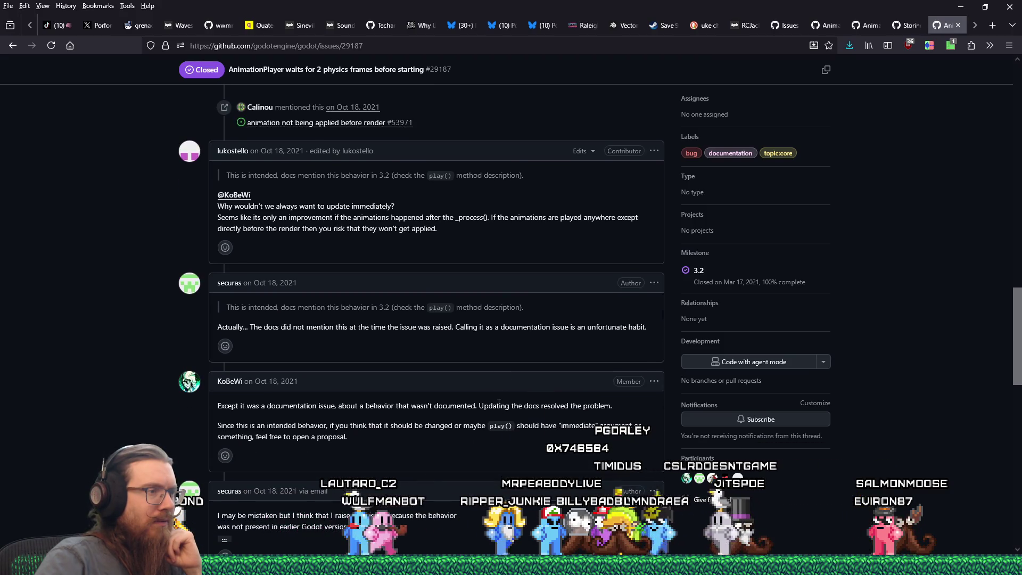
{"action": "scroll", "coordinate": [499, 402], "scroll_direction": "down", "scroll_amount": 1}
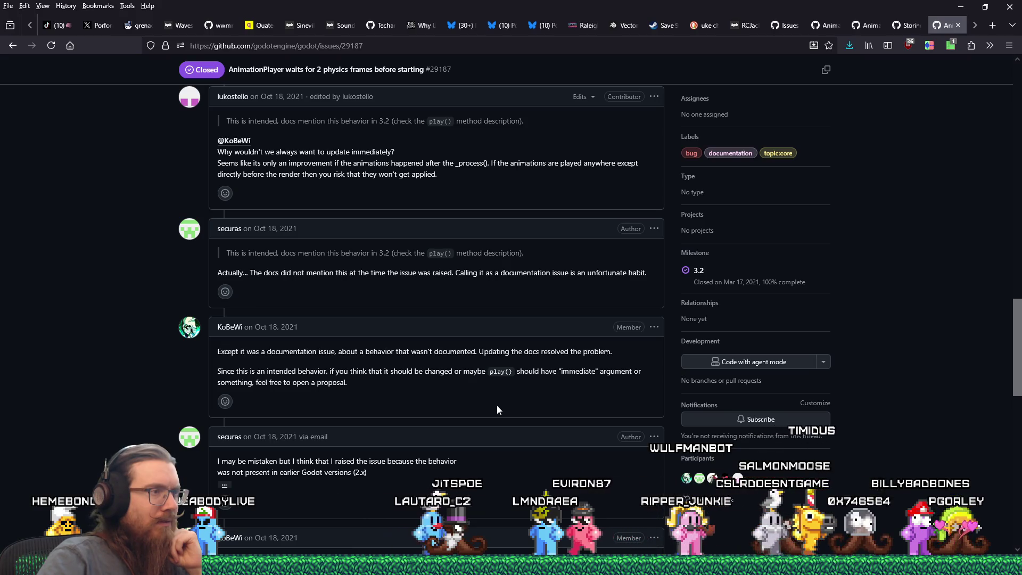
{"action": "scroll", "coordinate": [498, 408], "scroll_direction": "down", "scroll_amount": 2}
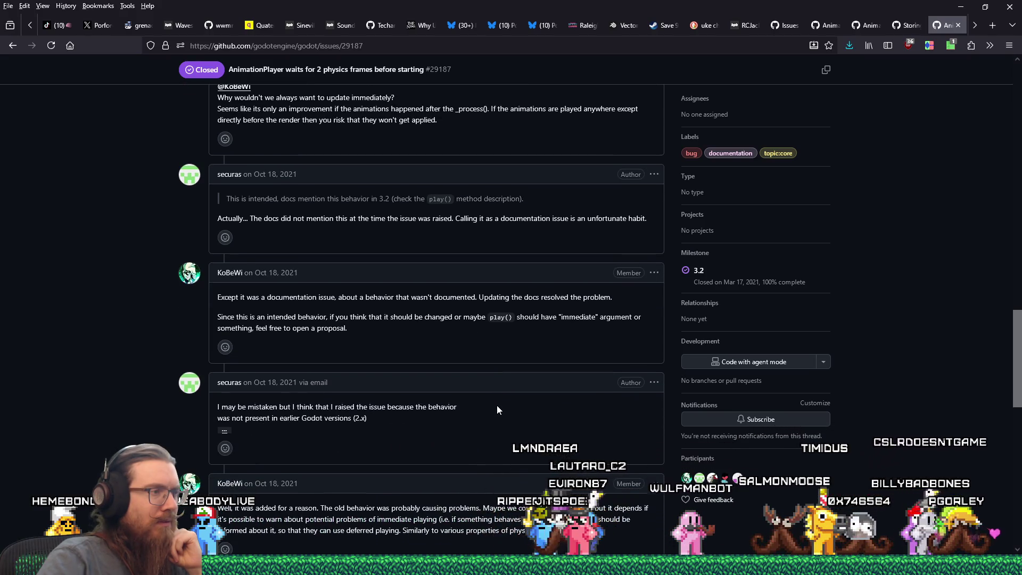
{"action": "scroll", "coordinate": [496, 405], "scroll_direction": "down", "scroll_amount": 2}
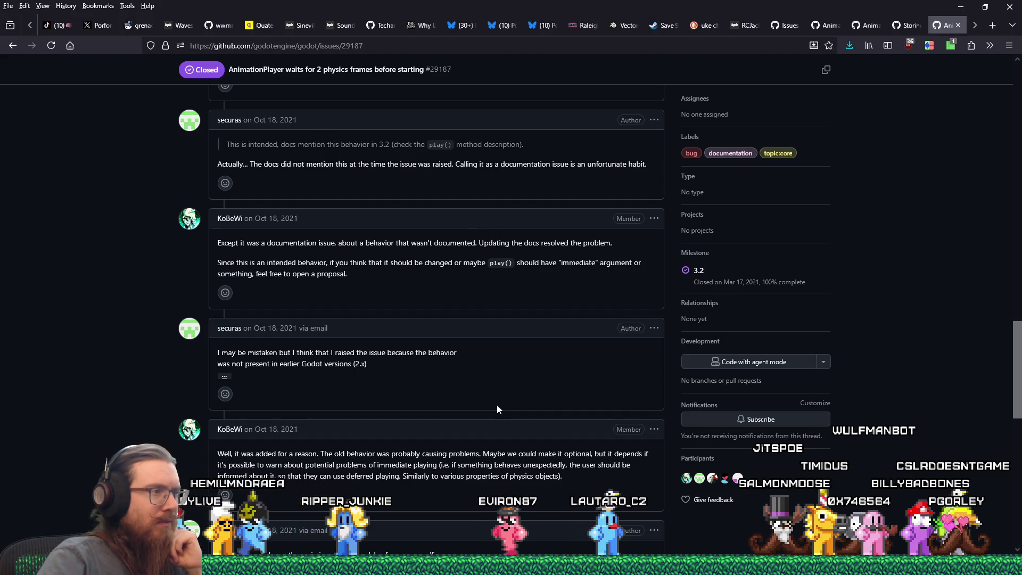
{"action": "scroll", "coordinate": [497, 407], "scroll_direction": "down", "scroll_amount": 3}
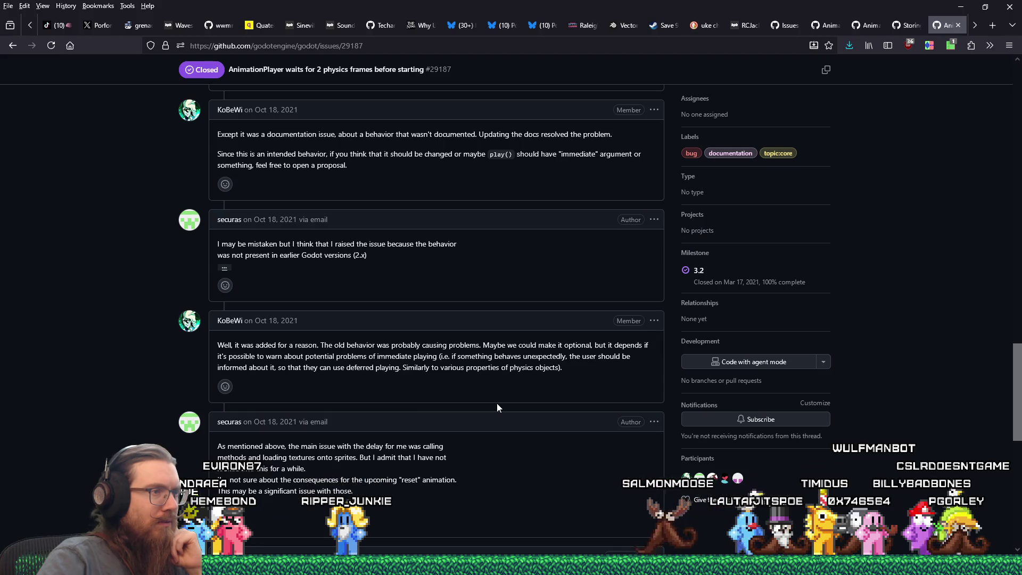
{"action": "scroll", "coordinate": [496, 404], "scroll_direction": "down", "scroll_amount": 5}
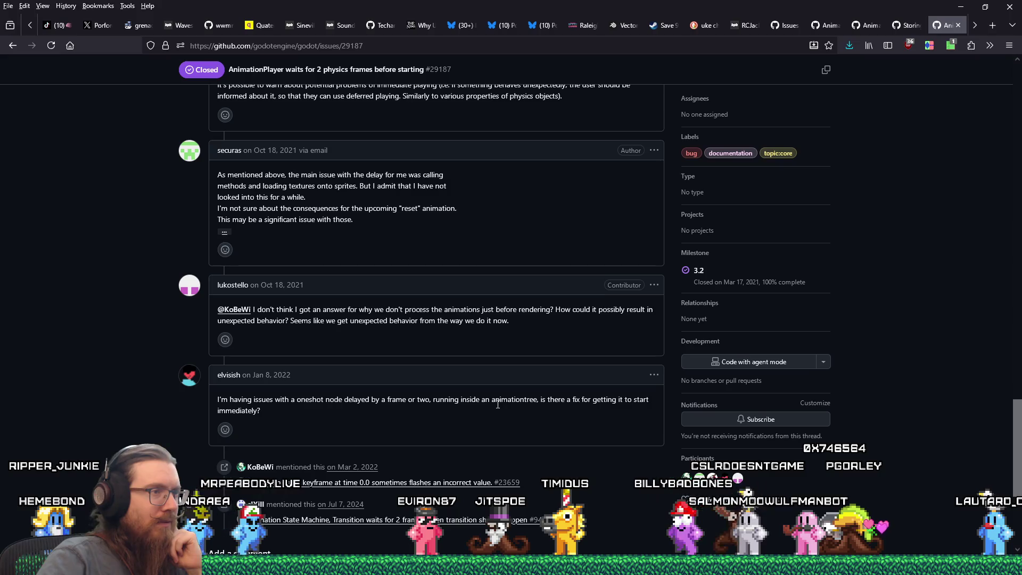
{"action": "left_click", "coordinate": [225, 341]}
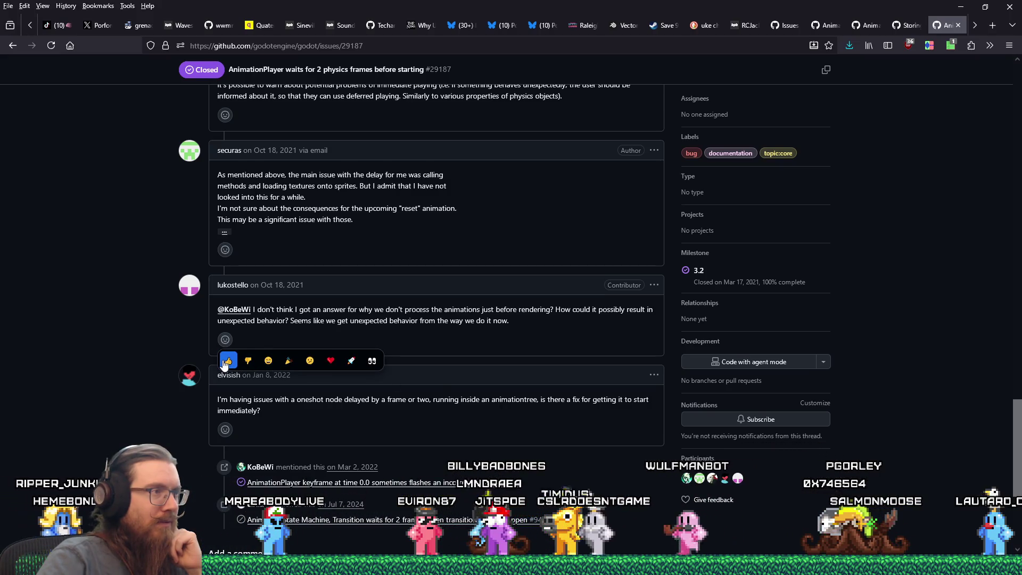
{"action": "left_click", "coordinate": [227, 361]}
- Scroll back up to the top of issue #29187
{"action": "scroll", "coordinate": [350, 406], "scroll_direction": "down", "scroll_amount": 2}
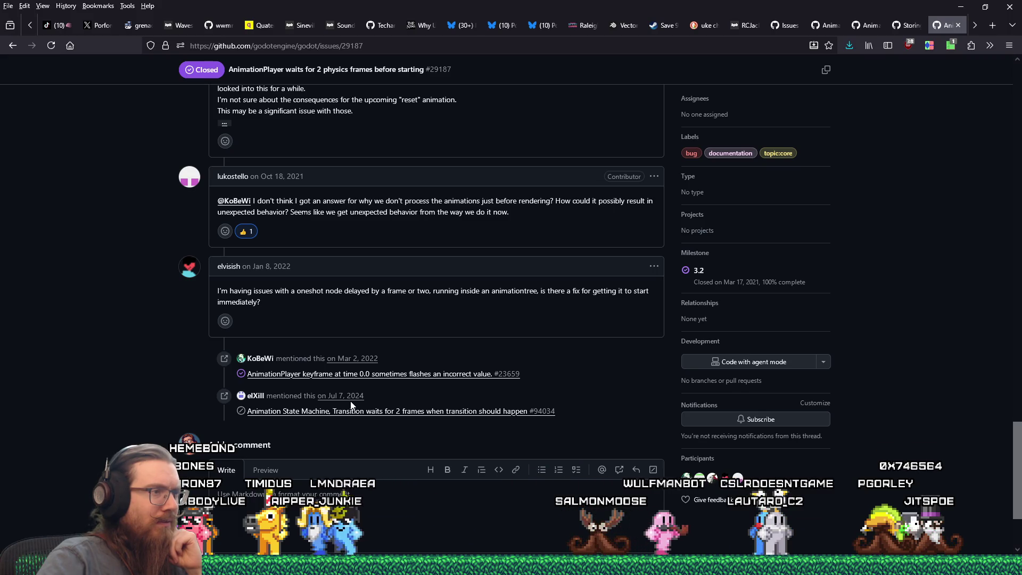
{"action": "scroll", "coordinate": [351, 406], "scroll_direction": "down", "scroll_amount": 1}
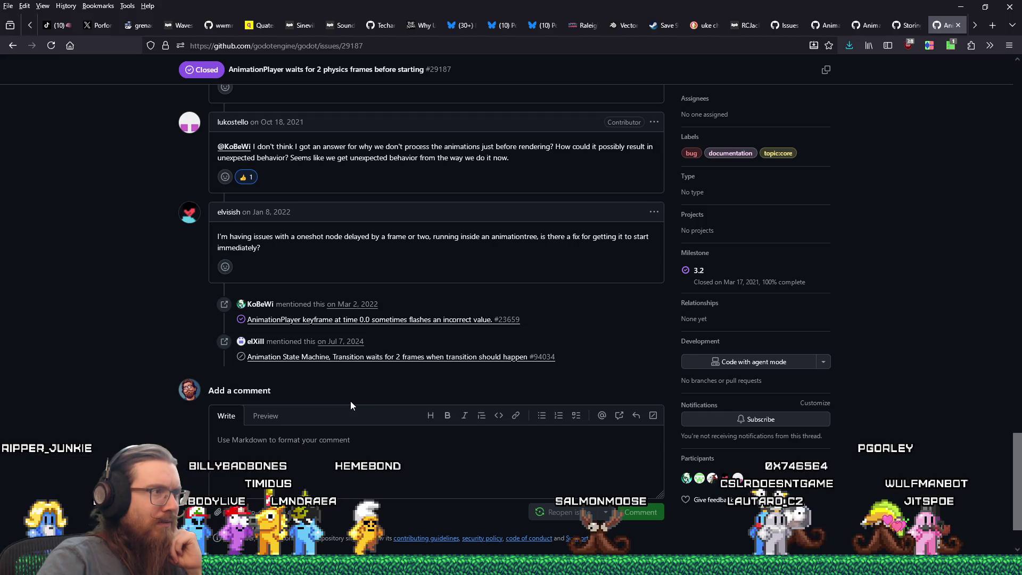
{"action": "scroll", "coordinate": [350, 405], "scroll_direction": "up", "scroll_amount": 3}
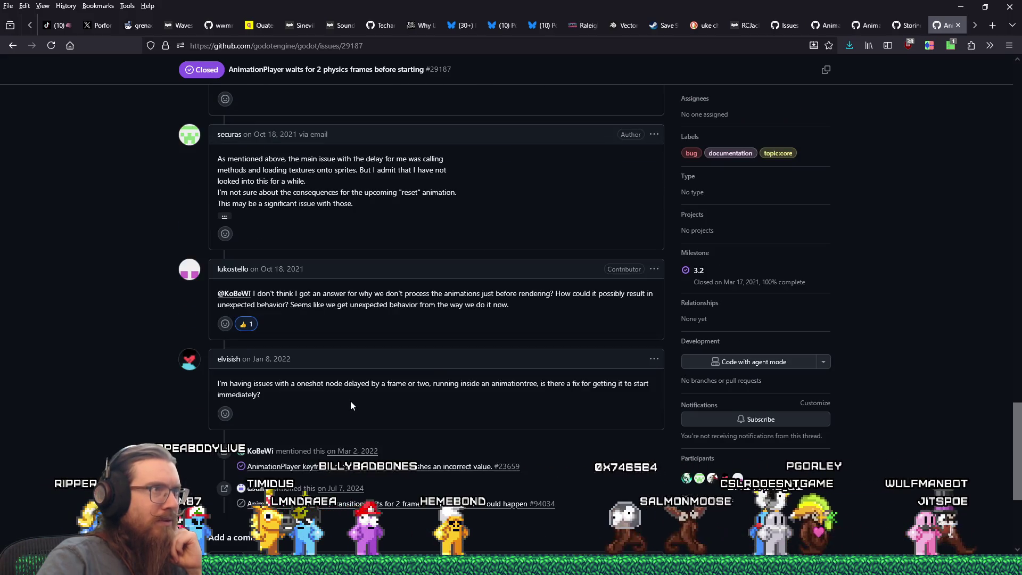
{"action": "scroll", "coordinate": [350, 401], "scroll_direction": "down", "scroll_amount": 5}
{"action": "scroll", "coordinate": [350, 401], "scroll_direction": "up", "scroll_amount": 11}
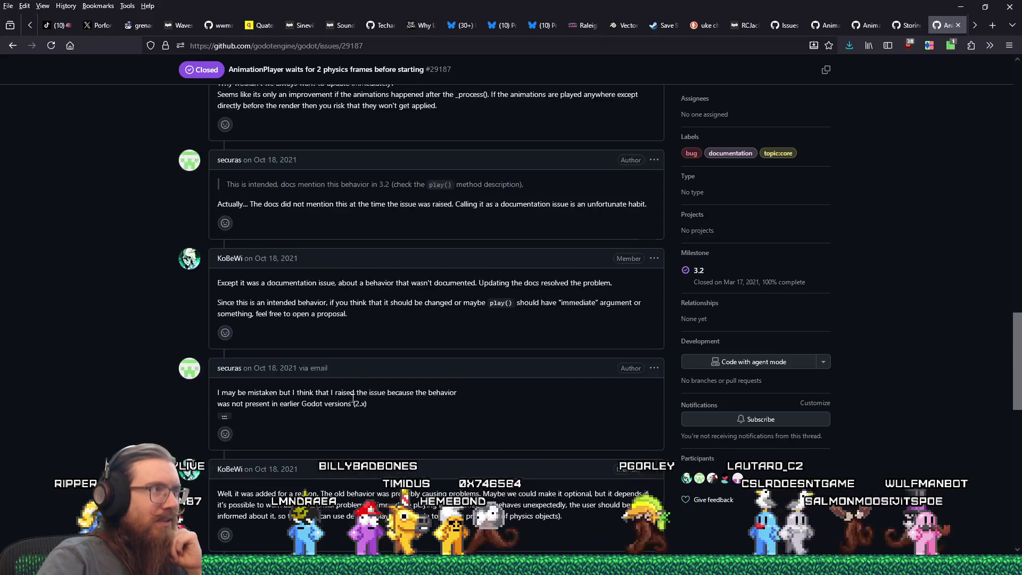
{"action": "scroll", "coordinate": [353, 398], "scroll_direction": "up", "scroll_amount": 6}
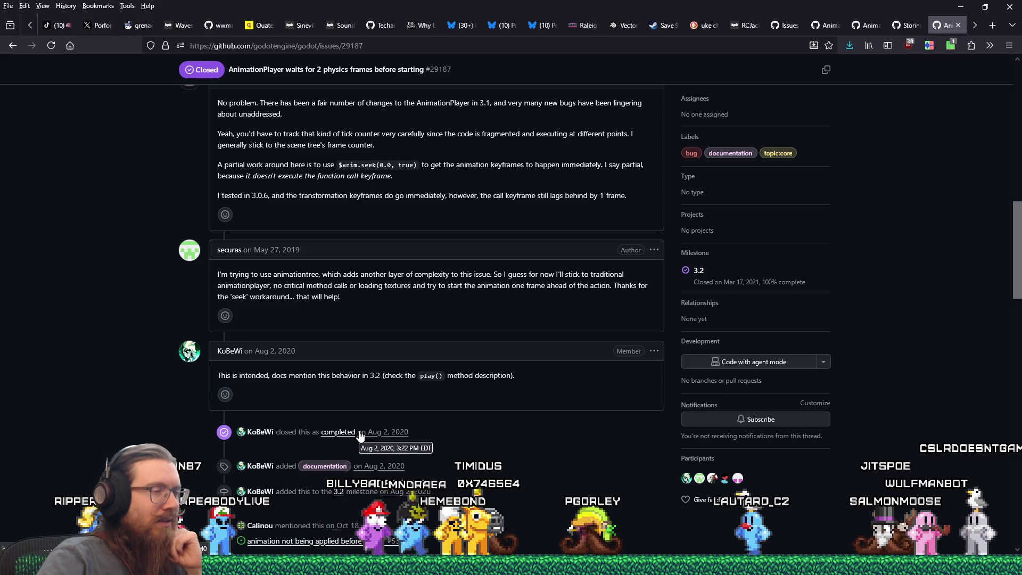
{"action": "scroll", "coordinate": [360, 432], "scroll_direction": "up", "scroll_amount": 10}
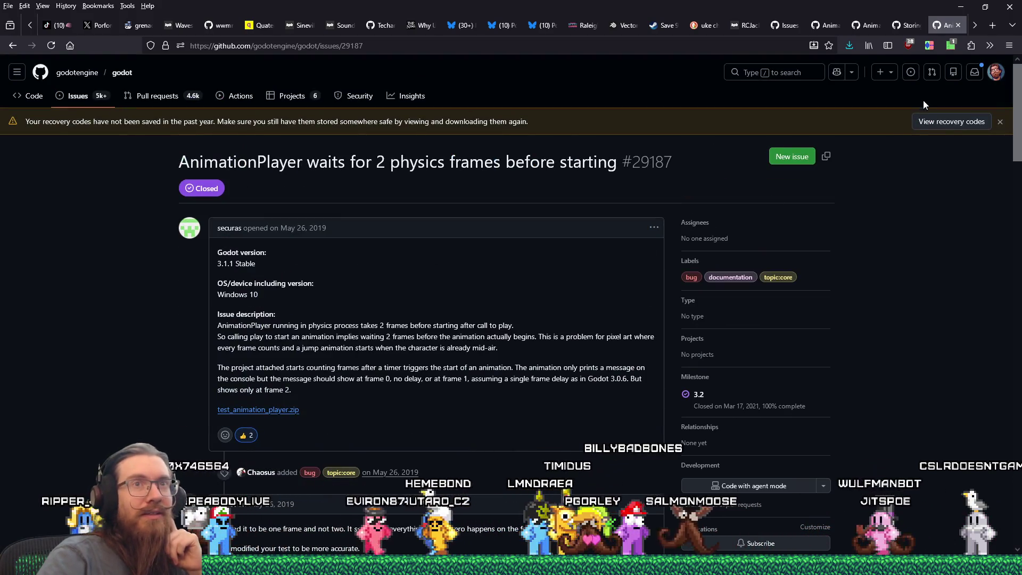
- Flip through the open AnimationPlayer issue tabs, ending on the 'advance animationplayer' search results
{"action": "left_click", "coordinate": [953, 26]}
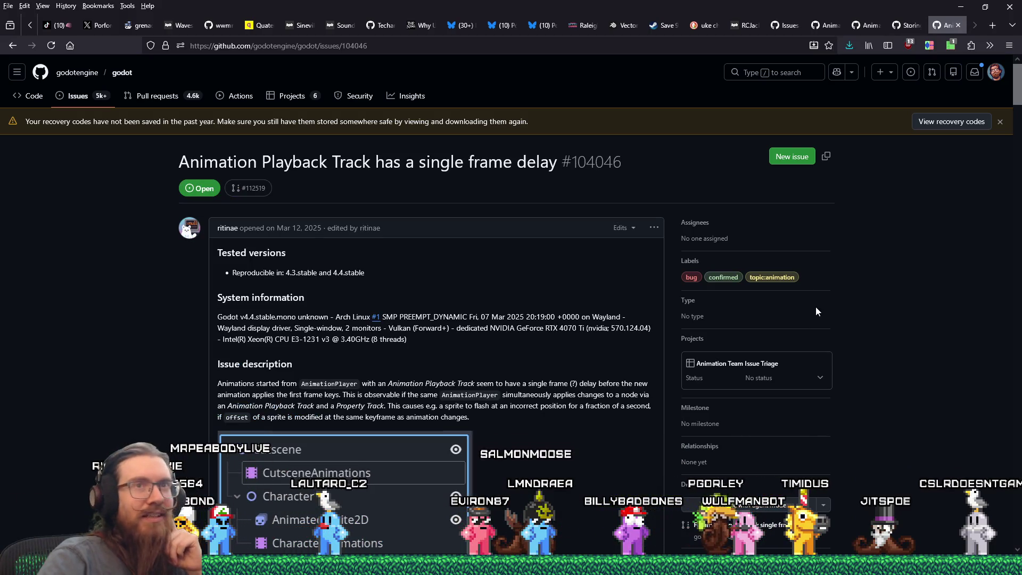
{"action": "mouse_move", "coordinate": [909, 26]}
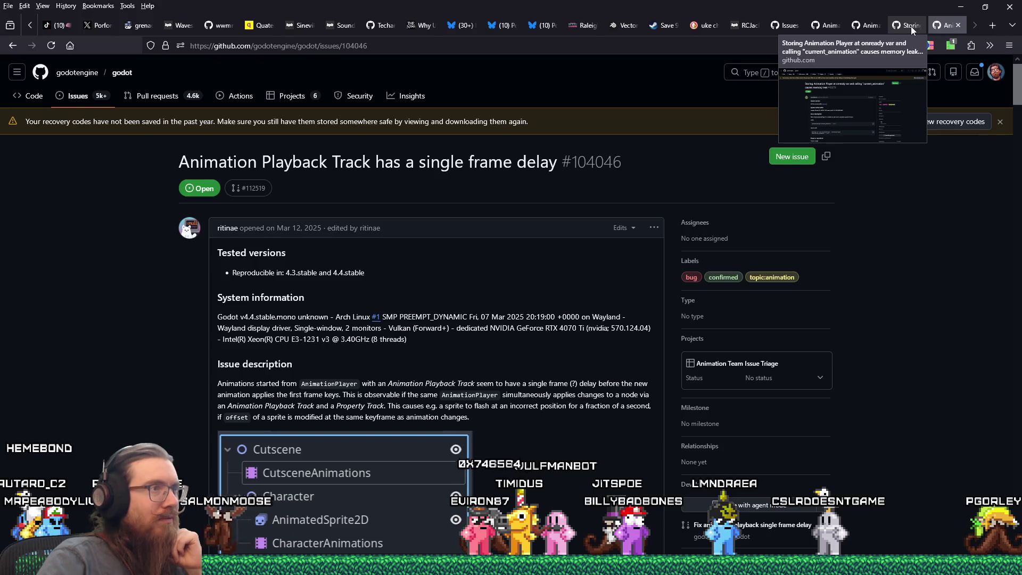
{"action": "left_click", "coordinate": [912, 27]}
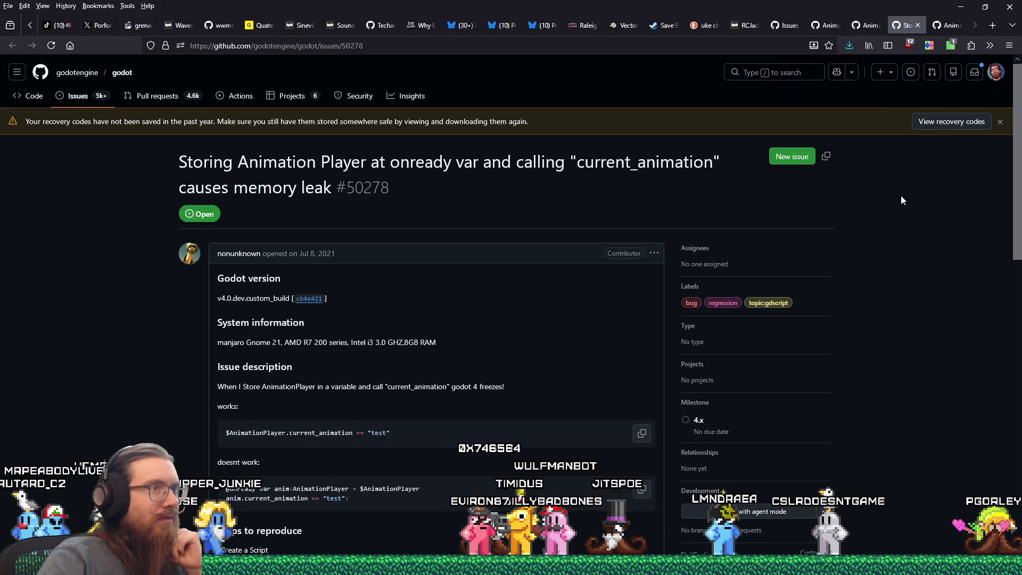
{"action": "scroll", "coordinate": [901, 201], "scroll_direction": "down", "scroll_amount": 3}
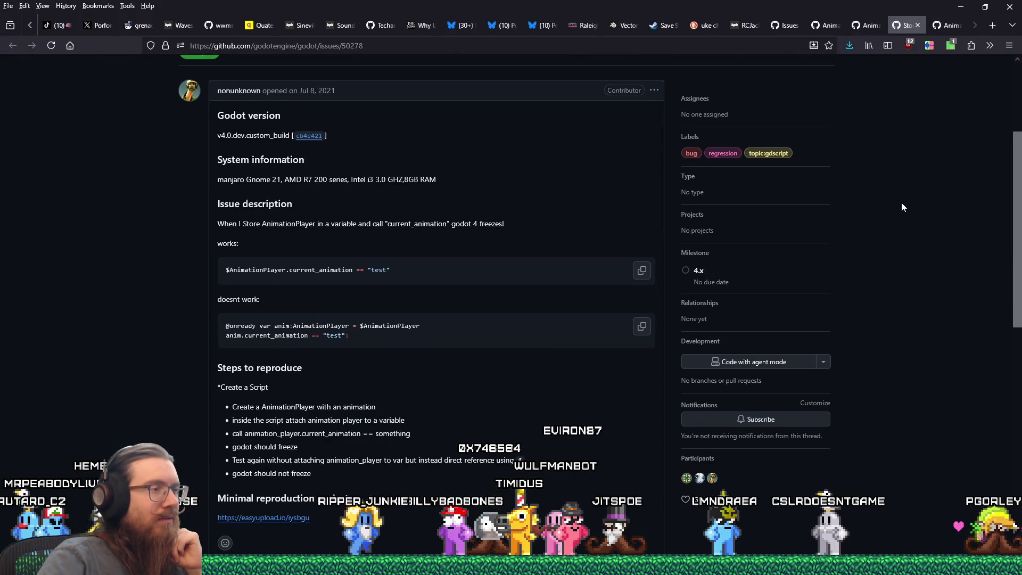
{"action": "left_click", "coordinate": [867, 27]}
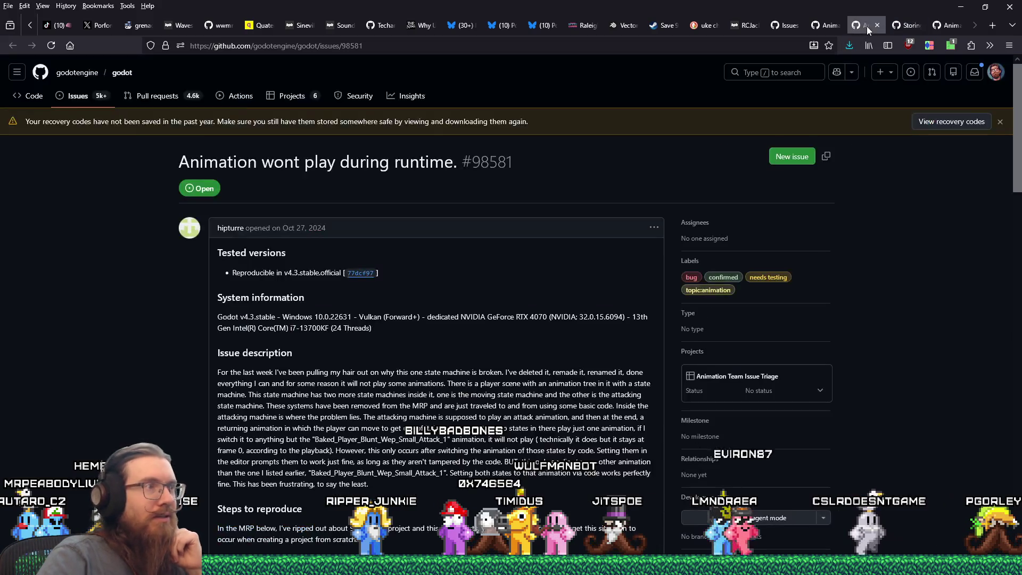
{"action": "left_click", "coordinate": [823, 23]}
{"action": "left_click", "coordinate": [786, 25]}
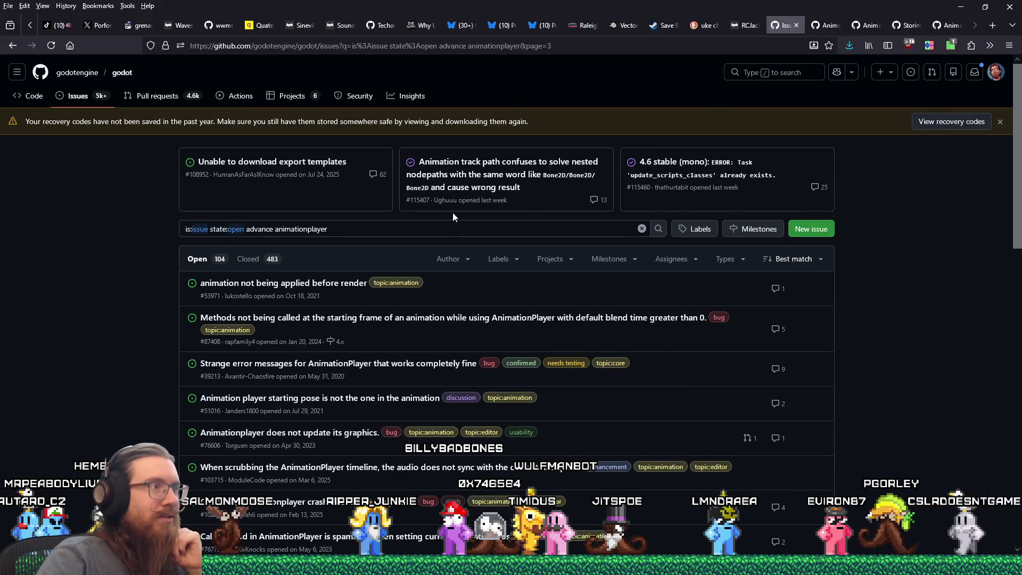
- Delete the 'state:open' filter from the search query and rerun the search
{"action": "left_click_drag", "start_coordinate": [210, 228], "coordinate": [244, 231]}
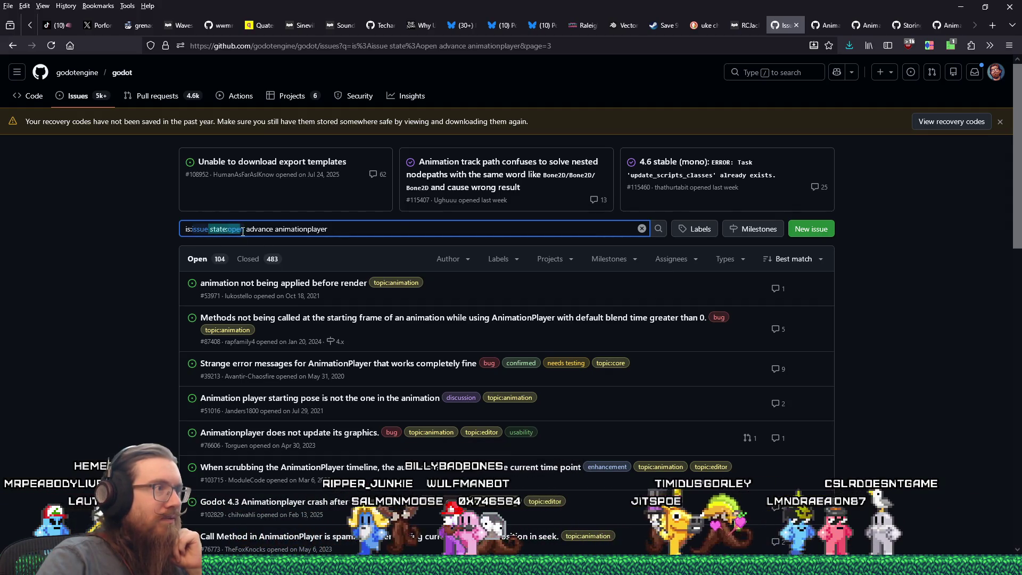
{"action": "key", "text": "BackSpace"}
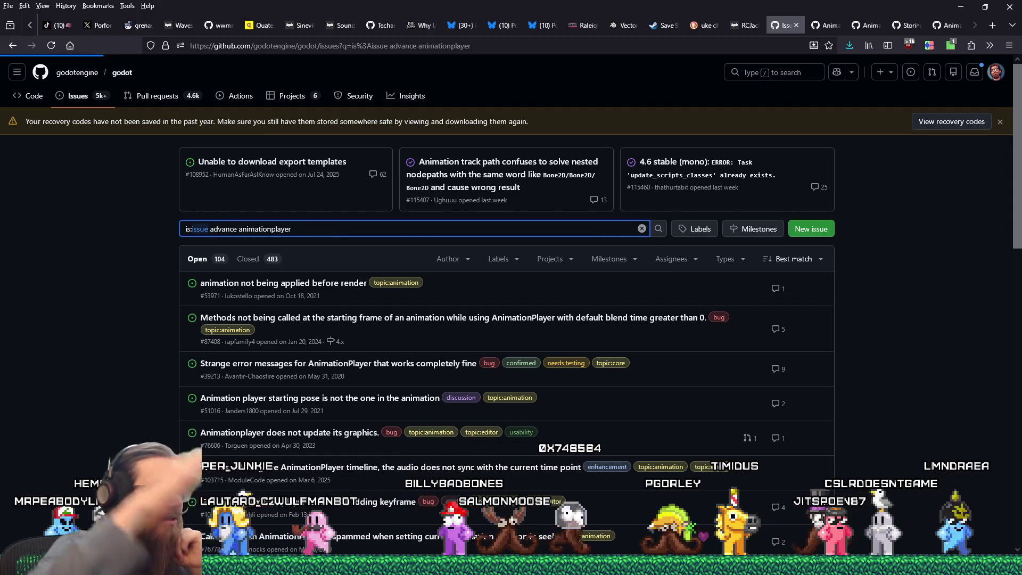
{"action": "key", "text": "Return"}
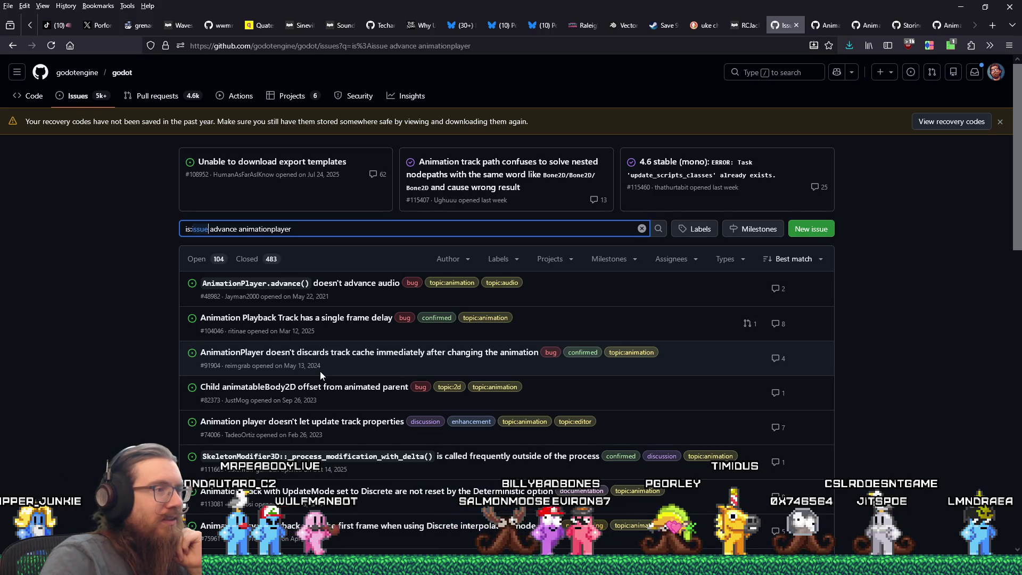
- Open closed issue #112612 from the results in a new tab
{"action": "scroll", "coordinate": [320, 372], "scroll_direction": "down", "scroll_amount": 1}
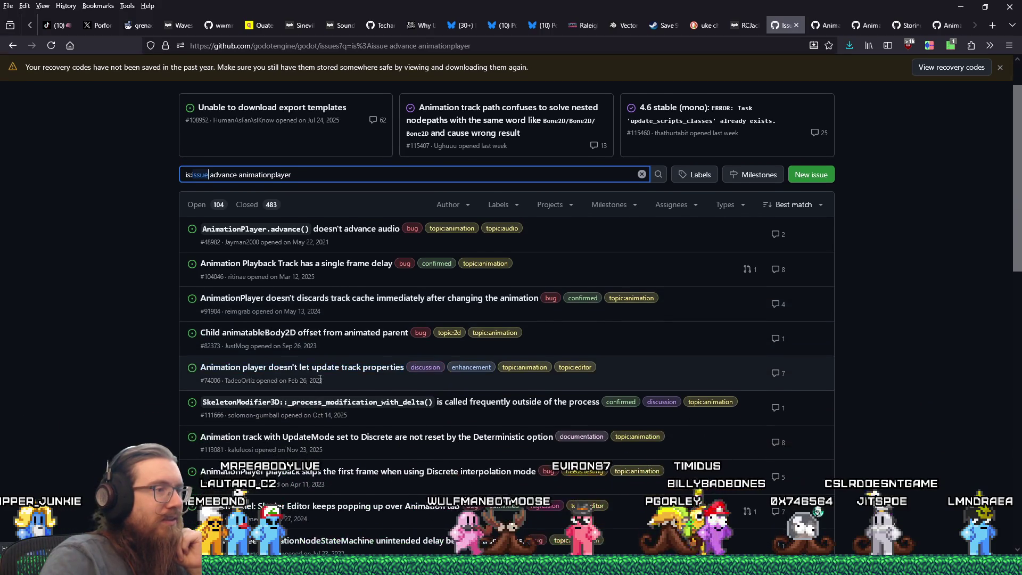
{"action": "scroll", "coordinate": [320, 379], "scroll_direction": "down", "scroll_amount": 3}
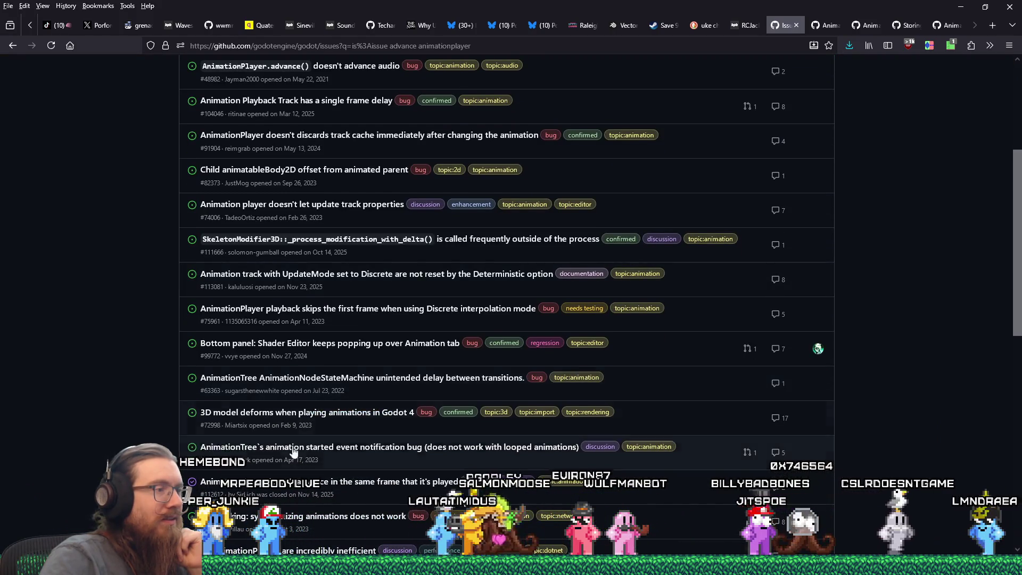
{"action": "middle_click", "coordinate": [325, 482]}
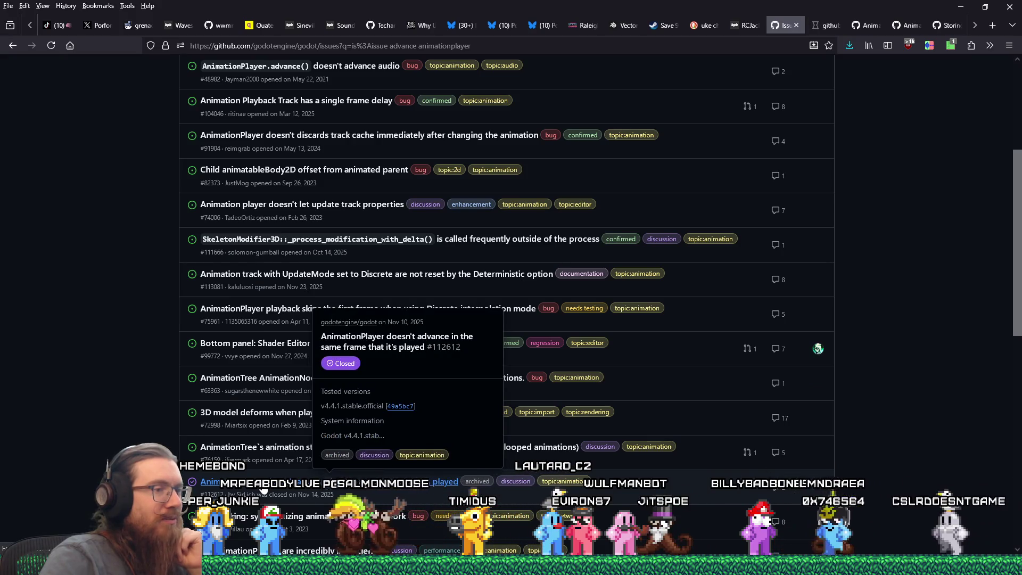
- Read through issue #112612 and its advance(0) workaround discussion
{"action": "left_click", "coordinate": [823, 24]}
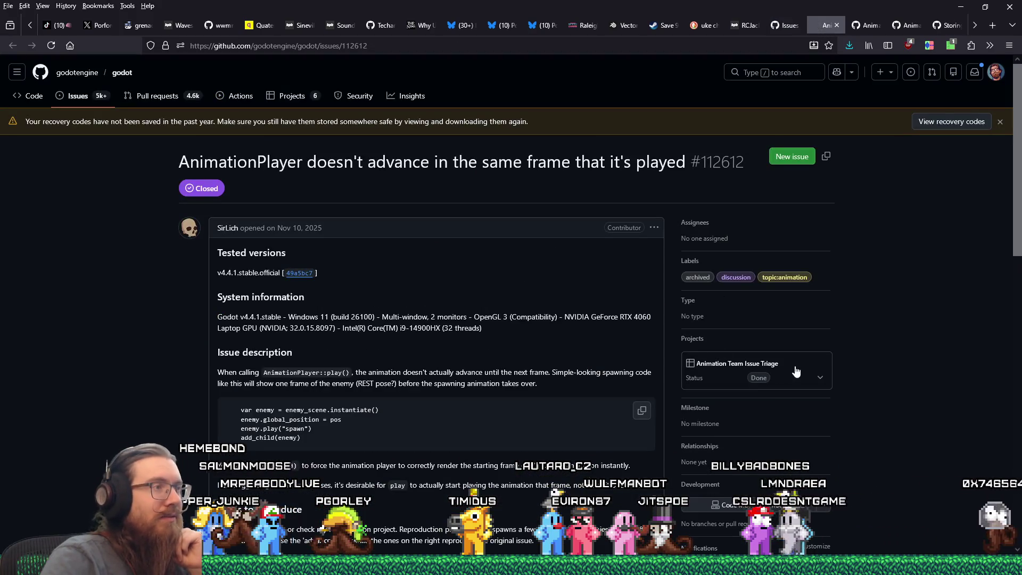
{"action": "scroll", "coordinate": [839, 361], "scroll_direction": "down", "scroll_amount": 5}
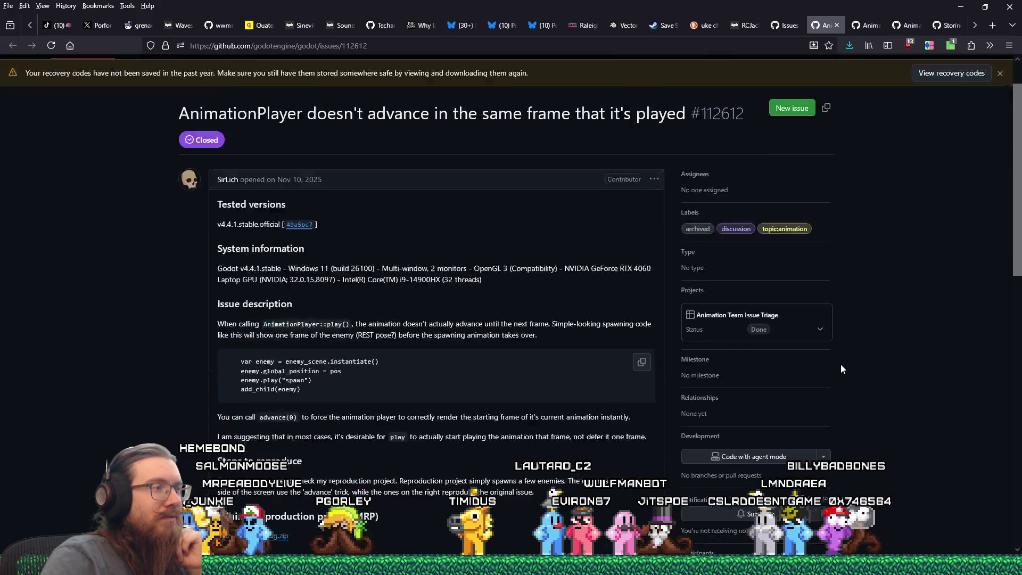
{"action": "scroll", "coordinate": [841, 369], "scroll_direction": "down", "scroll_amount": 8}
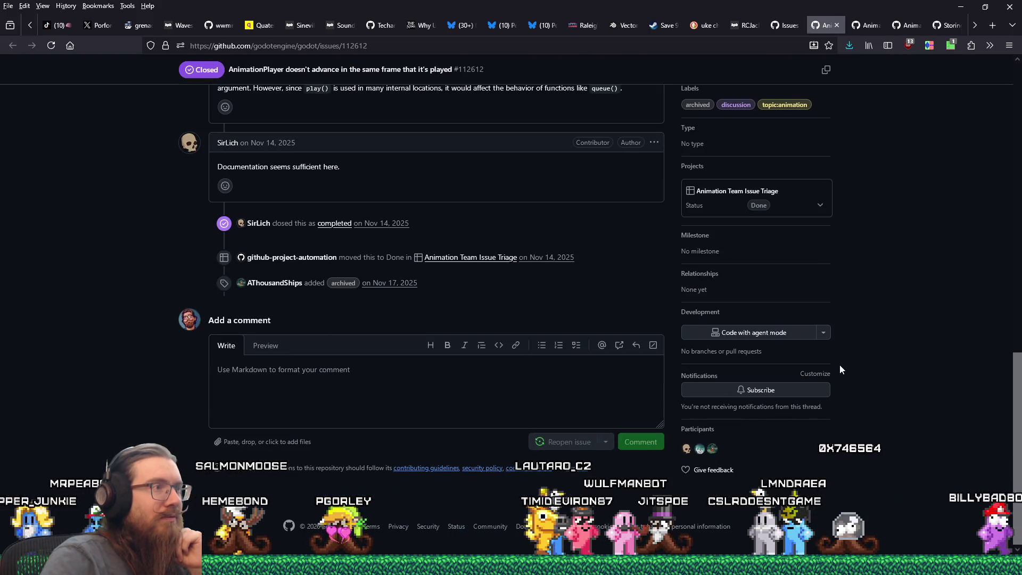
{"action": "scroll", "coordinate": [839, 365], "scroll_direction": "up", "scroll_amount": 2}
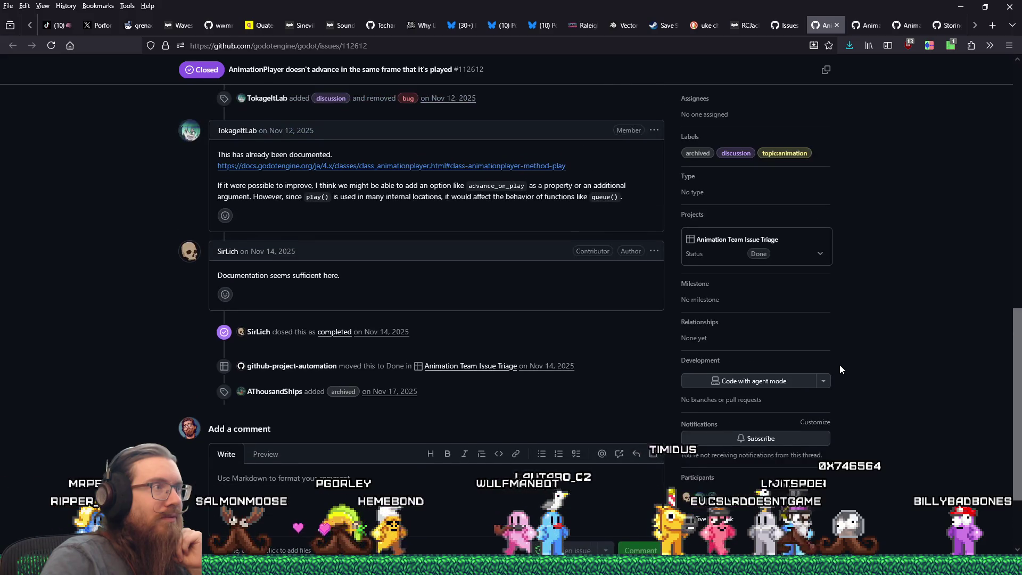
{"action": "scroll", "coordinate": [839, 365], "scroll_direction": "up", "scroll_amount": 1}
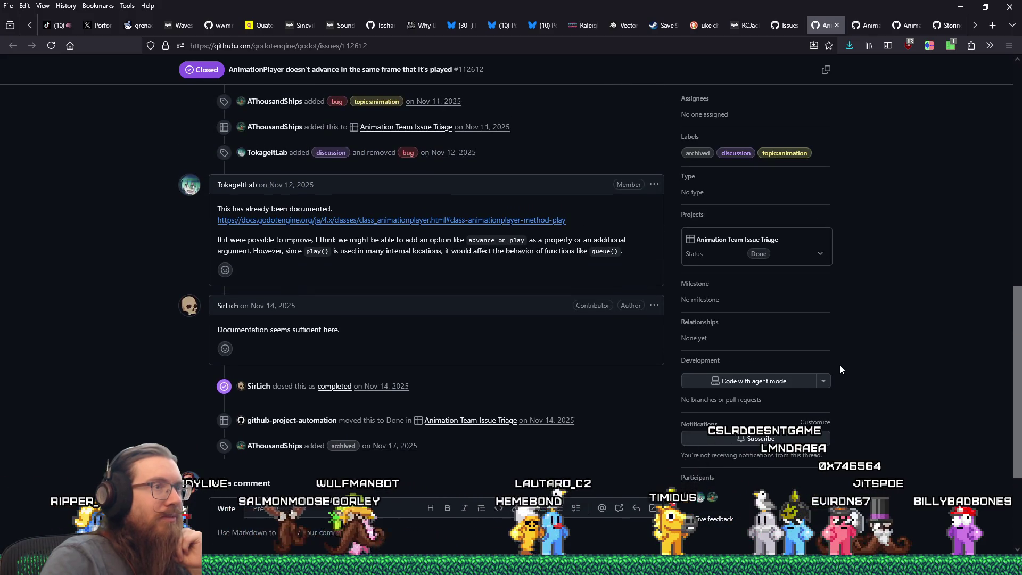
{"action": "scroll", "coordinate": [840, 365], "scroll_direction": "up", "scroll_amount": 1}
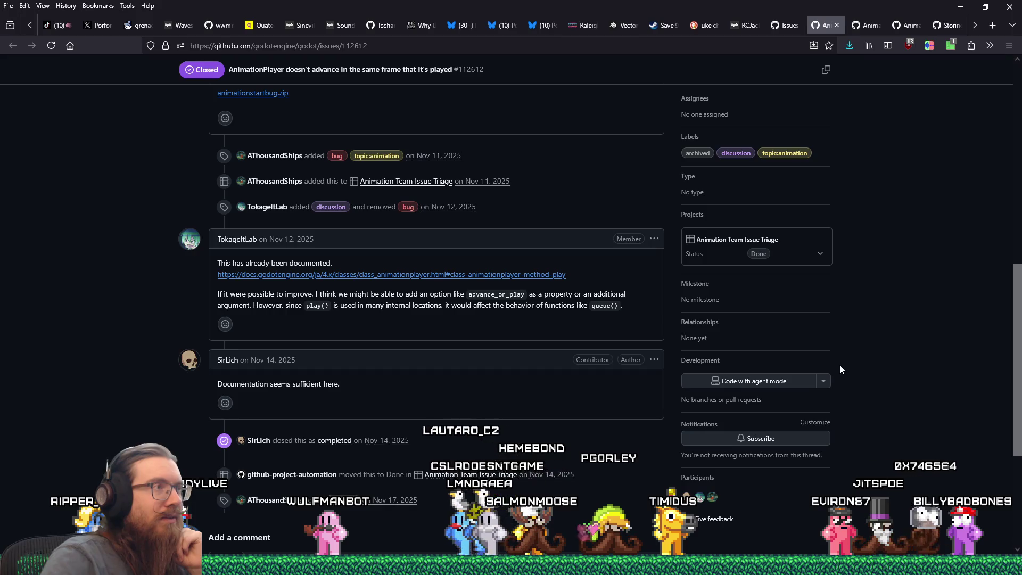
{"action": "scroll", "coordinate": [492, 328], "scroll_direction": "up", "scroll_amount": 2}
{"action": "scroll", "coordinate": [498, 359], "scroll_direction": "up", "scroll_amount": 5}
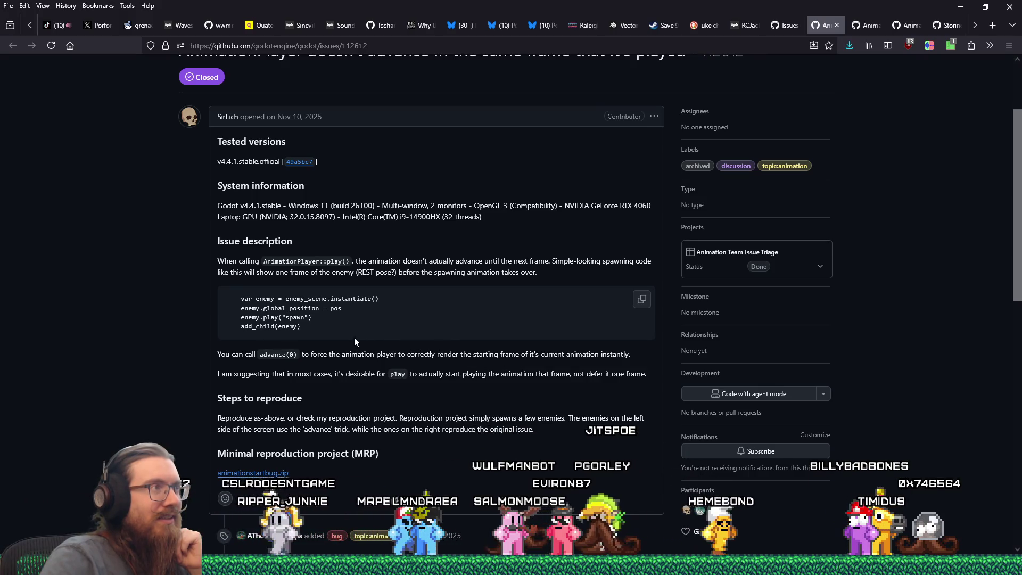
{"action": "scroll", "coordinate": [355, 337], "scroll_direction": "down", "scroll_amount": 5}
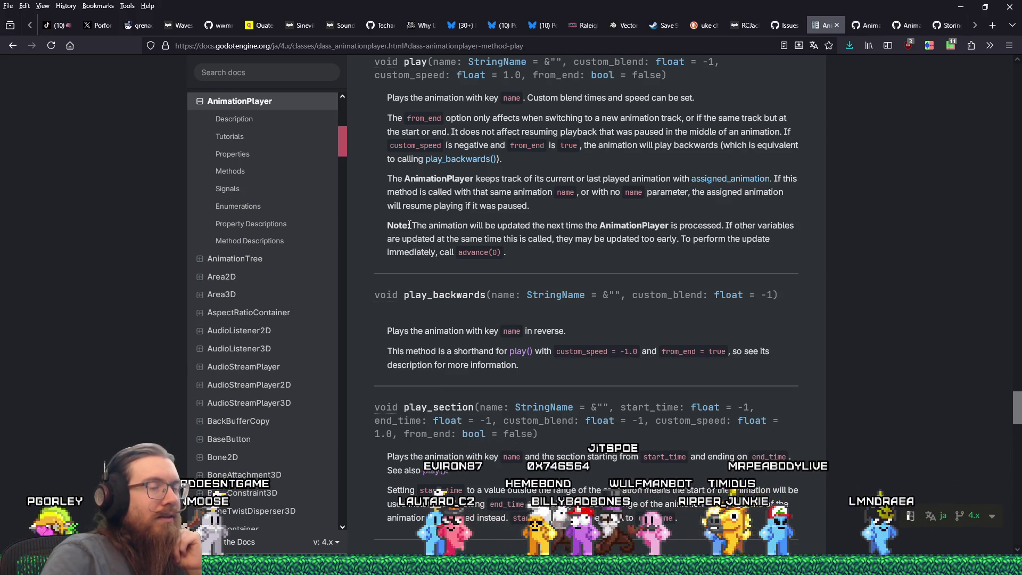
- Highlight the play() Note about updating on the next process, then switch to issue #85555
{"action": "left_click_drag", "start_coordinate": [409, 224], "coordinate": [518, 254]}
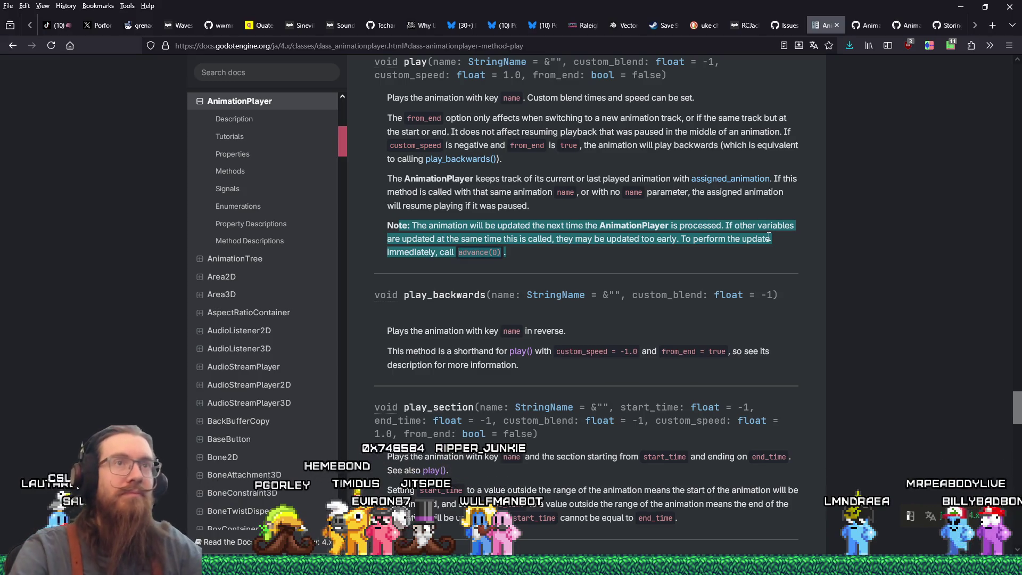
{"action": "left_click", "coordinate": [867, 22]}
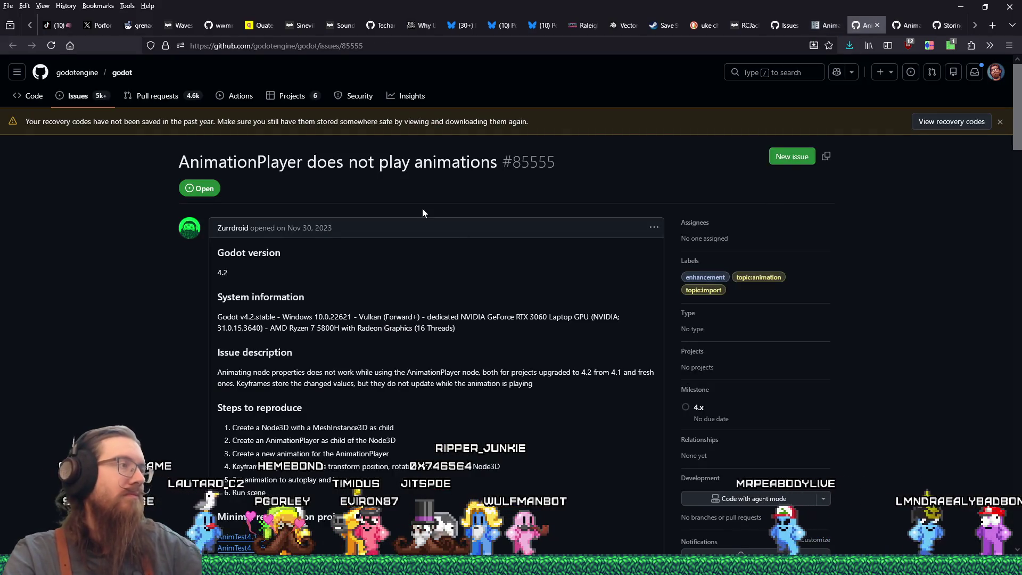
- Go to page 3 of the 'advance animationplayer' results and open issue #53971 in a new tab
{"action": "left_click", "coordinate": [783, 25]}
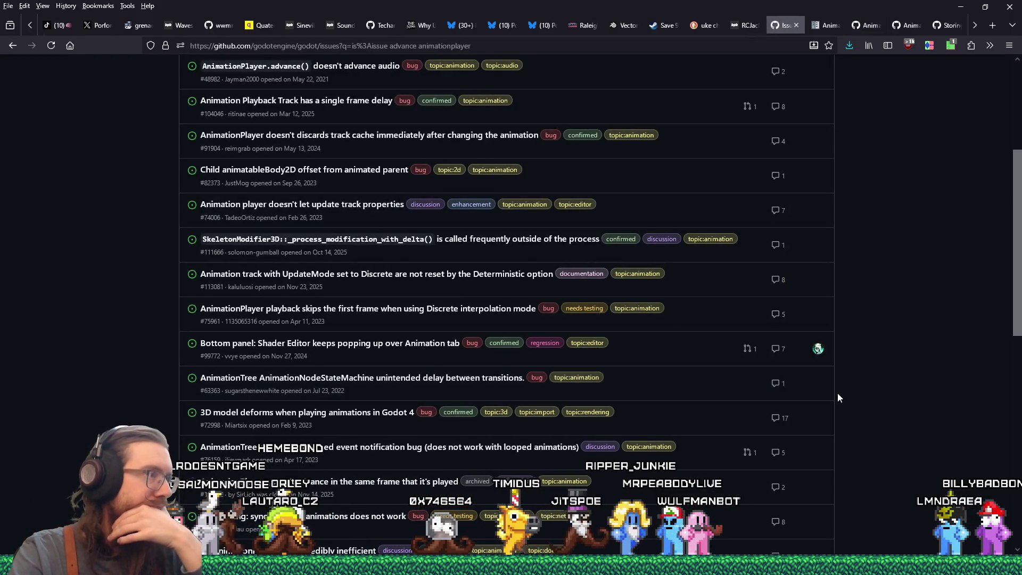
{"action": "scroll", "coordinate": [866, 395], "scroll_direction": "down", "scroll_amount": 3}
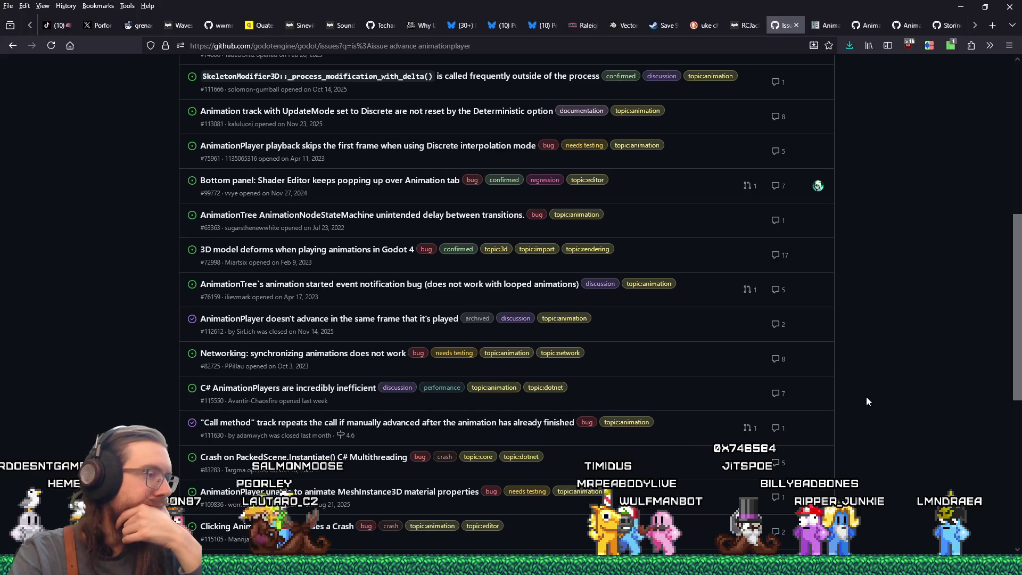
{"action": "scroll", "coordinate": [867, 398], "scroll_direction": "down", "scroll_amount": 3}
{"action": "scroll", "coordinate": [866, 401], "scroll_direction": "down", "scroll_amount": 3}
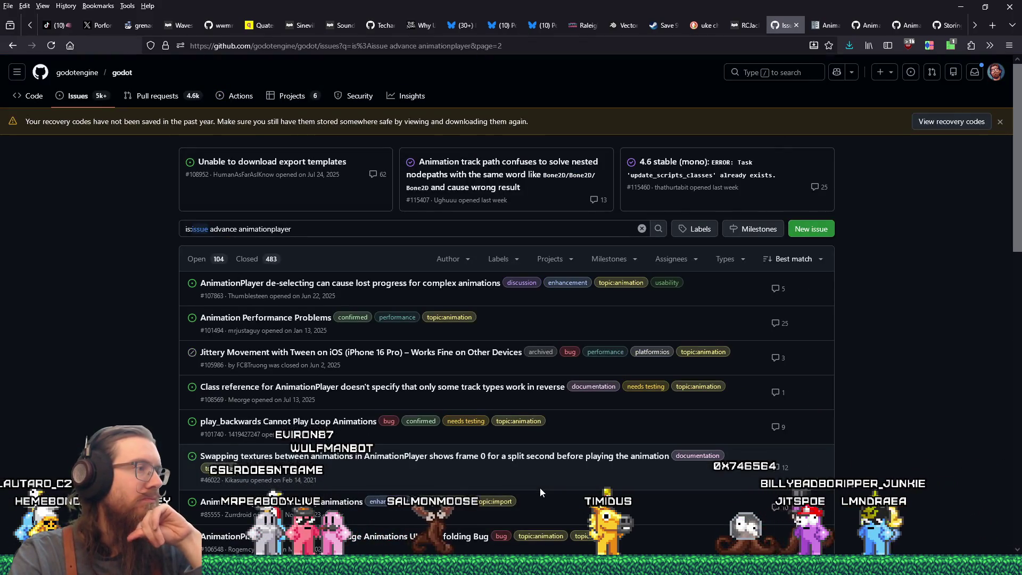
{"action": "scroll", "coordinate": [539, 487], "scroll_direction": "down", "scroll_amount": 5}
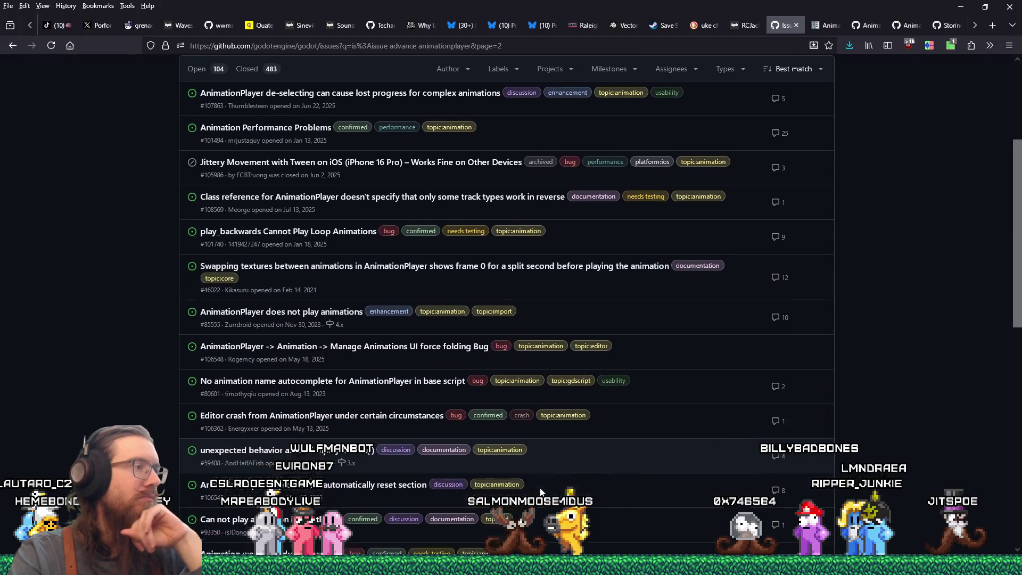
{"action": "scroll", "coordinate": [537, 491], "scroll_direction": "down", "scroll_amount": 2}
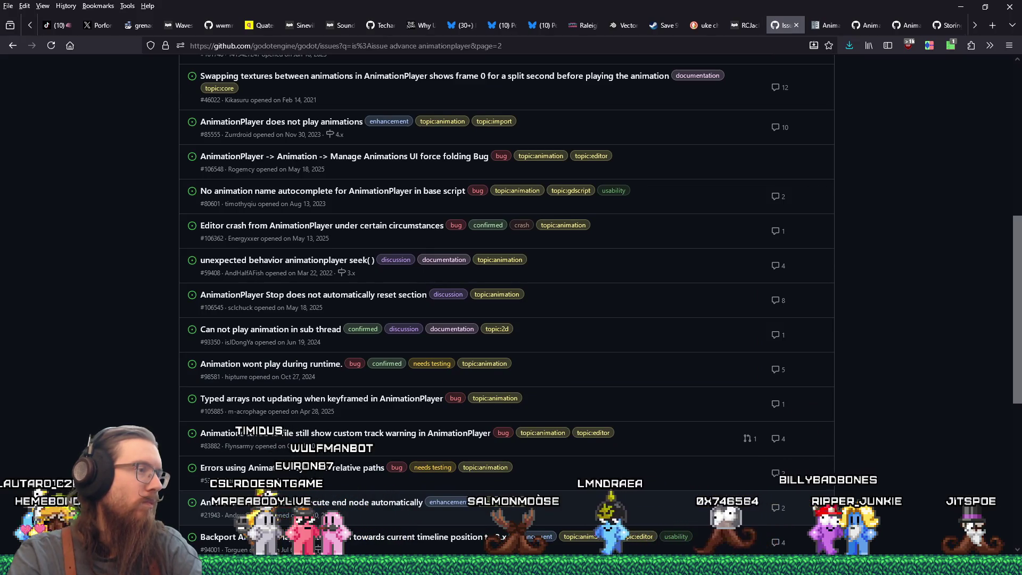
{"action": "scroll", "coordinate": [537, 499], "scroll_direction": "down", "scroll_amount": 2}
{"action": "scroll", "coordinate": [538, 498], "scroll_direction": "down", "scroll_amount": 1}
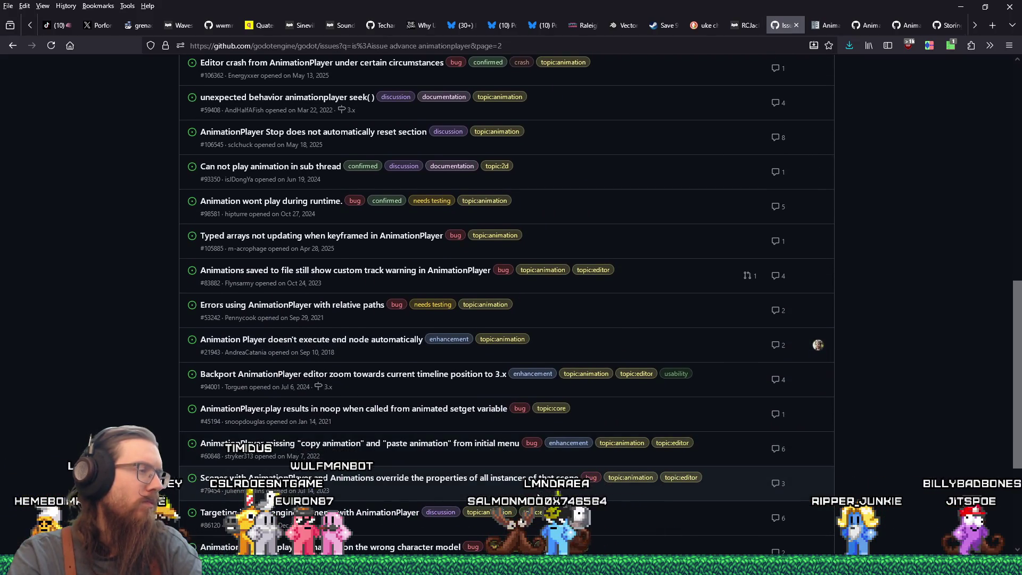
{"action": "scroll", "coordinate": [538, 496], "scroll_direction": "down", "scroll_amount": 4}
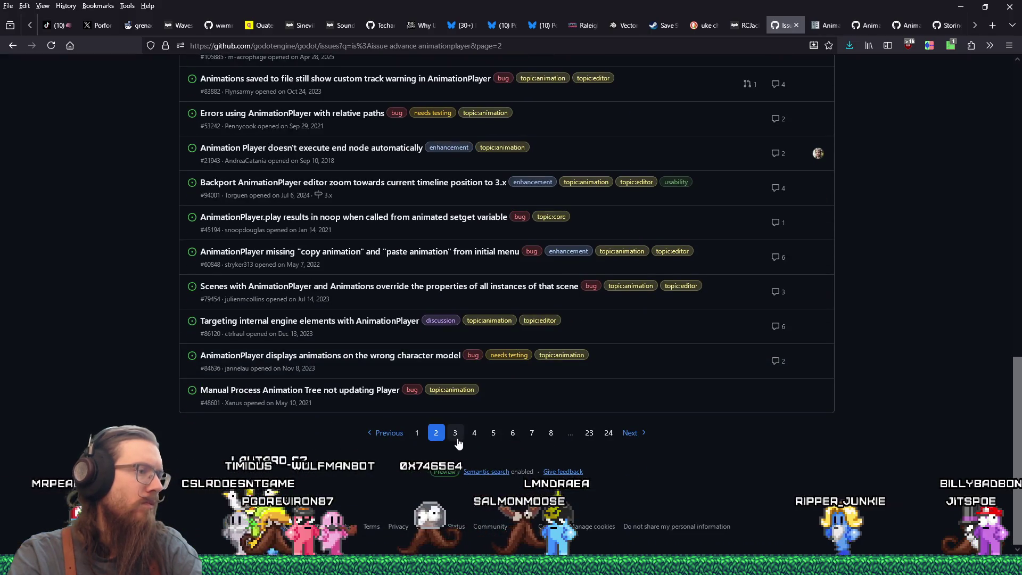
{"action": "left_click", "coordinate": [457, 439]}
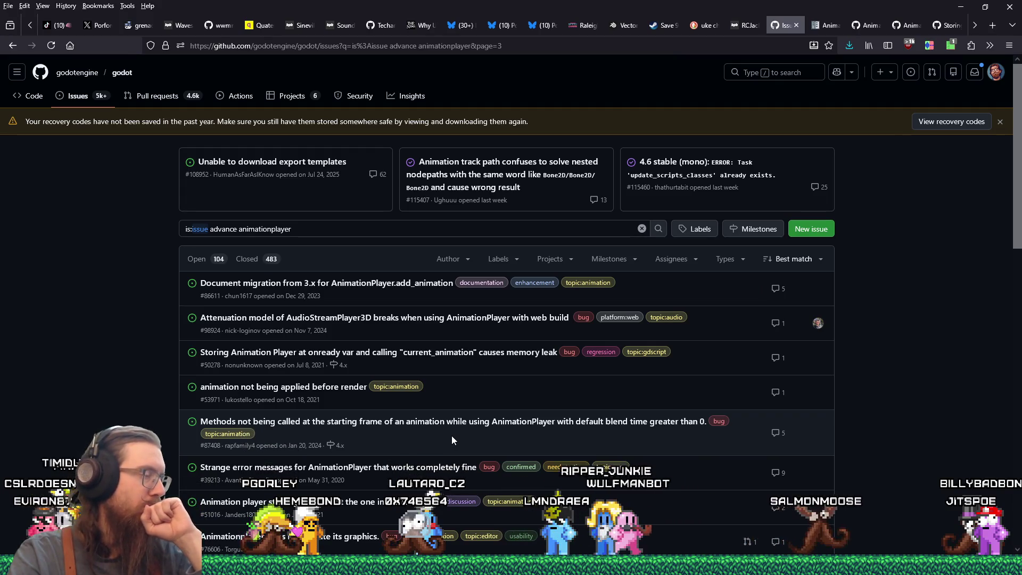
{"action": "scroll", "coordinate": [452, 440], "scroll_direction": "down", "scroll_amount": 1}
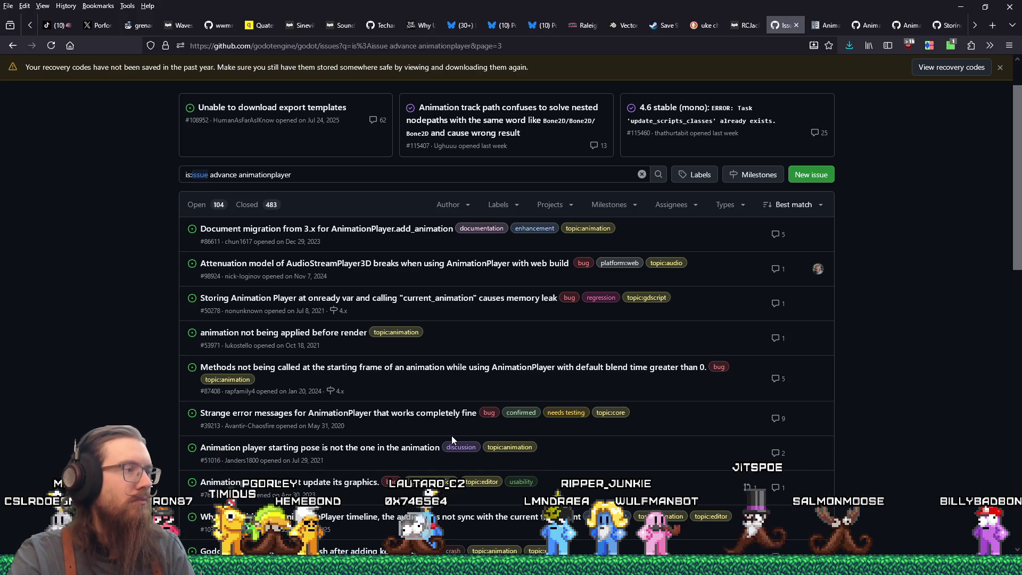
{"action": "middle_click", "coordinate": [346, 338]}
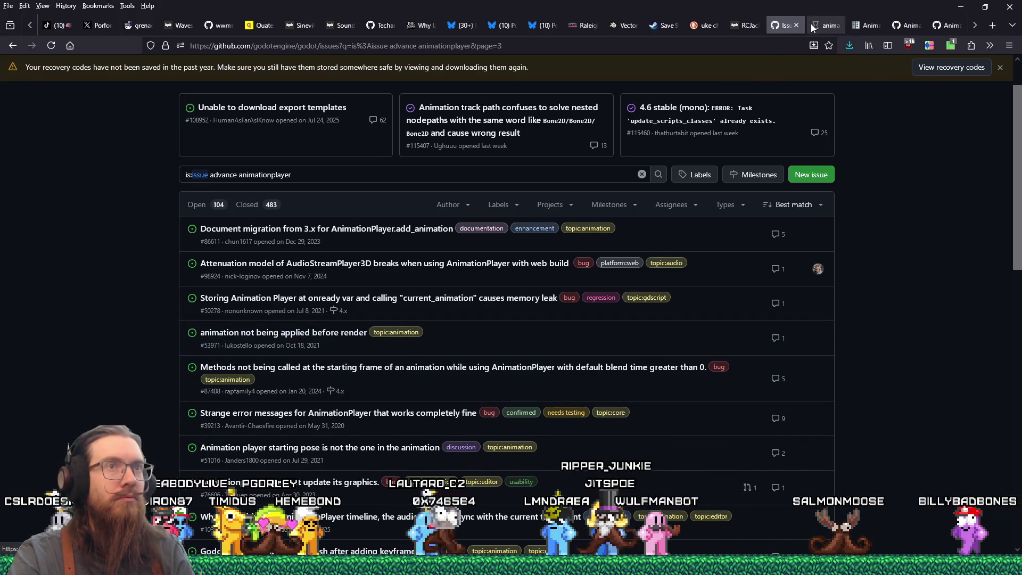
- Switch to issue #53971 and skim the member's reply pointing to #29187
{"action": "left_click", "coordinate": [813, 25]}
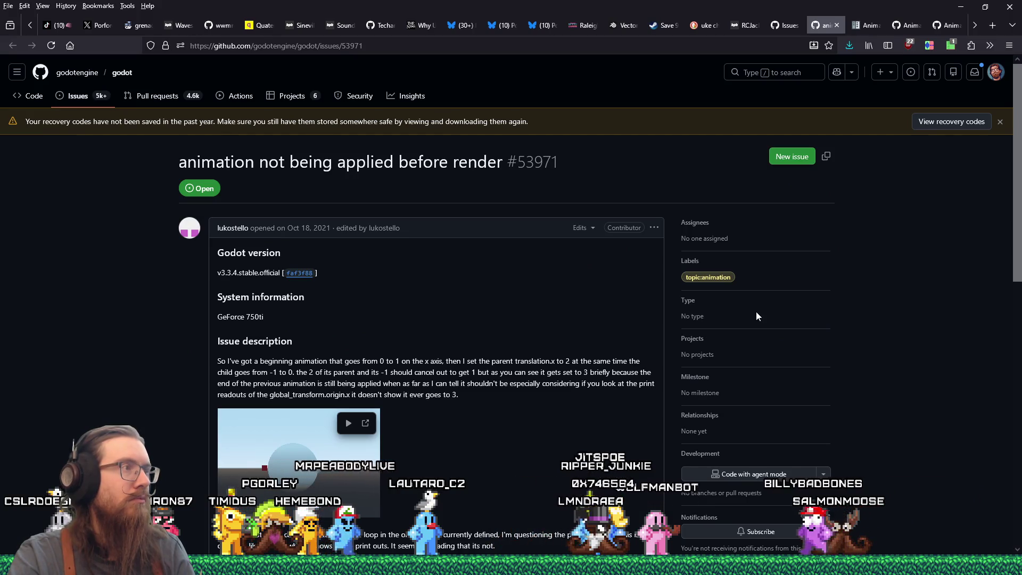
{"action": "scroll", "coordinate": [757, 316], "scroll_direction": "down", "scroll_amount": 10}
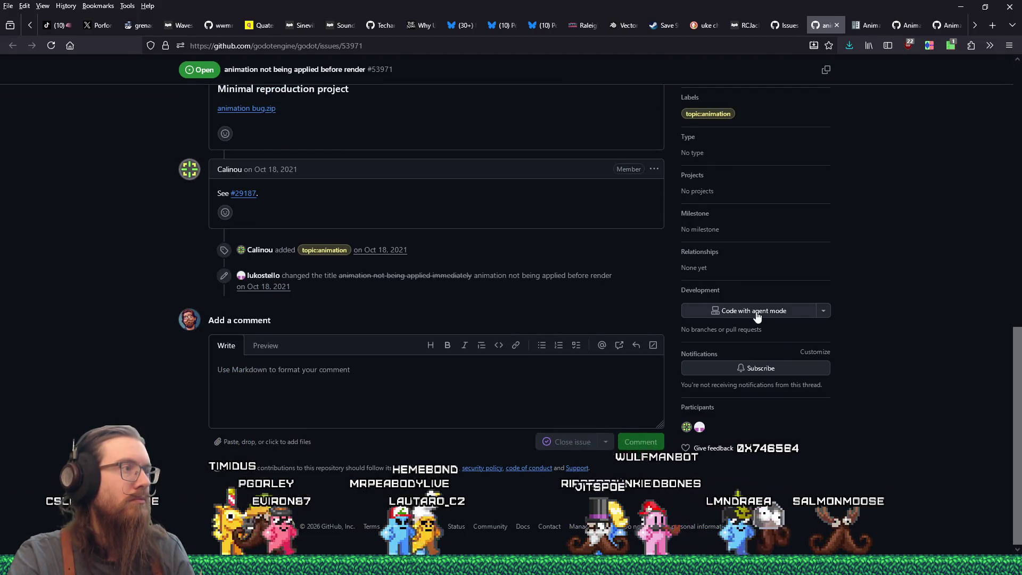
{"action": "scroll", "coordinate": [757, 316], "scroll_direction": "up", "scroll_amount": 5}
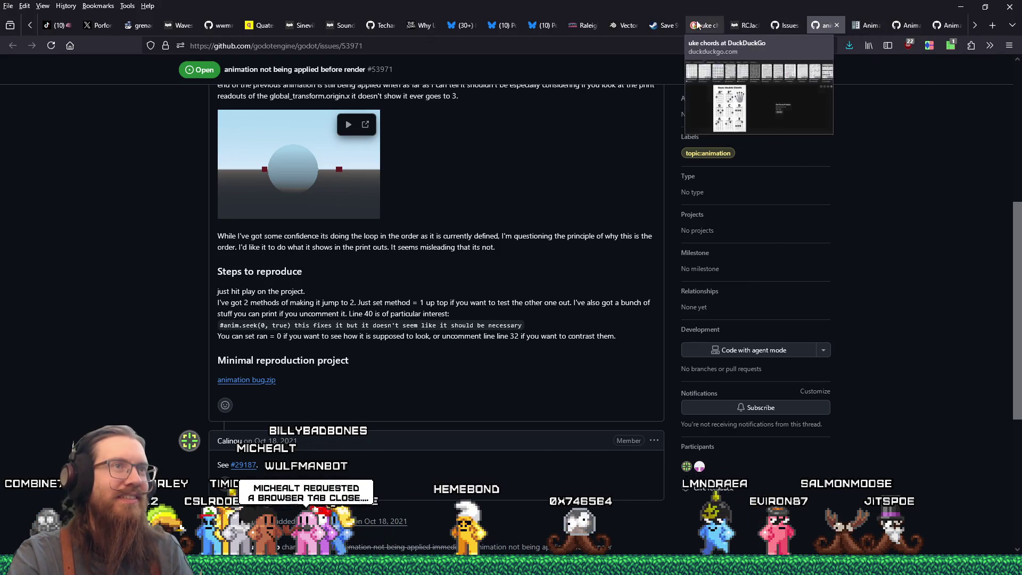
- View the Raleigh Retro Gamers homepage countdown, then bring the Discord window over the browser
{"action": "left_click", "coordinate": [584, 26]}
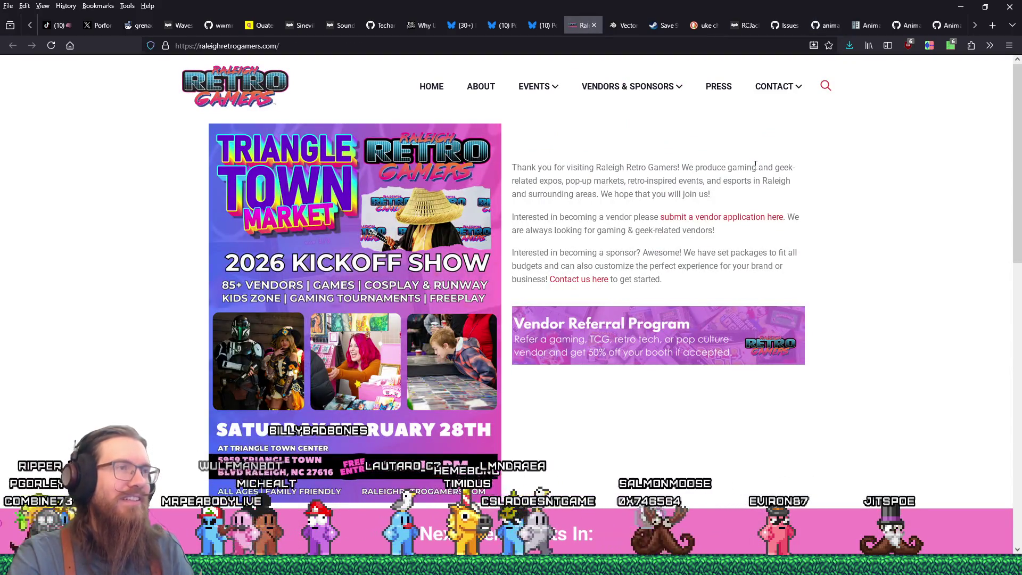
{"action": "scroll", "coordinate": [812, 234], "scroll_direction": "down", "scroll_amount": 3}
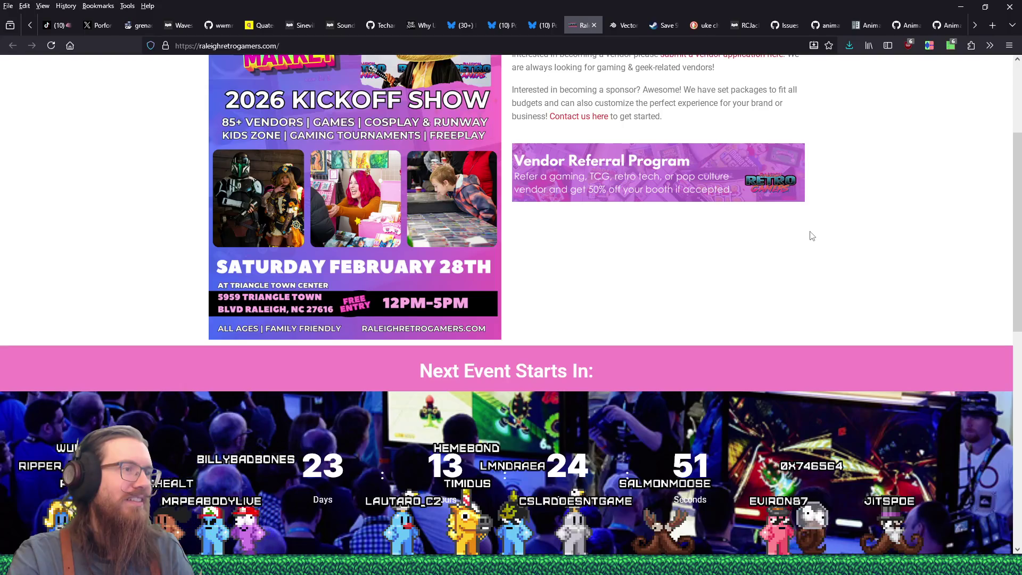
{"action": "scroll", "coordinate": [812, 236], "scroll_direction": "up", "scroll_amount": 3}
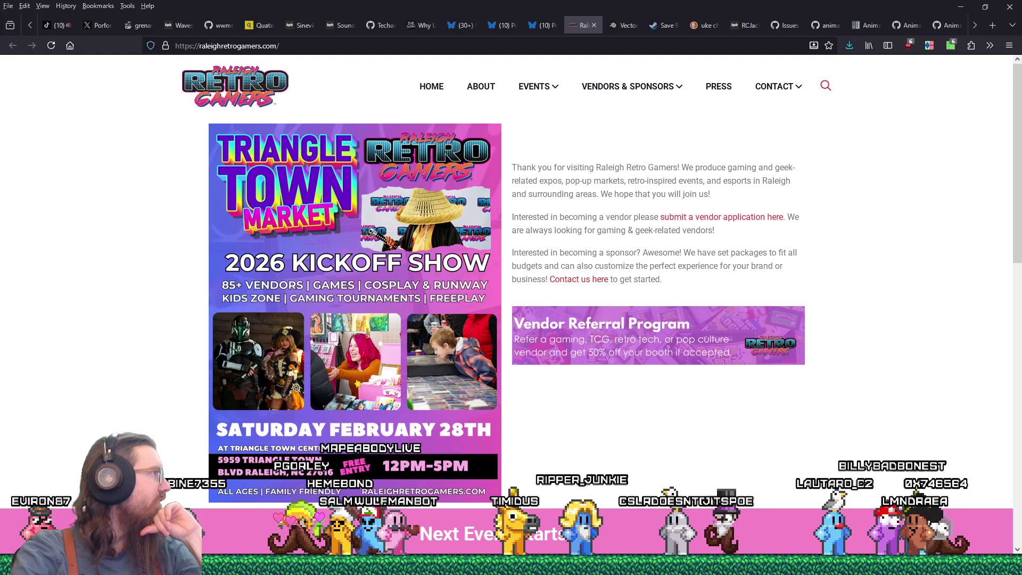
{"action": "left_click_drag", "start_coordinate": [0, 107], "coordinate": [317, 106]}
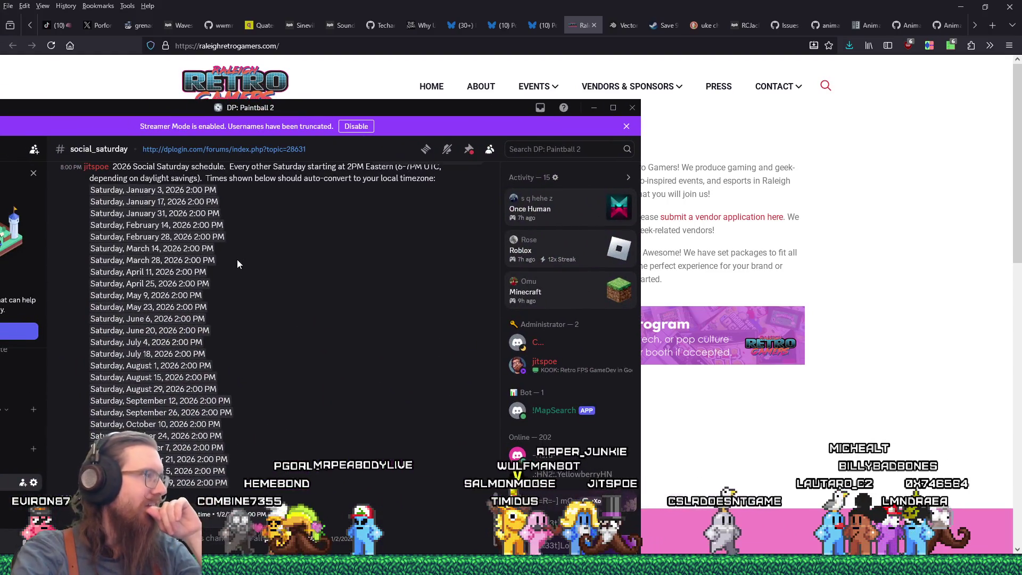
{"action": "left_click_drag", "start_coordinate": [245, 236], "coordinate": [242, 228]}
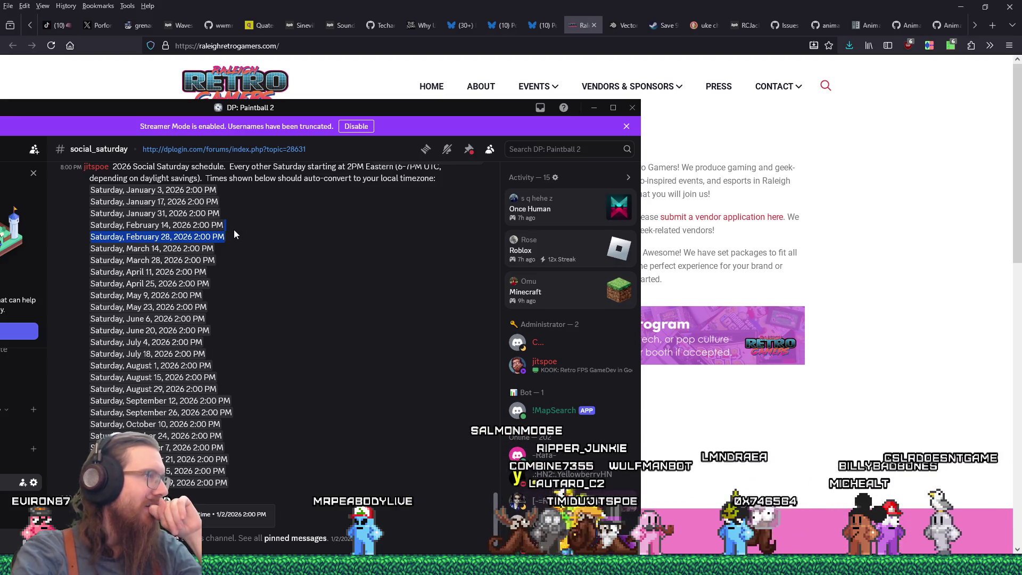
{"action": "left_click_drag", "start_coordinate": [374, 107], "coordinate": [362, 564]}
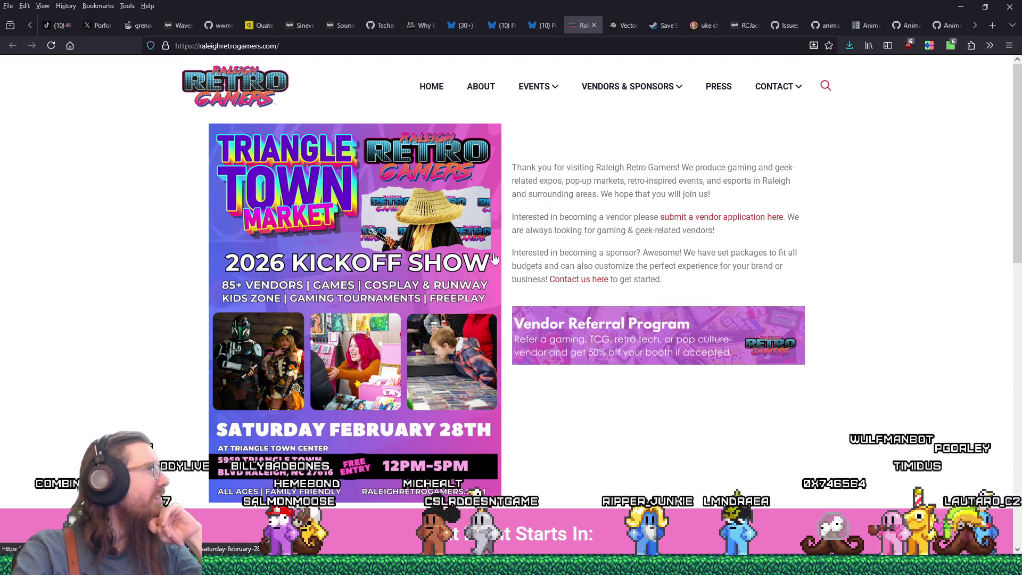
{"action": "scroll", "coordinate": [494, 258], "scroll_direction": "down", "scroll_amount": 8}
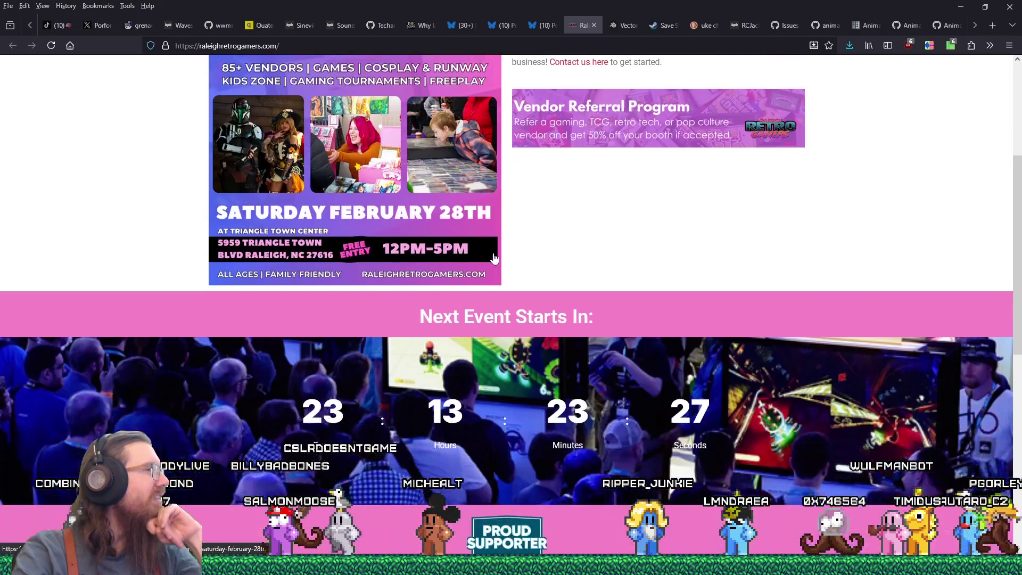
{"action": "scroll", "coordinate": [494, 258], "scroll_direction": "up", "scroll_amount": 8}
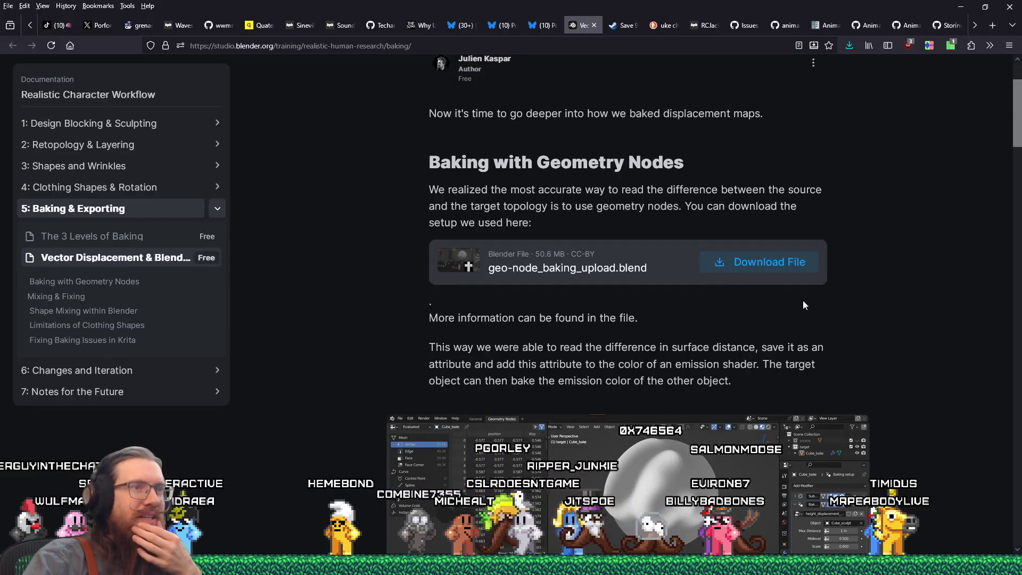
- Scroll the Vector Displacement & Blending article up to its title and reveal the remaining tabs
{"action": "scroll", "coordinate": [866, 286], "scroll_direction": "up", "scroll_amount": 3}
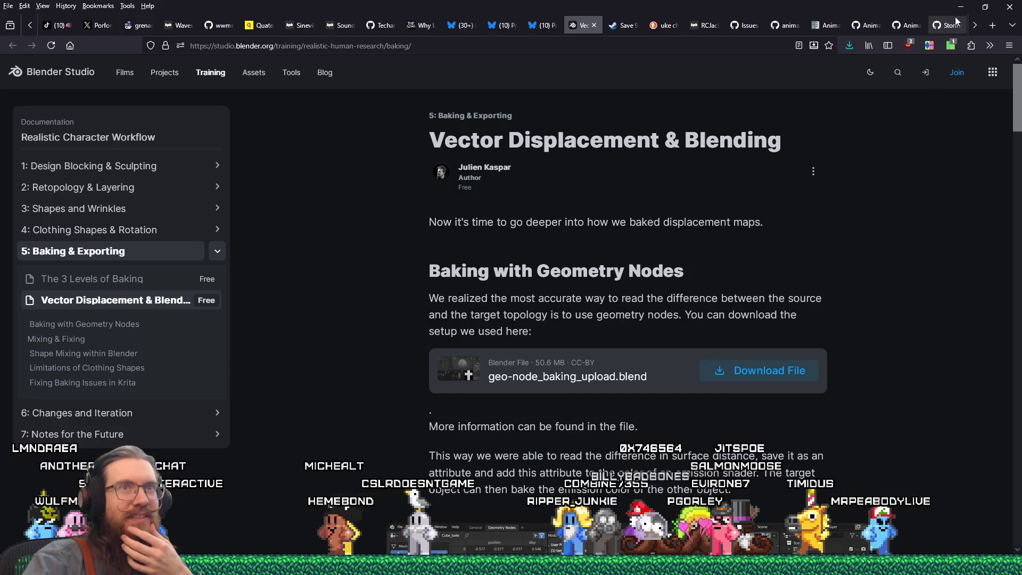
{"action": "left_click", "coordinate": [976, 25]}
- Read issue #104046 on the playback track's single-frame delay, then open the Alt+Tab window switcher
{"action": "left_click", "coordinate": [953, 25]}
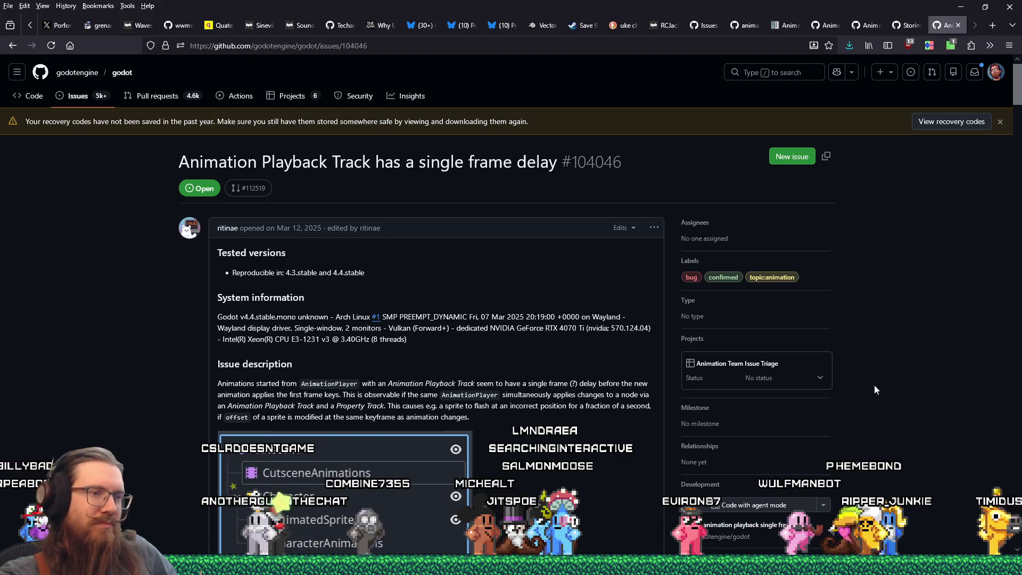
{"action": "scroll", "coordinate": [867, 395], "scroll_direction": "down", "scroll_amount": 10}
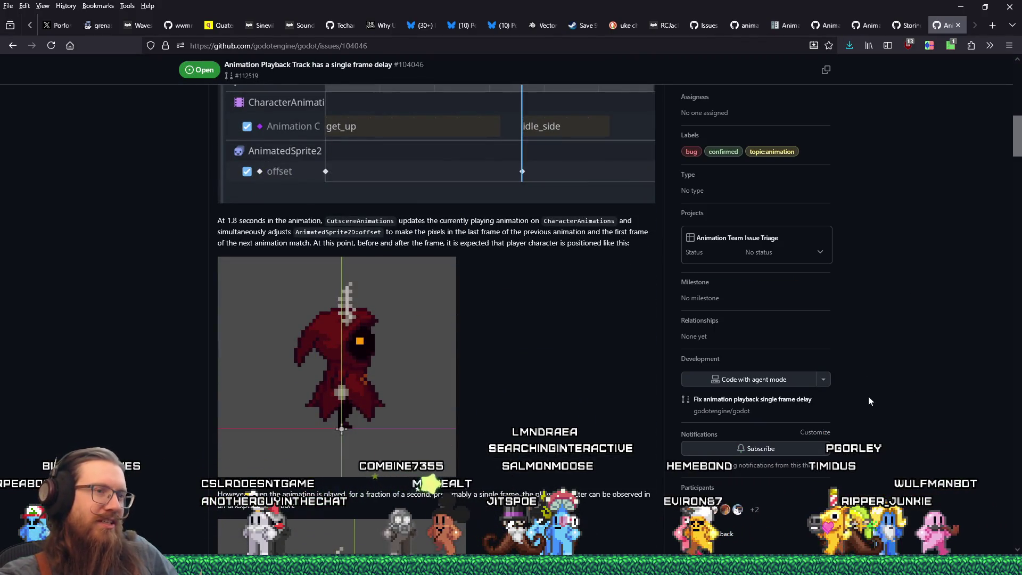
{"action": "scroll", "coordinate": [869, 397], "scroll_direction": "up", "scroll_amount": 5}
{"action": "scroll", "coordinate": [869, 401], "scroll_direction": "up", "scroll_amount": 3}
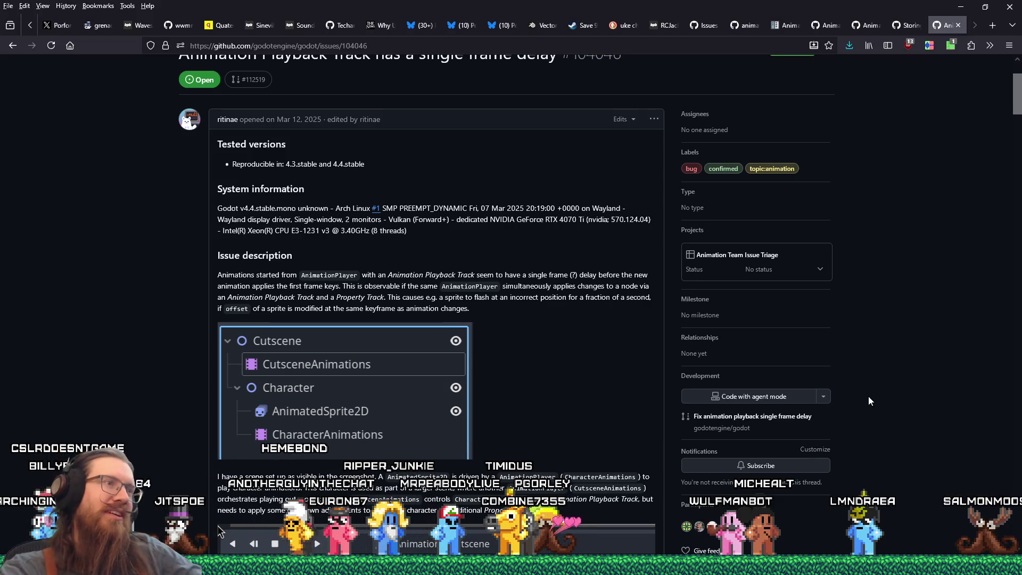
{"action": "key", "text": "alt+Tab"}
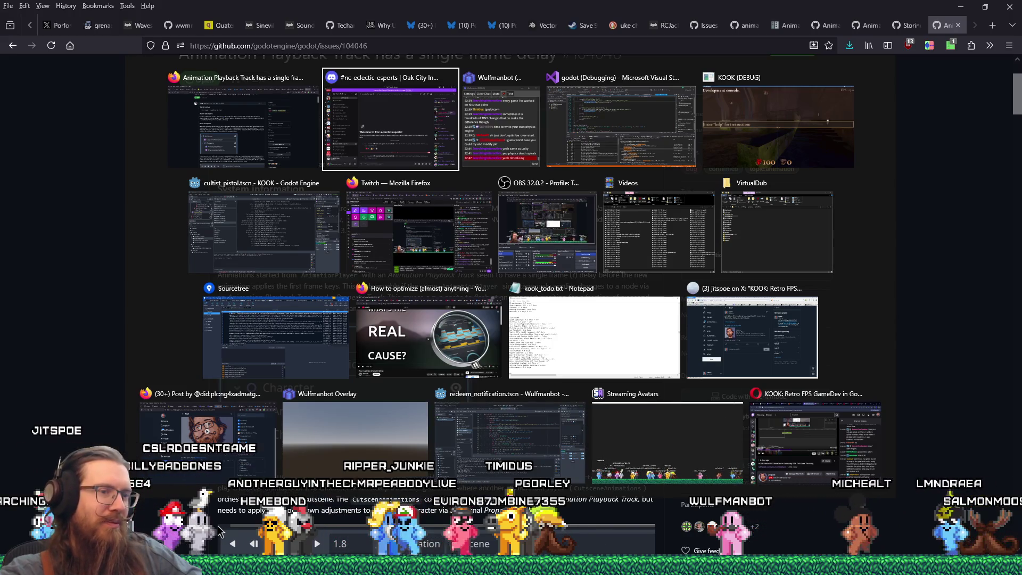
- Launch VirtualDub from e:\programs using the Windows Run dialog
{"action": "key", "text": "Escape"}
{"action": "key", "text": "super+r"}
{"action": "type", "text": "e"}
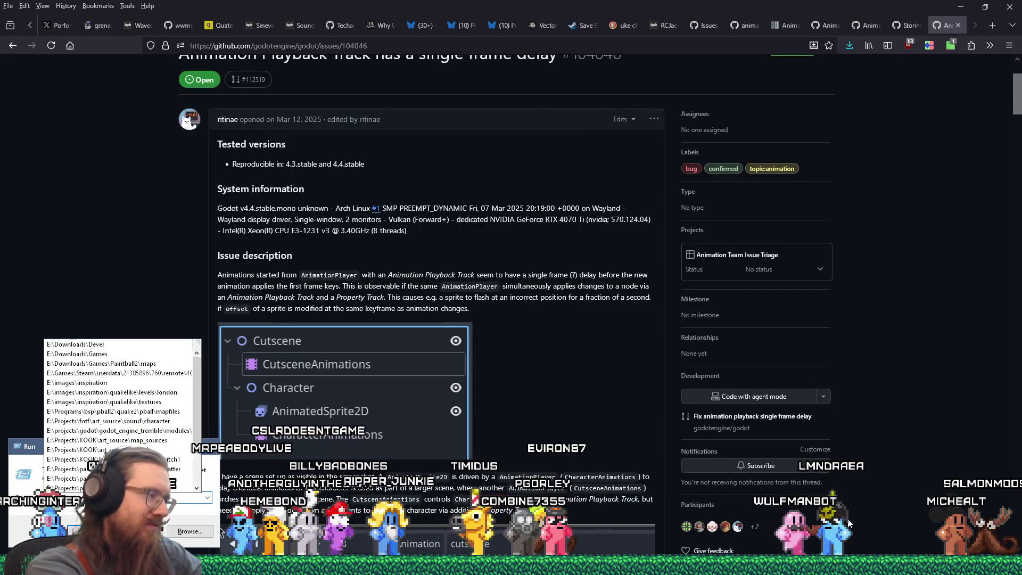
{"action": "type", "text": ":\\programs\\v"}
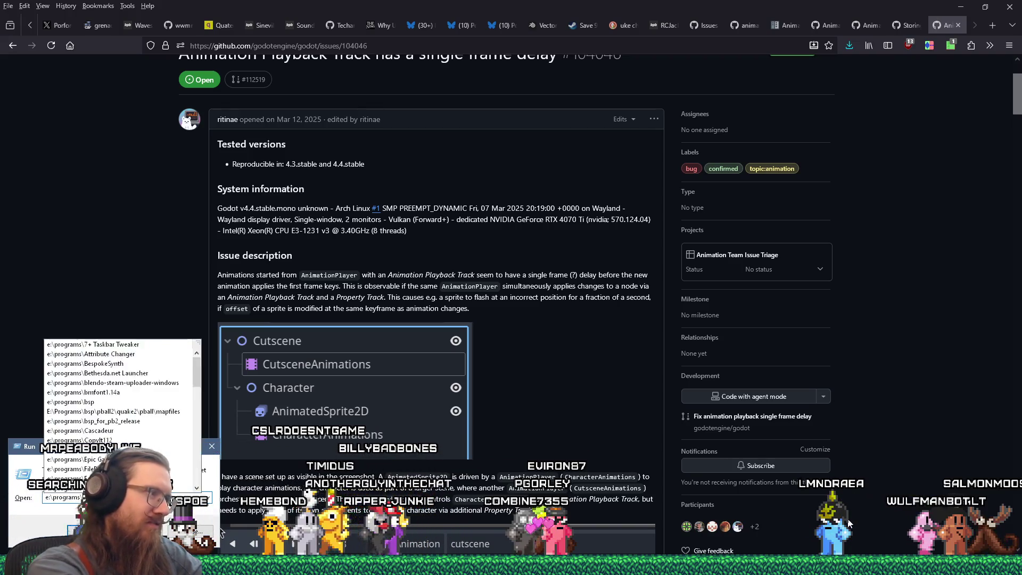
{"action": "key", "text": "BackSpace"}
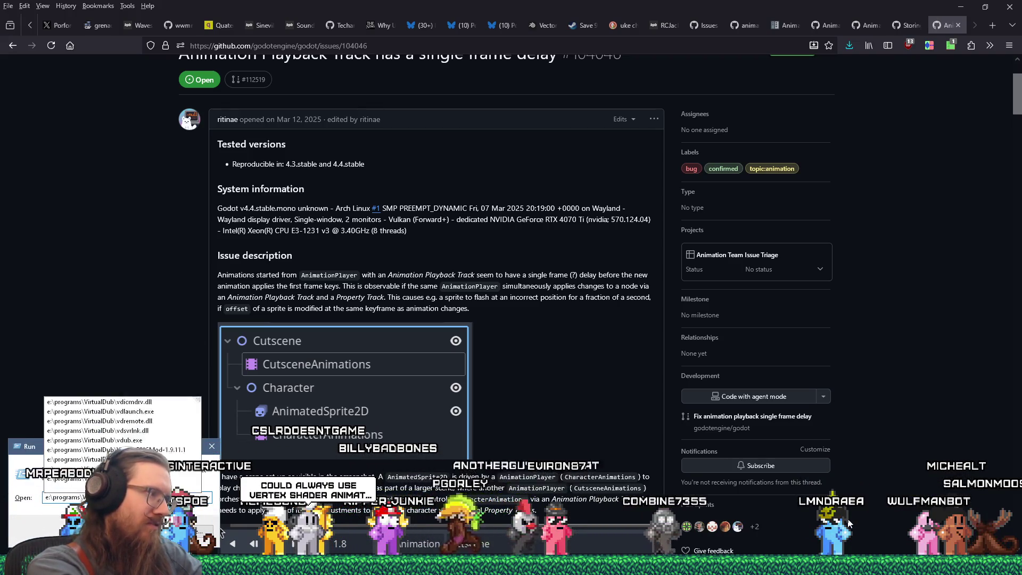
{"action": "type", "text": "g"}
{"action": "key", "text": "Return"}
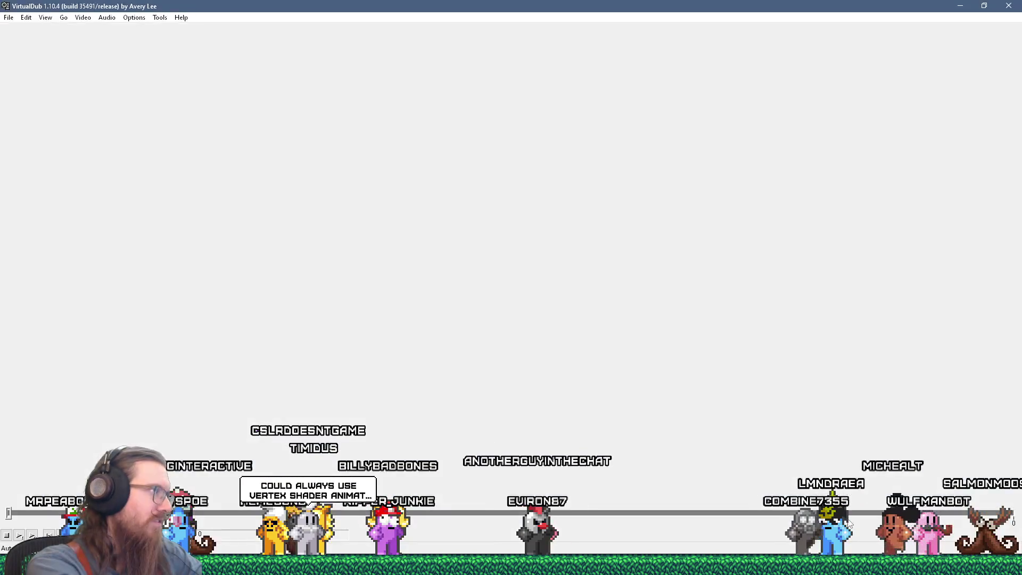
- Show the Alt+Tab overview of open windows to find the Videos folder
{"action": "key", "text": "alt+Tab"}
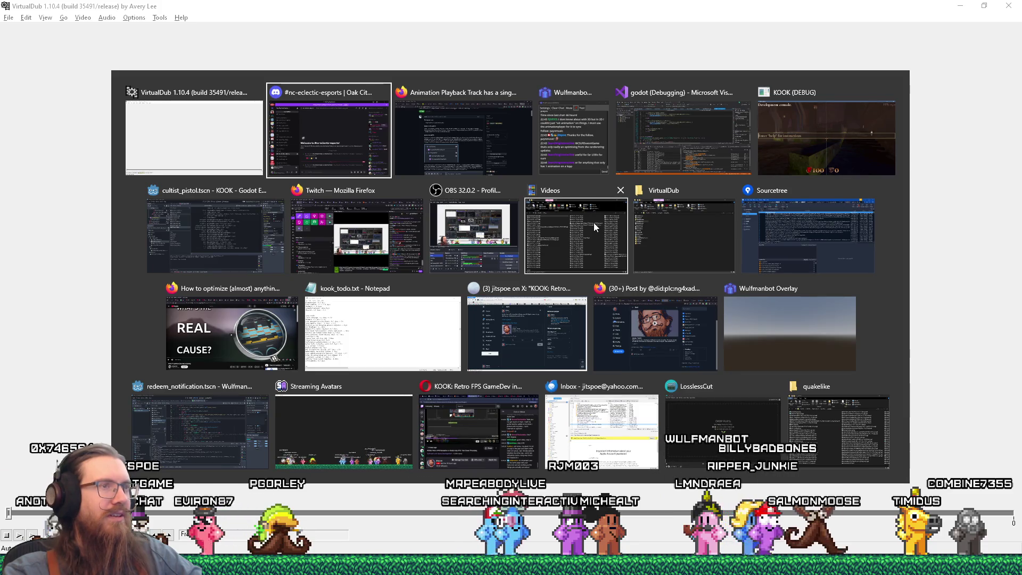
{"action": "left_click", "coordinate": [593, 223]}
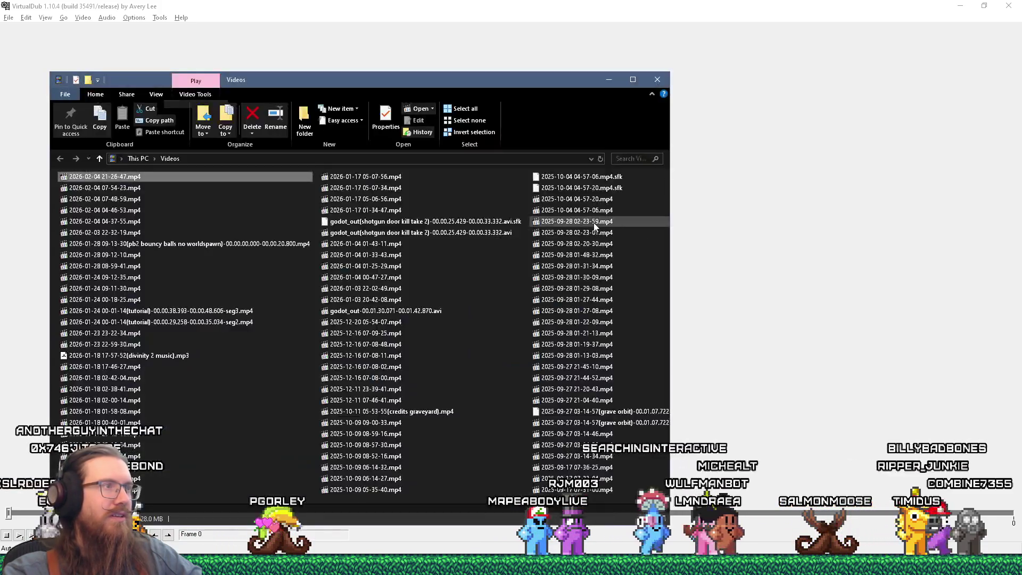
{"action": "left_click_drag", "start_coordinate": [742, 216], "coordinate": [743, 217]}
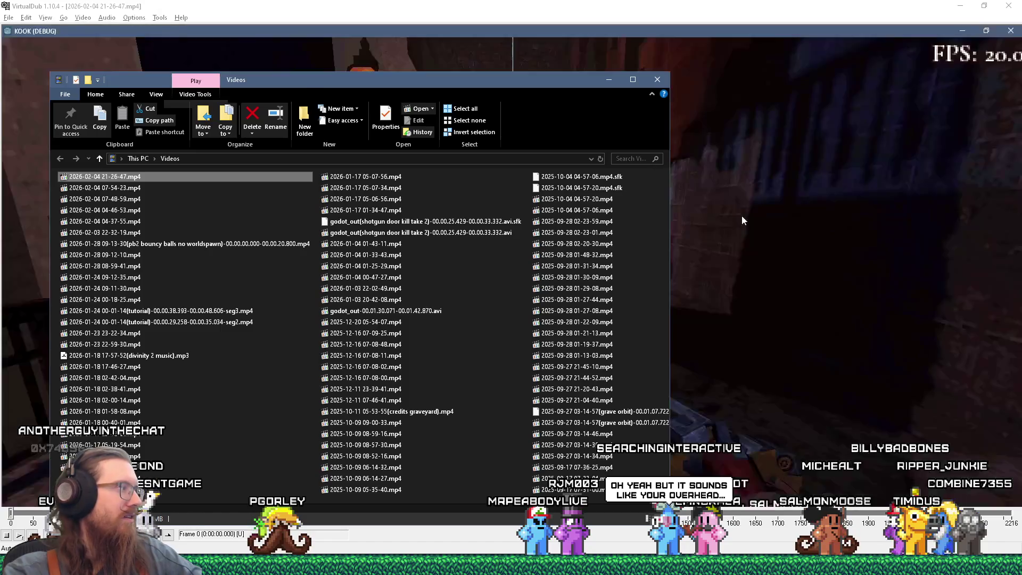
{"action": "left_click", "coordinate": [602, 4]}
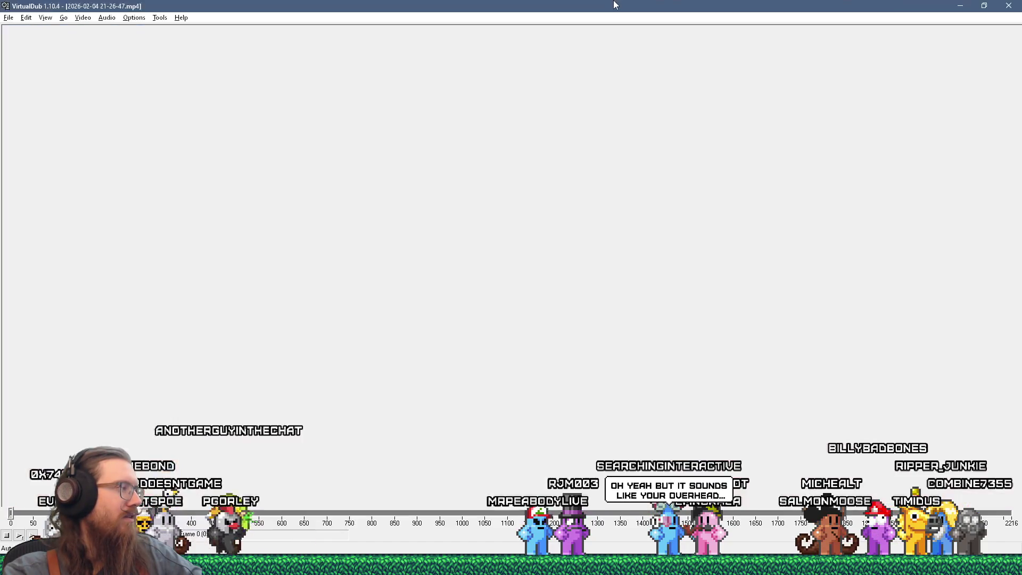
{"action": "key", "text": "space"}
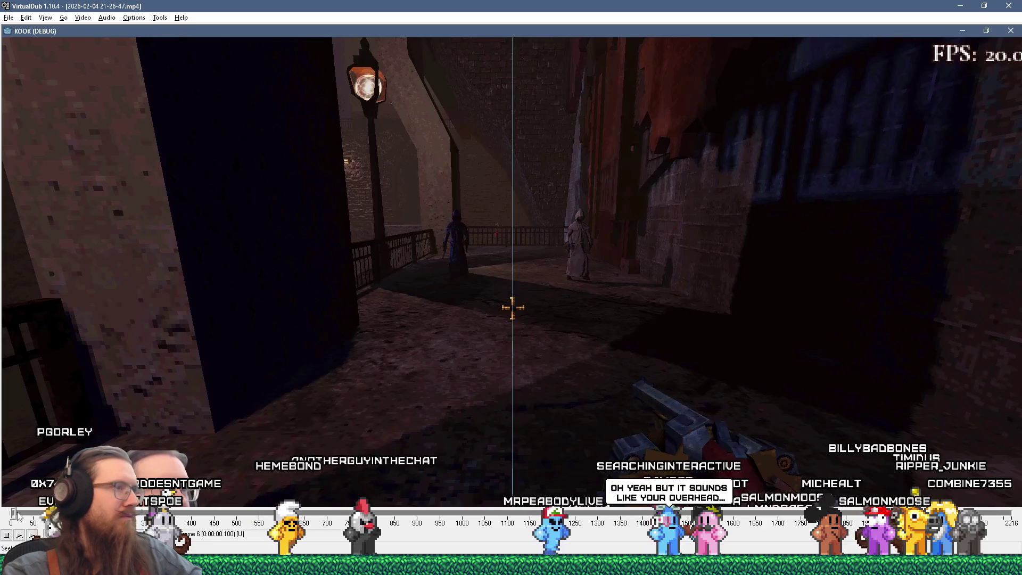
- Skip to the hooded figures and step frame by frame around frames 266–270, then resume playback
{"action": "key", "text": "Right"}
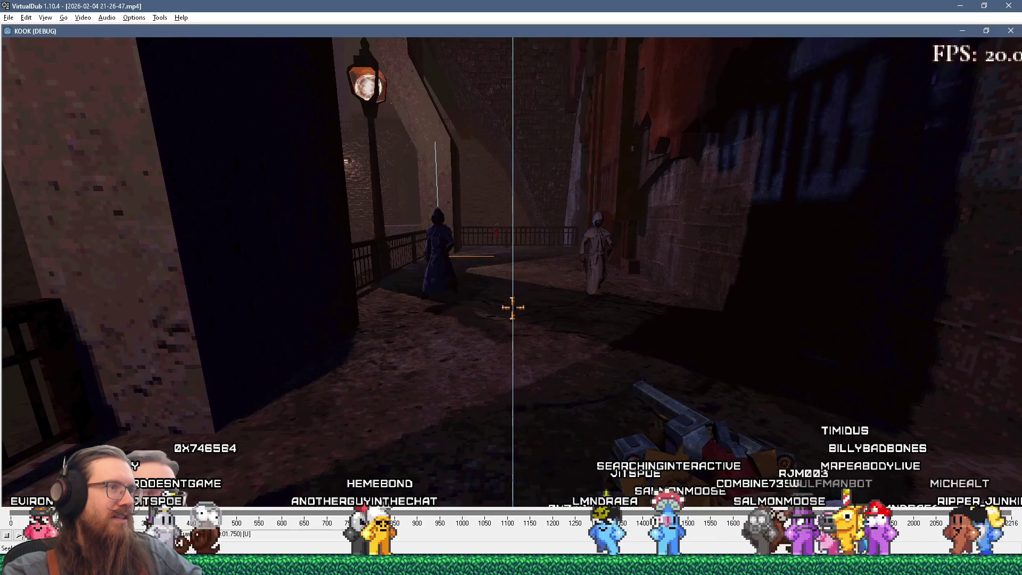
{"action": "mouse_move", "coordinate": [430, 564]}
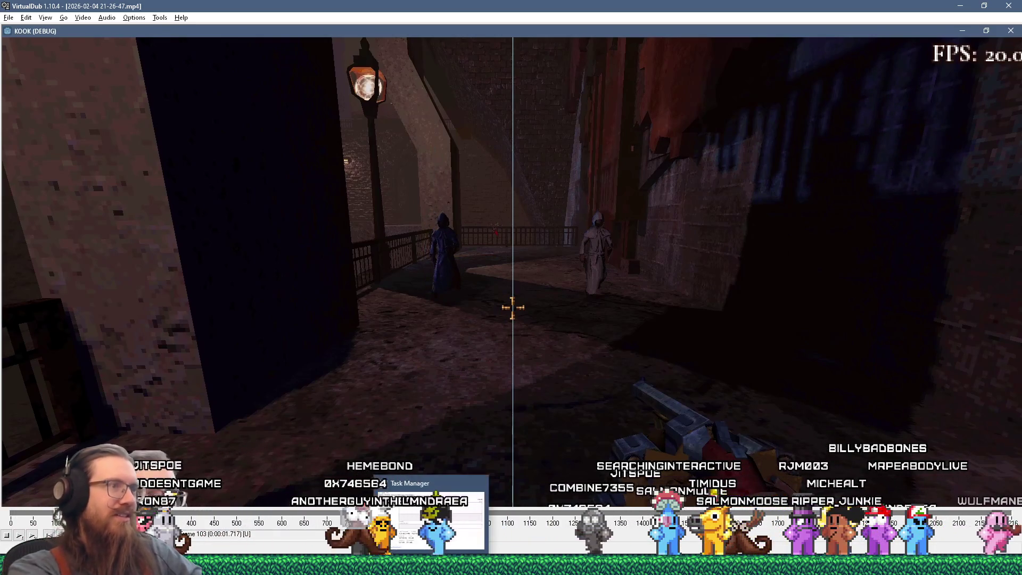
{"action": "left_click_drag", "start_coordinate": [49, 512], "coordinate": [154, 512]}
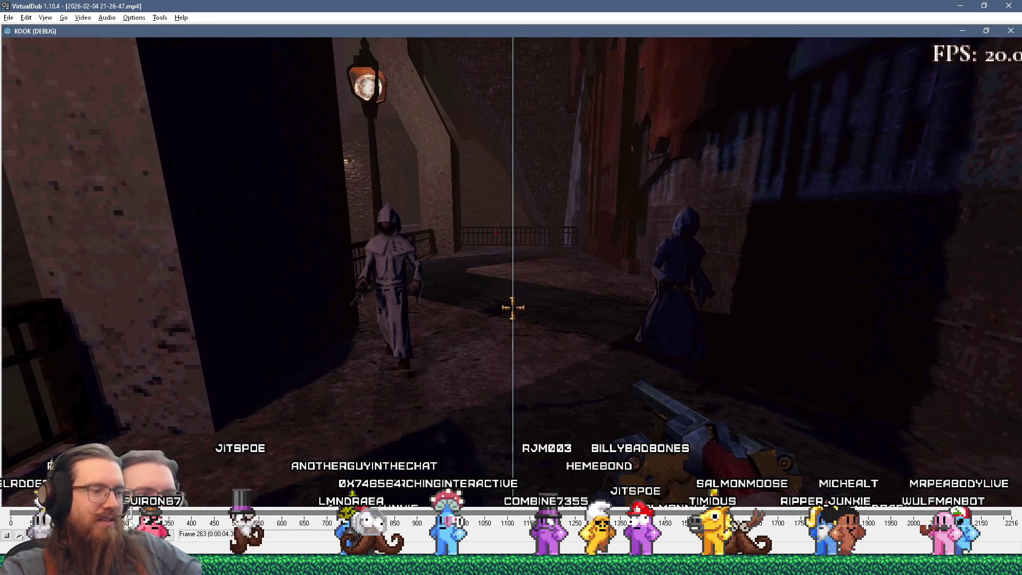
{"action": "key", "text": "Right"}
{"action": "key", "text": "Right"}
{"action": "key", "text": "Right"}
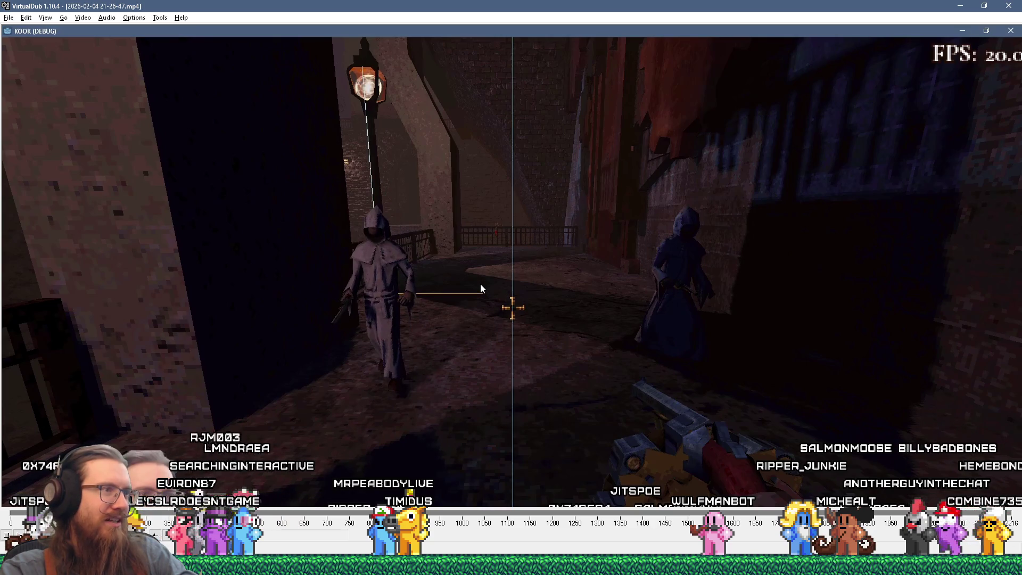
{"action": "key", "text": "Right"}
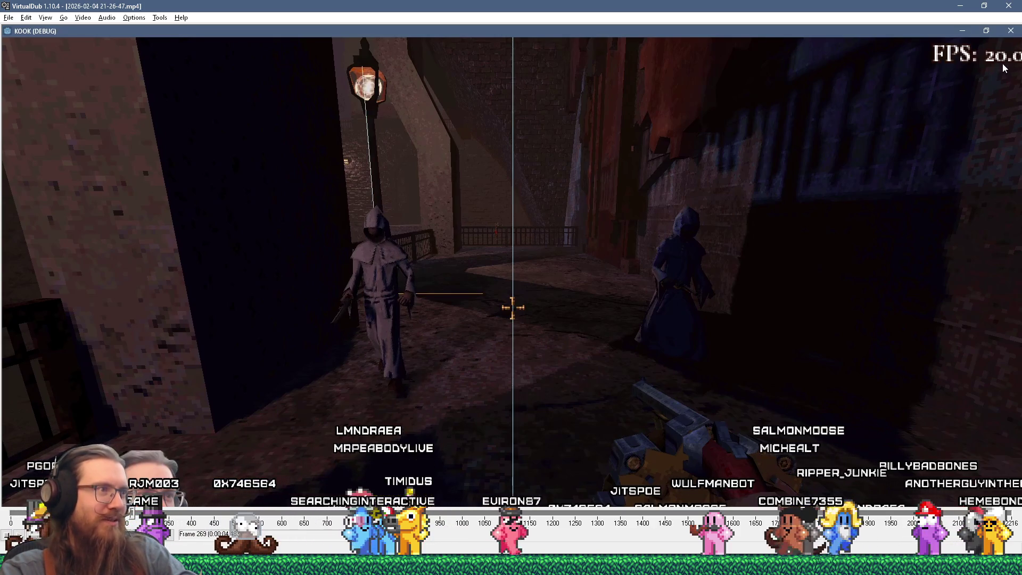
{"action": "key", "text": "Left"}
{"action": "key", "text": "Left"}
{"action": "key", "text": "Left"}
{"action": "key", "text": "Right"}
{"action": "key", "text": "Right"}
{"action": "key", "text": "Right"}
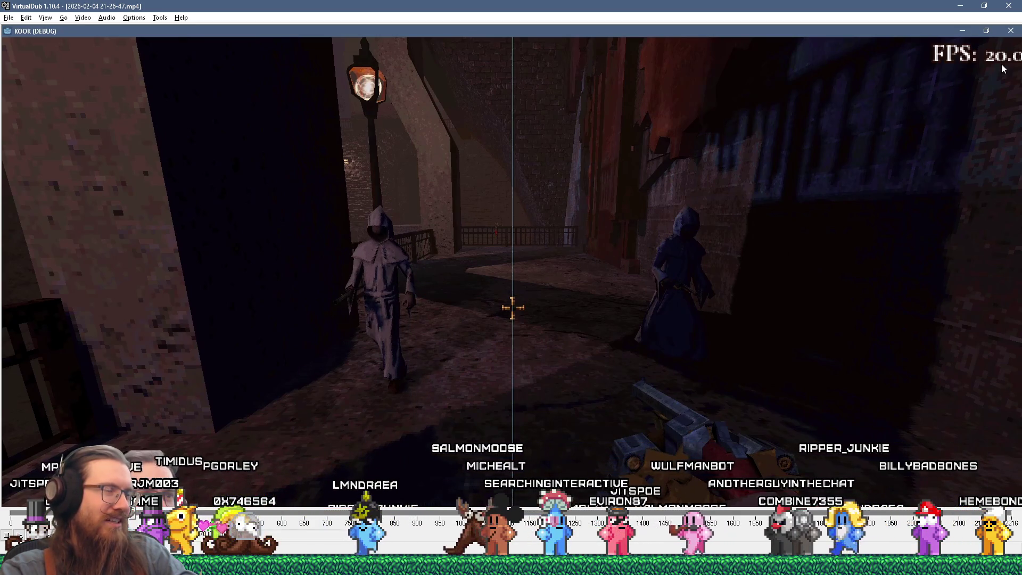
{"action": "key", "text": "Right"}
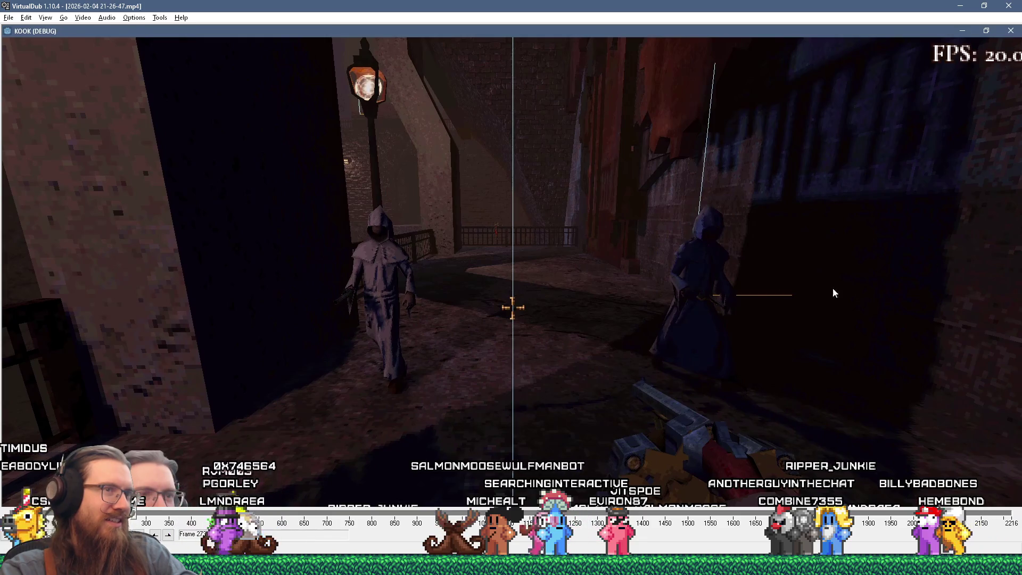
{"action": "key", "text": "Right"}
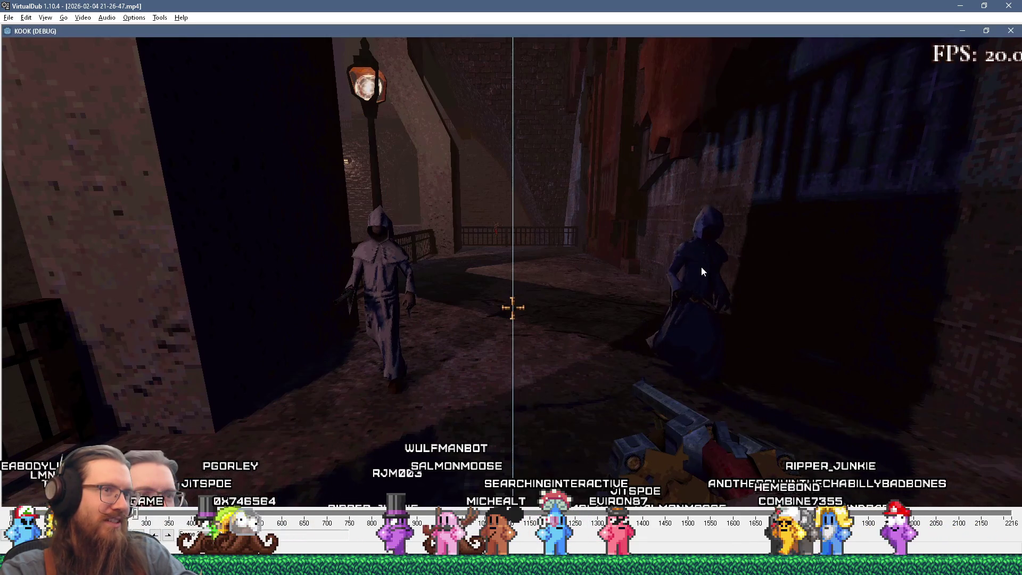
{"action": "key", "text": "Right"}
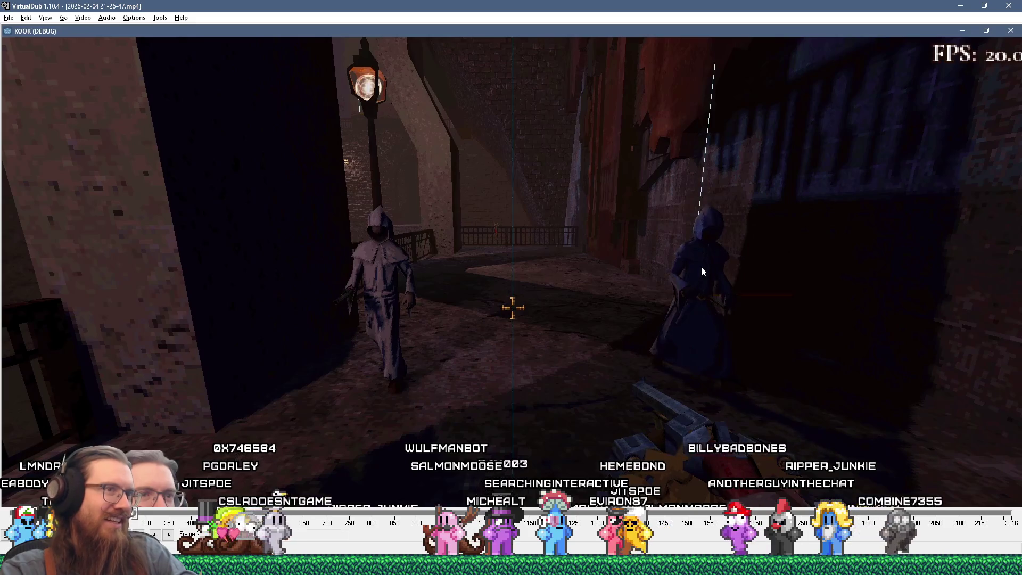
{"action": "key", "text": "Right"}
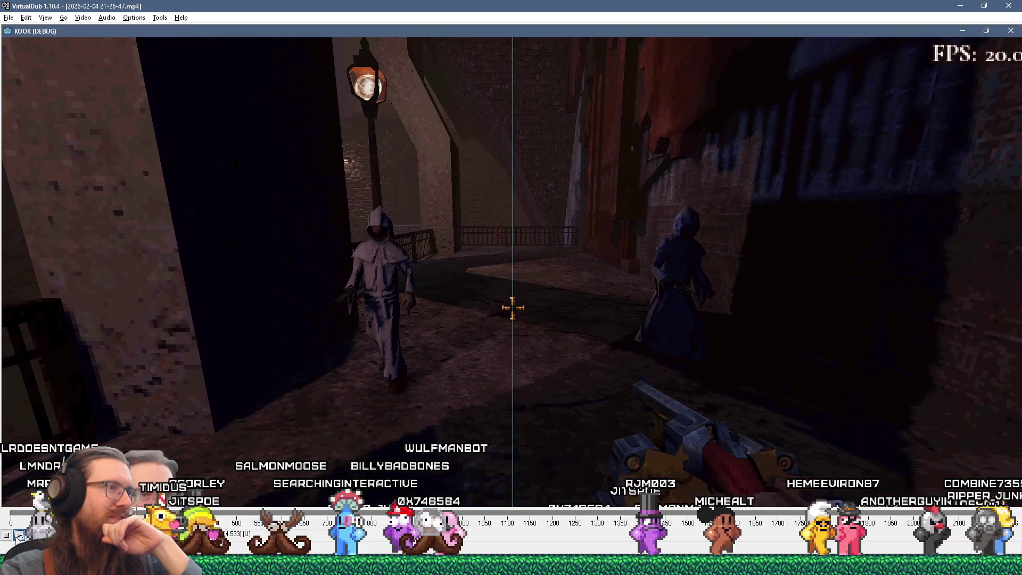
{"action": "key", "text": "space"}
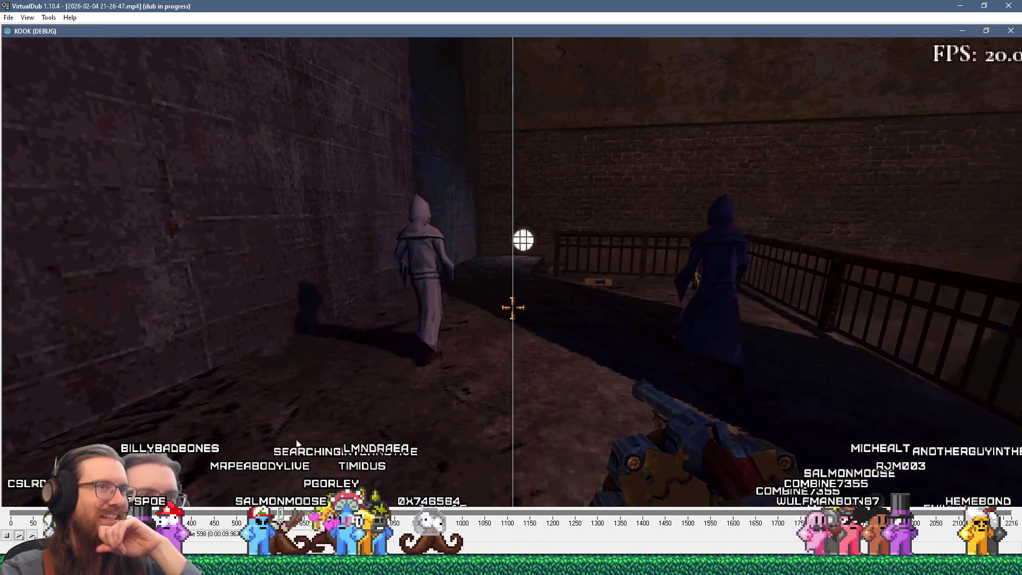
- Stop playback at frame 694, resume, stop the dub, then minimize VirtualDub
{"action": "left_click", "coordinate": [8, 535]}
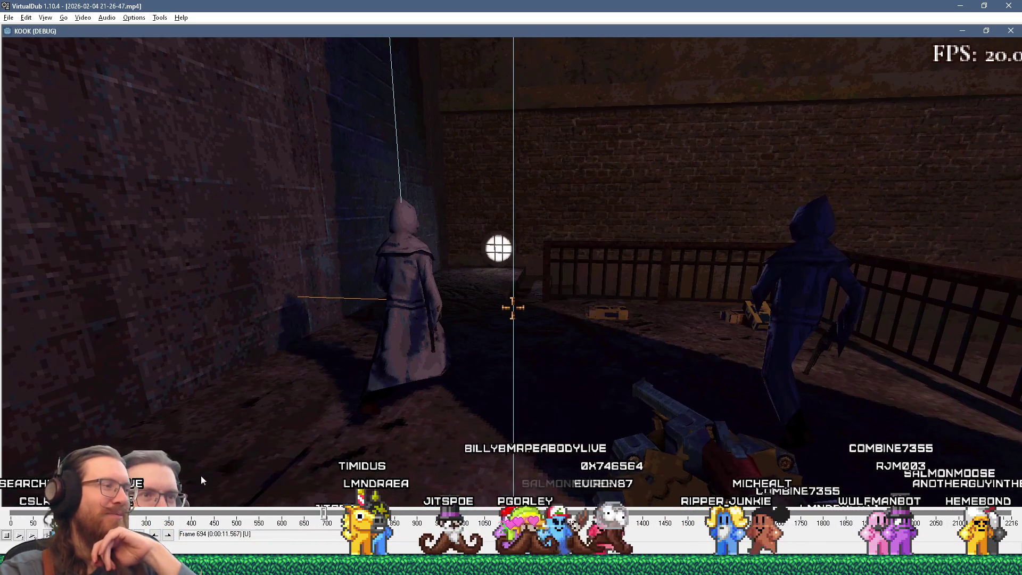
{"action": "left_click", "coordinate": [18, 535]}
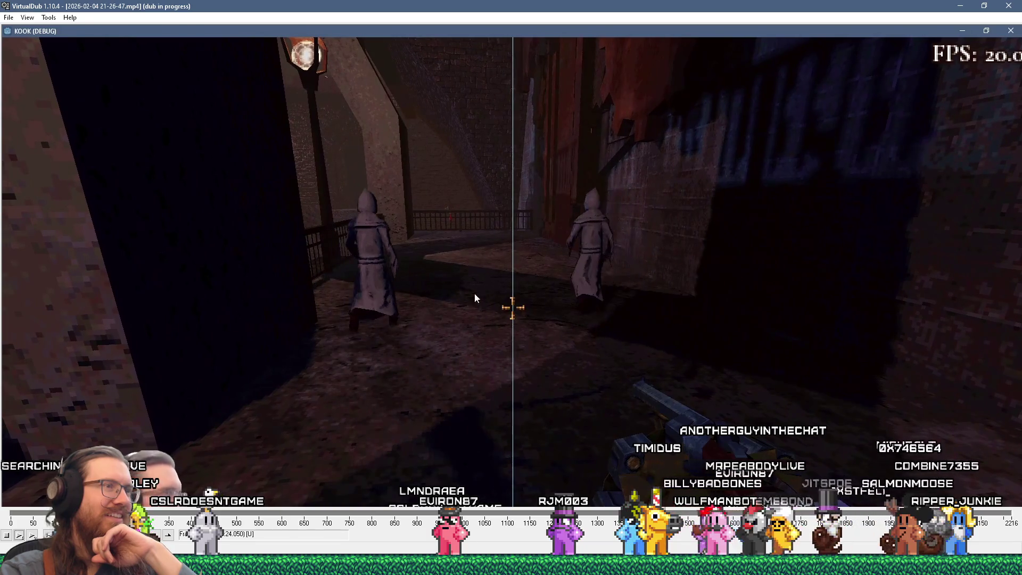
{"action": "left_click", "coordinate": [8, 536]}
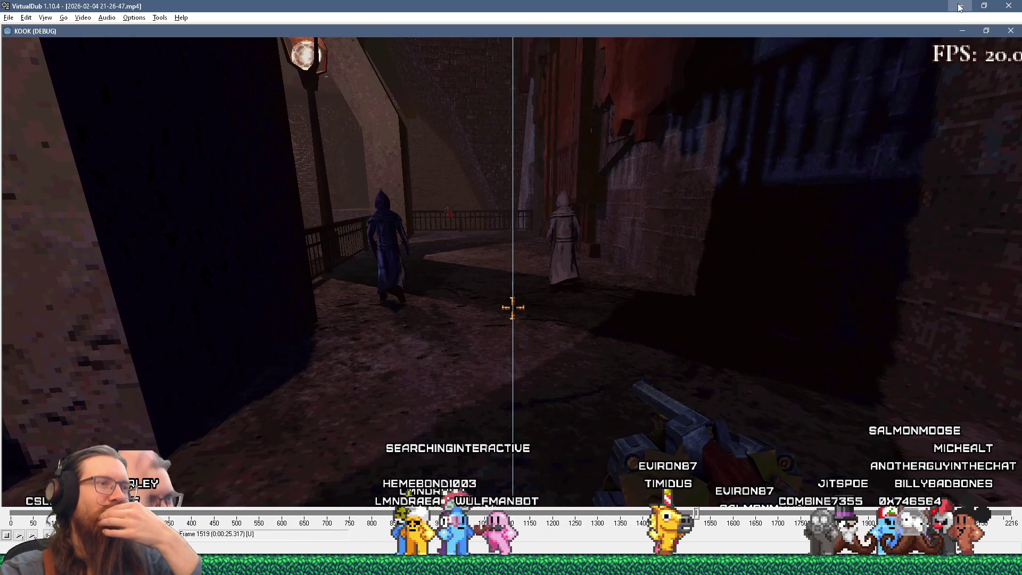
{"action": "left_click", "coordinate": [960, 8]}
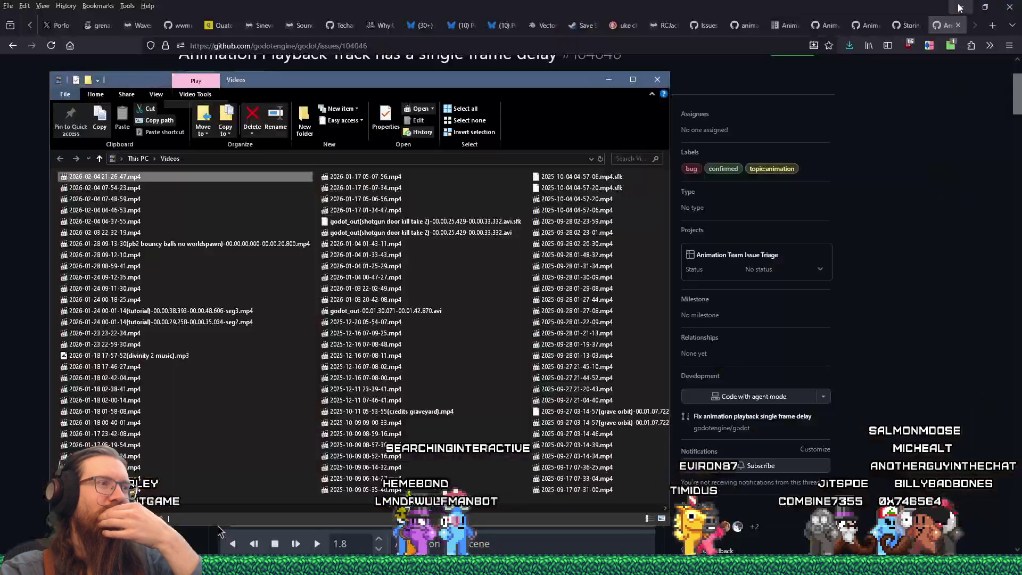
- Scroll through the 'single frame delay' issue in Firefox, then switch to issue #50278
{"action": "left_click", "coordinate": [692, 4]}
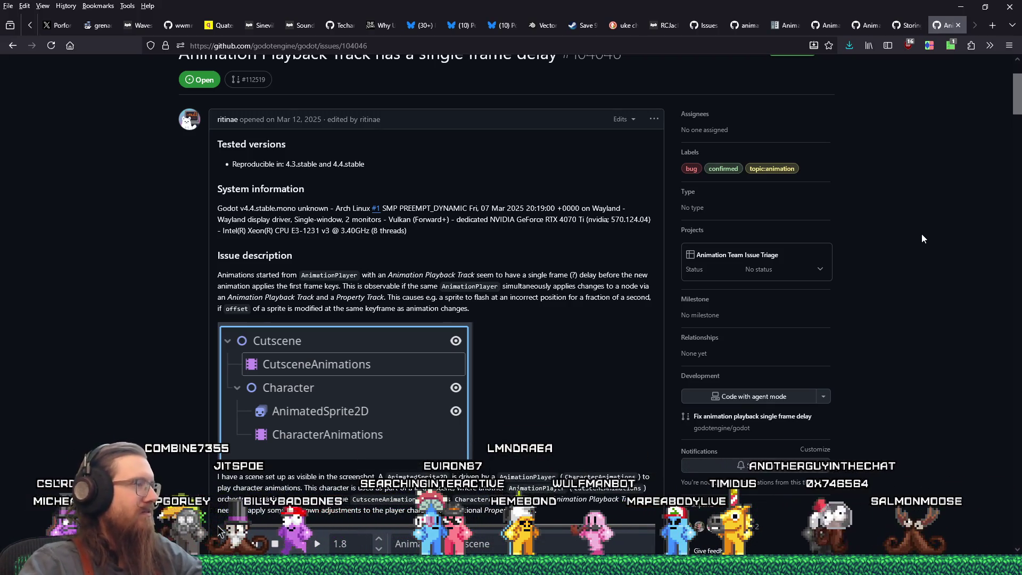
{"action": "scroll", "coordinate": [921, 234], "scroll_direction": "down", "scroll_amount": 5}
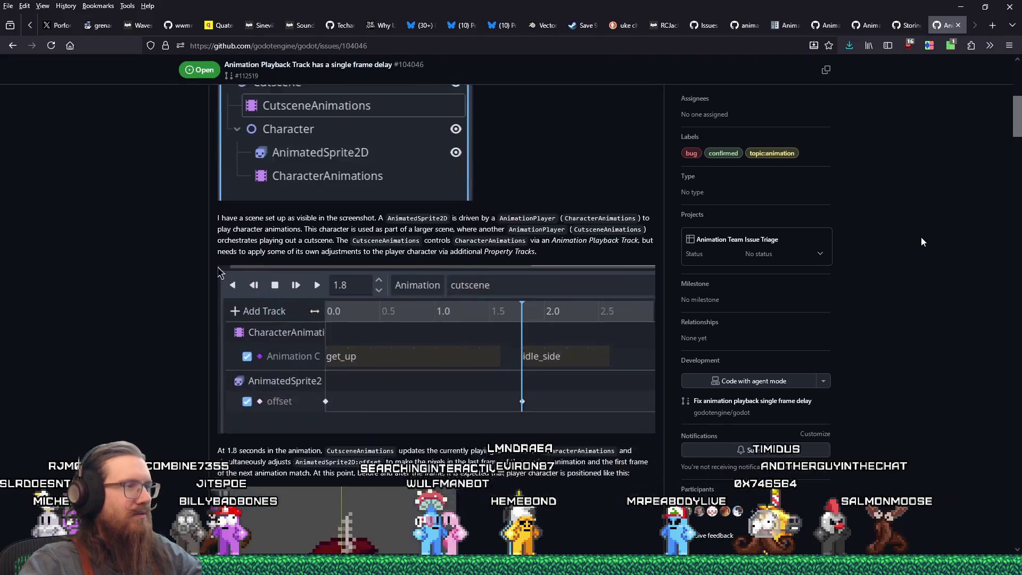
{"action": "scroll", "coordinate": [919, 237], "scroll_direction": "down", "scroll_amount": 5}
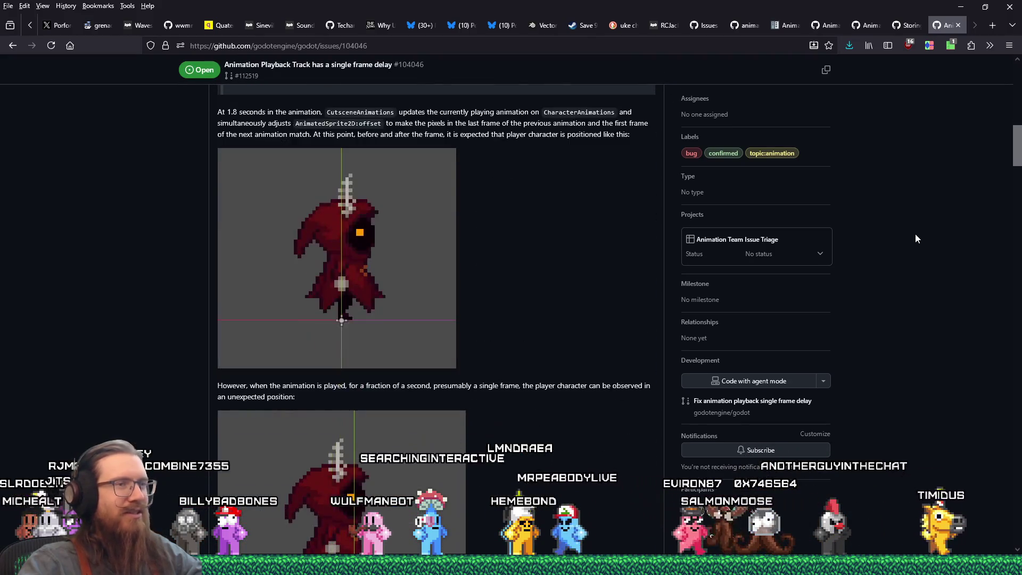
{"action": "scroll", "coordinate": [914, 234], "scroll_direction": "up", "scroll_amount": 12}
{"action": "left_click", "coordinate": [894, 31]}
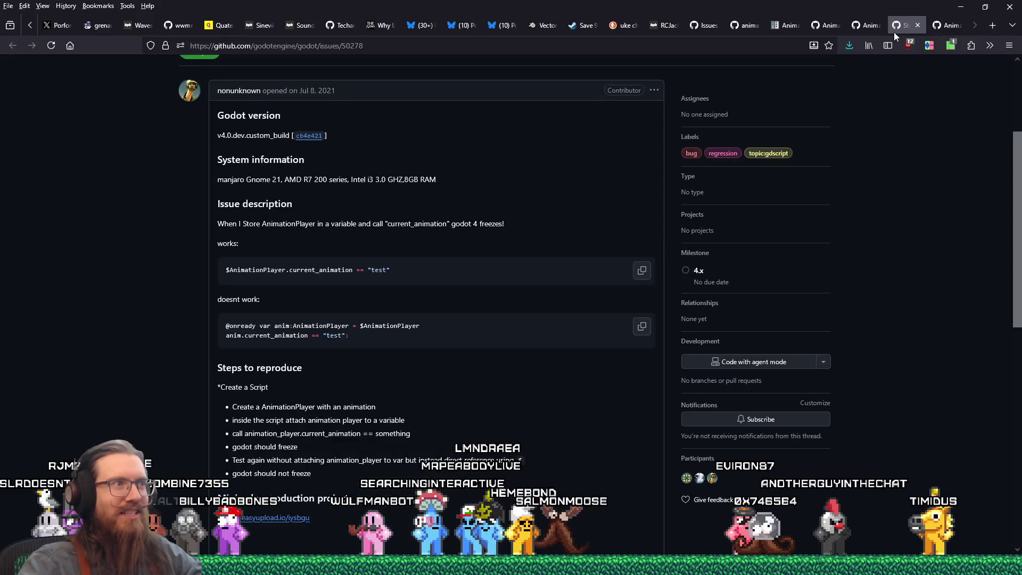
- Highlight the AnimationPlayer play() docs note advising advance(0), then return to the Godot editor
{"action": "left_click", "coordinate": [871, 24]}
{"action": "left_click", "coordinate": [810, 25]}
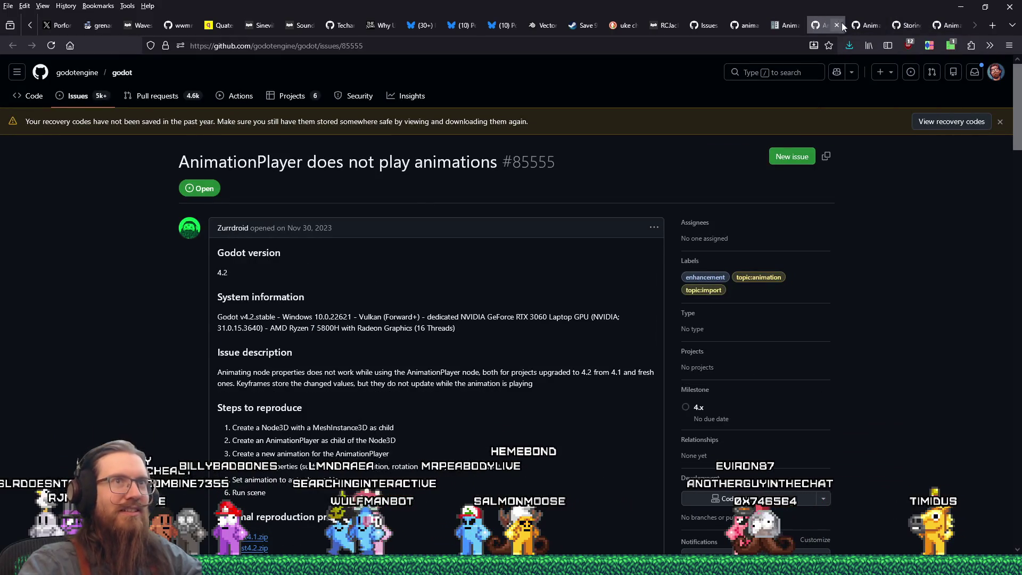
{"action": "left_click", "coordinate": [787, 27]}
{"action": "left_click", "coordinate": [813, 220]}
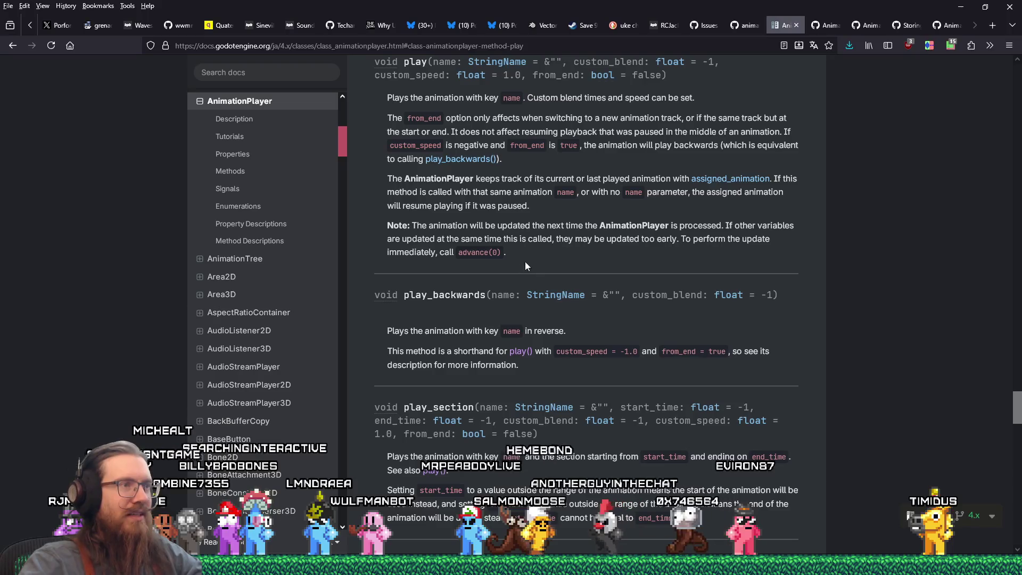
{"action": "left_click_drag", "start_coordinate": [446, 222], "coordinate": [542, 223]}
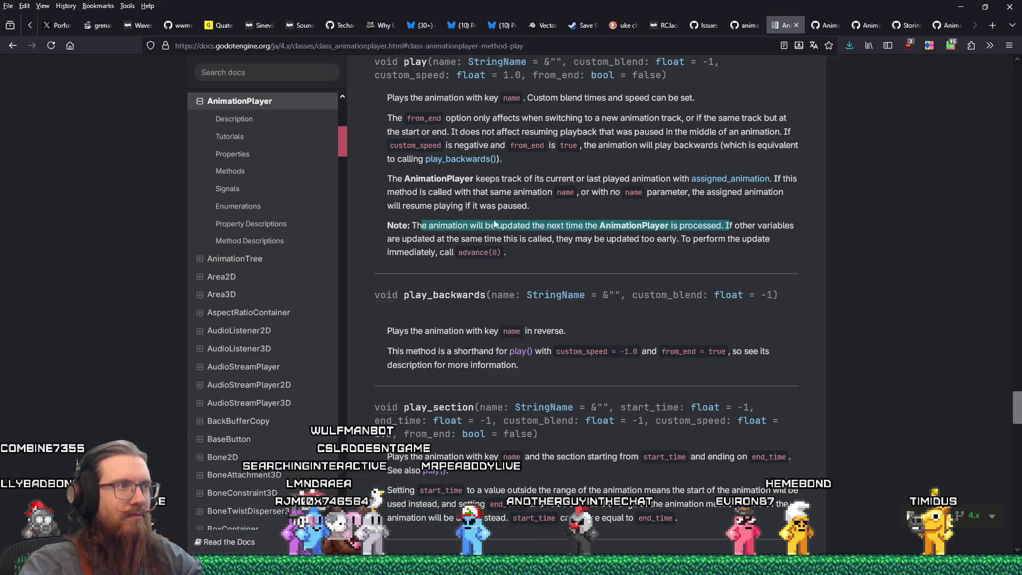
{"action": "left_click", "coordinate": [429, 229]}
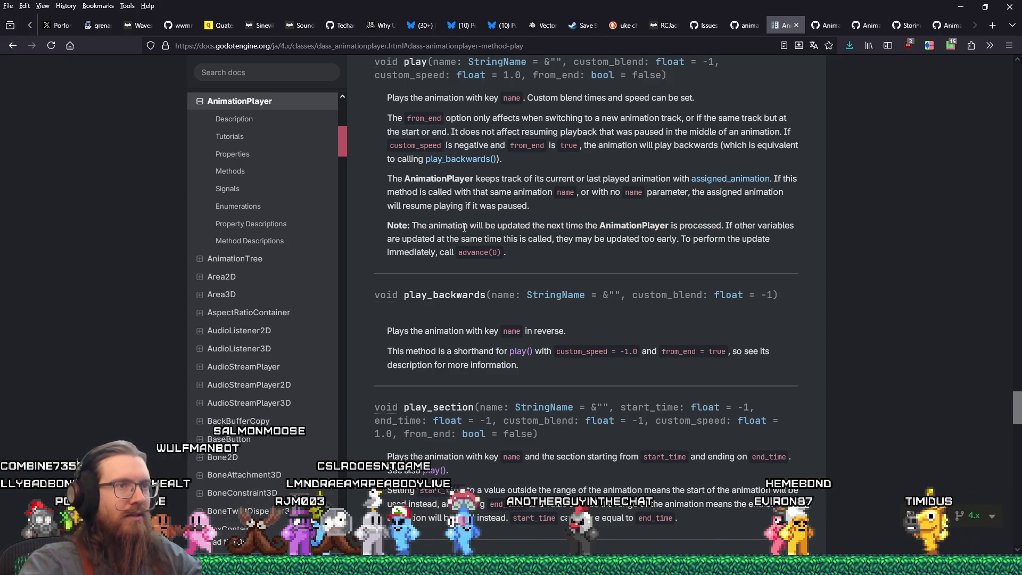
{"action": "left_click_drag", "start_coordinate": [686, 239], "coordinate": [641, 252]}
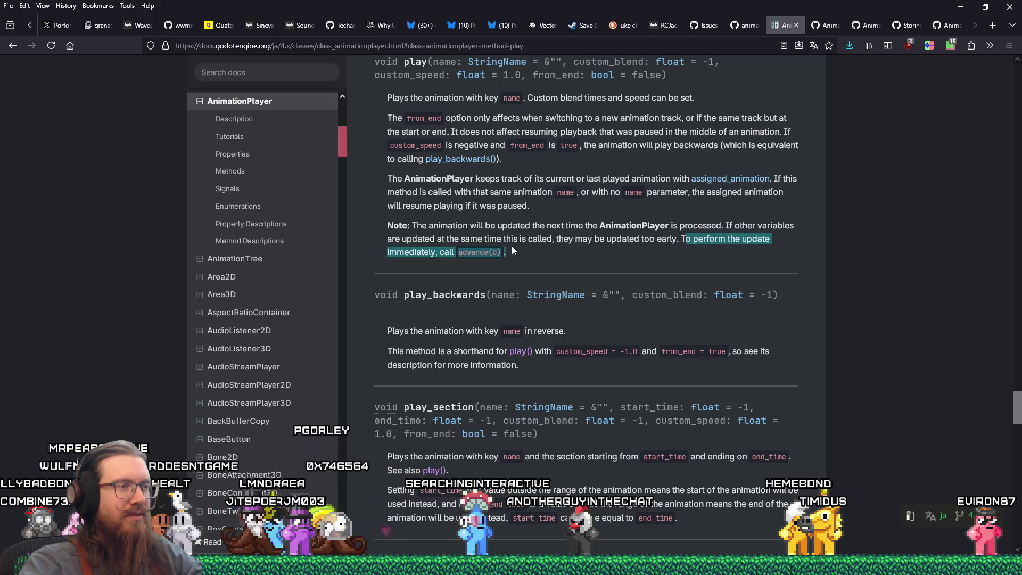
{"action": "scroll", "coordinate": [512, 249], "scroll_direction": "up", "scroll_amount": 1}
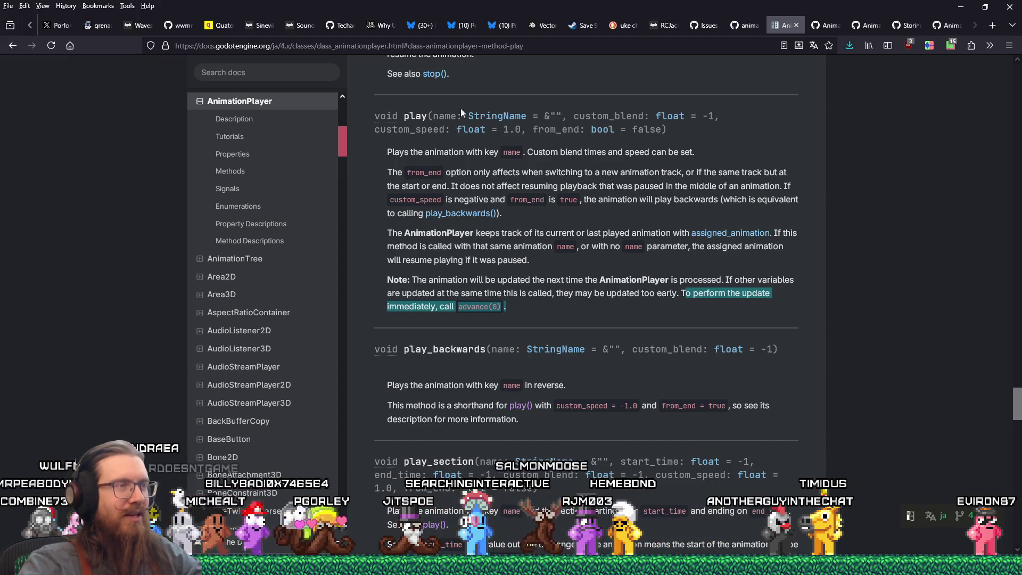
{"action": "key", "text": "alt+Tab"}
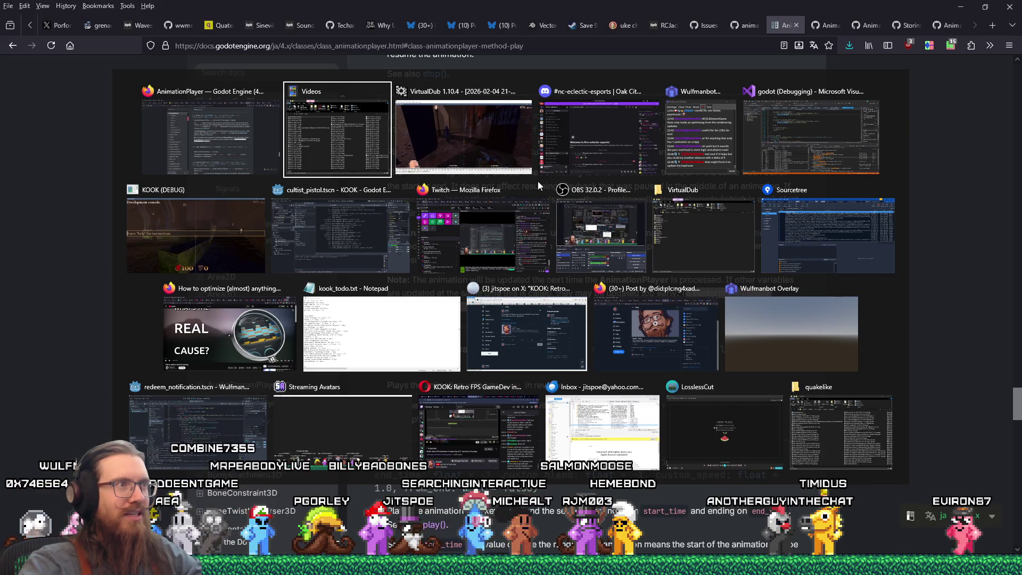
{"action": "left_click", "coordinate": [385, 206]}
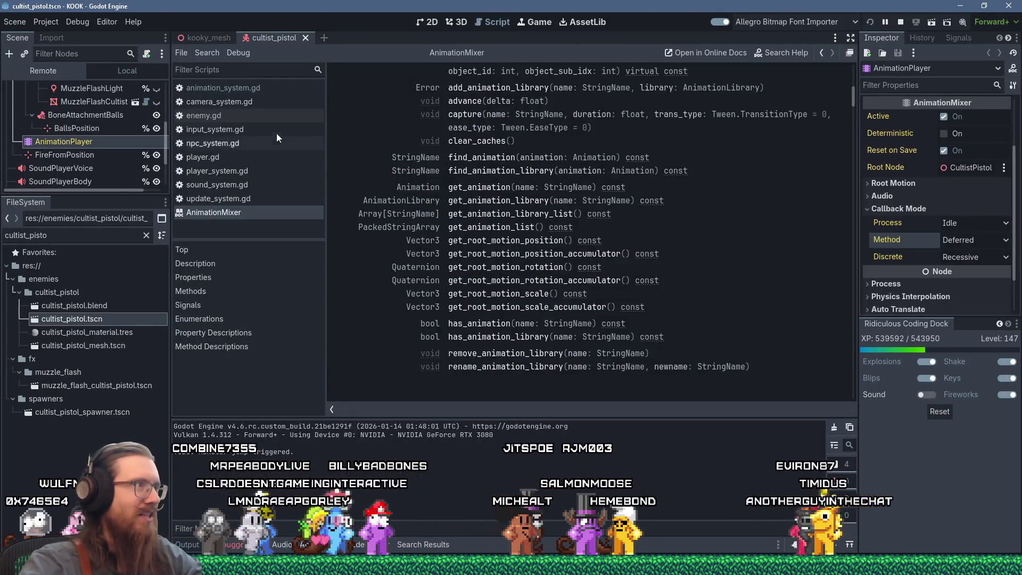
- Open animation_system.gd and examine the anim_player.advance(body.anim_time_to_advance) call on line 65
{"action": "left_click", "coordinate": [258, 88]}
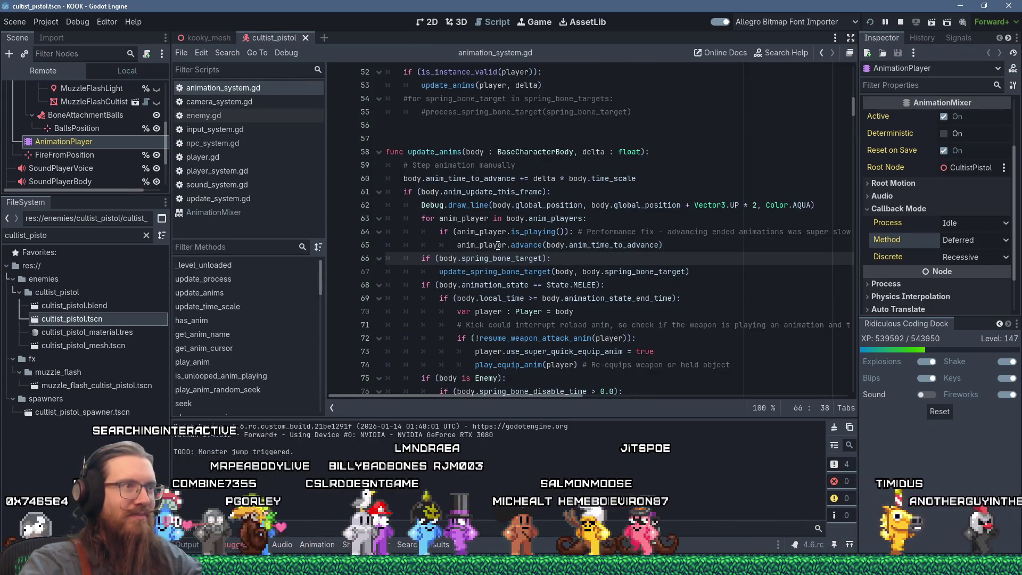
{"action": "left_click_drag", "start_coordinate": [526, 242], "coordinate": [687, 245]}
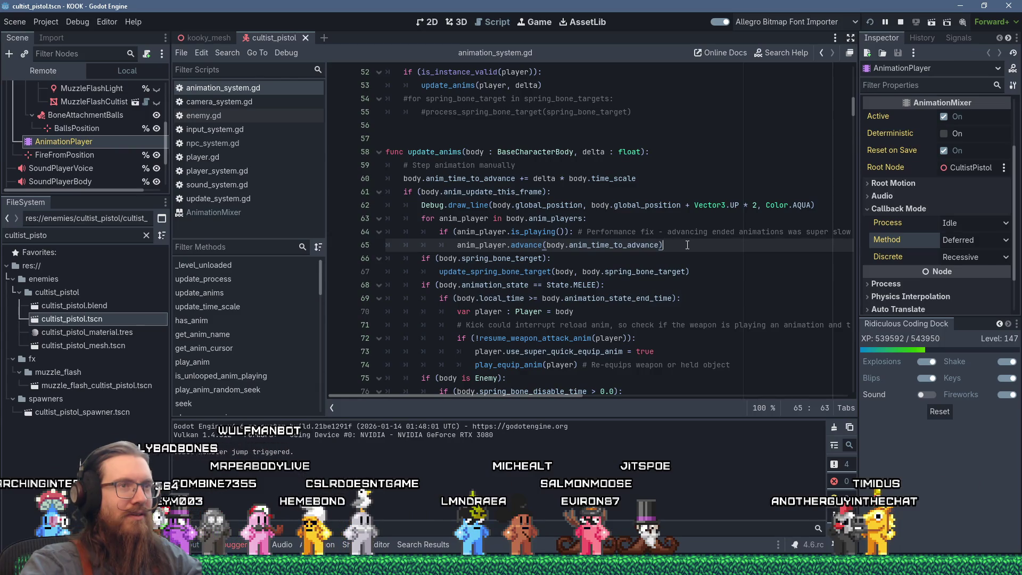
{"action": "left_click_drag", "start_coordinate": [561, 395], "coordinate": [592, 395]}
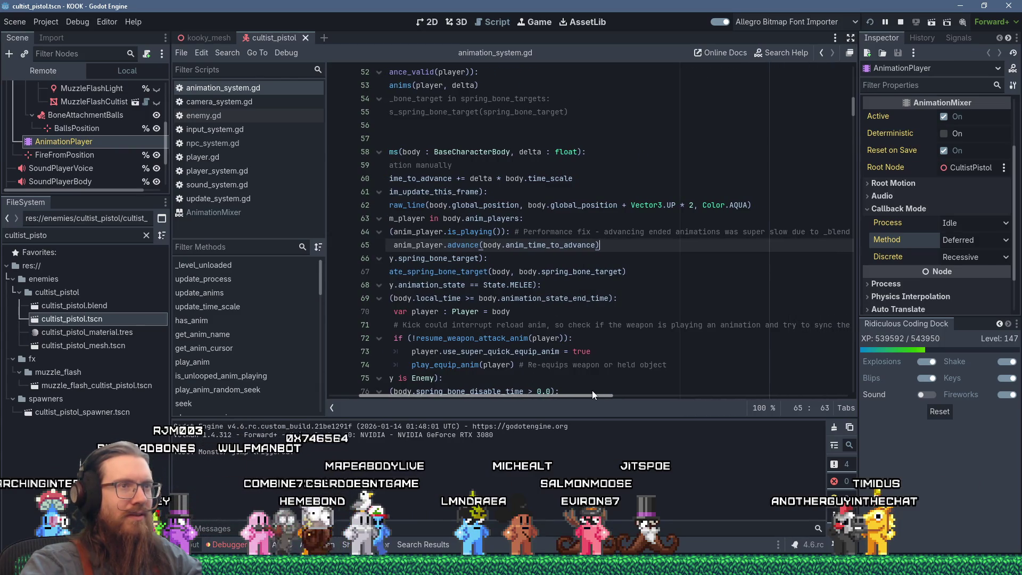
{"action": "mouse_move", "coordinate": [592, 391]}
{"action": "left_mouse_down"}
{"action": "mouse_move", "coordinate": [619, 389]}
{"action": "mouse_move", "coordinate": [516, 377]}
{"action": "left_mouse_up"}
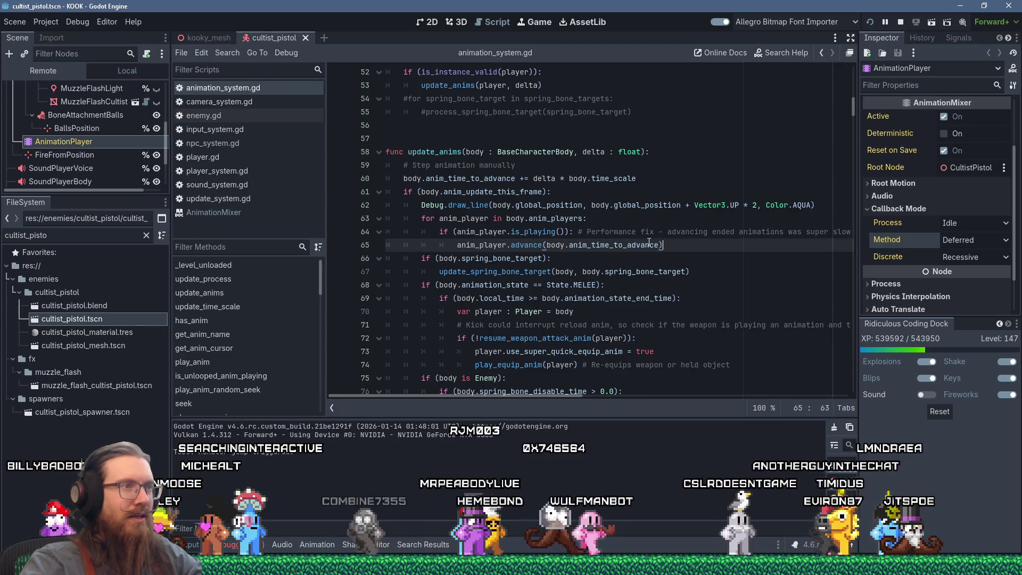
{"action": "left_click", "coordinate": [440, 233], "text": "shift"}
{"action": "left_click", "coordinate": [551, 244], "text": "shift"}
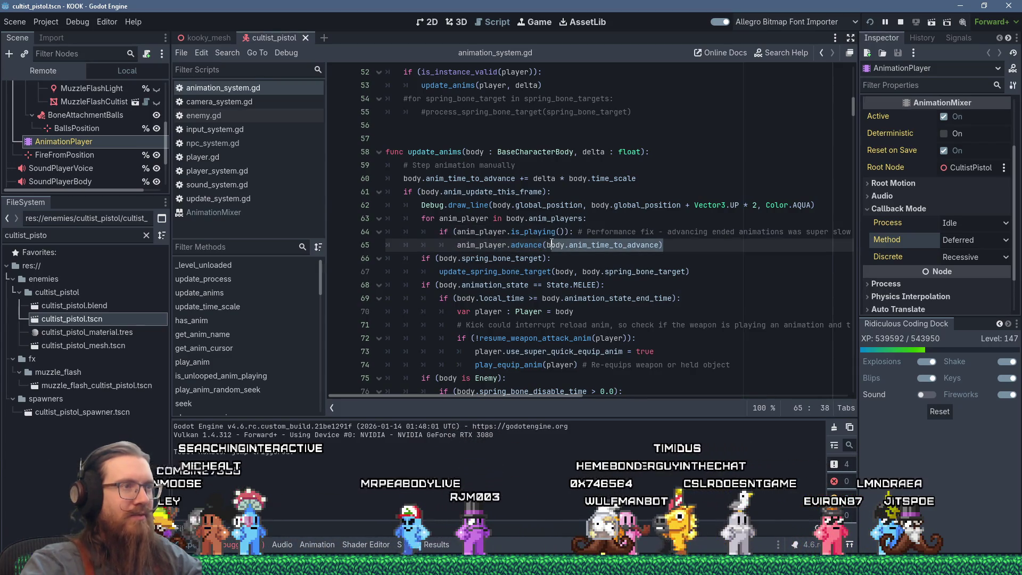
{"action": "left_click", "coordinate": [552, 243]}
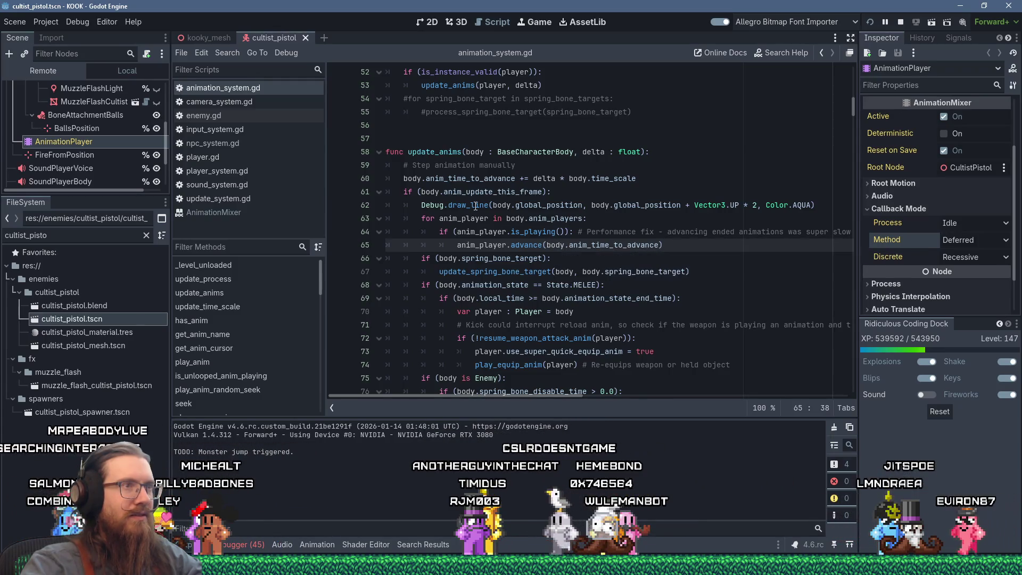
{"action": "scroll", "coordinate": [476, 206], "scroll_direction": "down", "scroll_amount": 5}
{"action": "scroll", "coordinate": [475, 206], "scroll_direction": "up", "scroll_amount": 4}
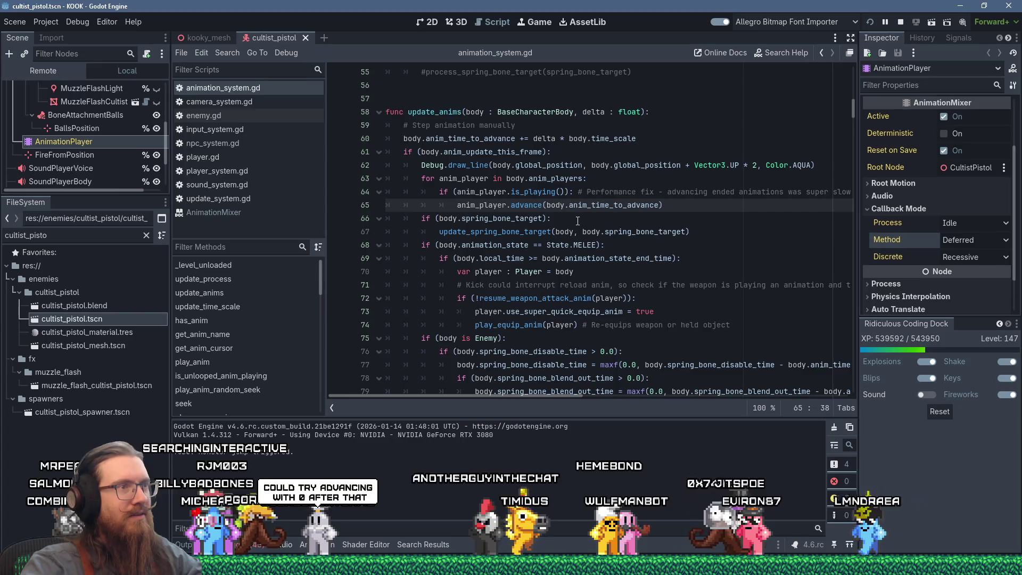
{"action": "left_click", "coordinate": [677, 204]}
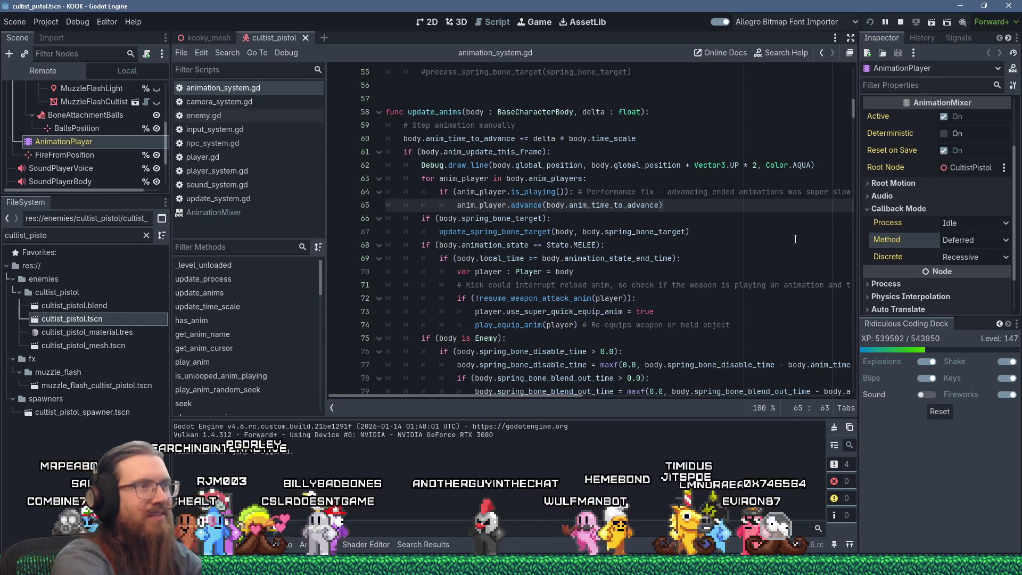
- Add 'anim_player.advance(0) # CSLR be crazy' below line 65, save, and run KOOK
{"action": "key", "text": "Return"}
{"action": "type", "text": "anim_player.advance(0)"}
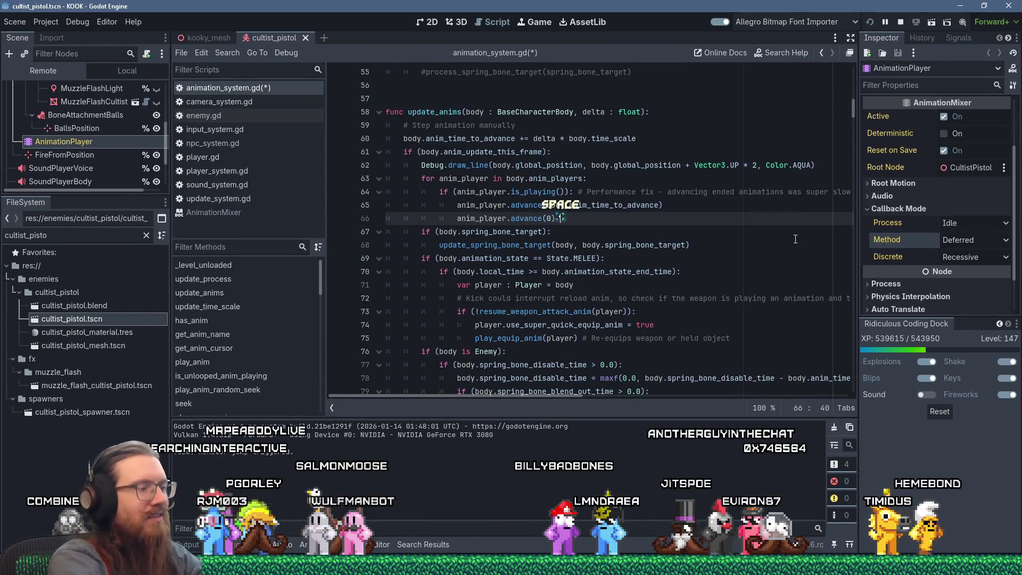
{"action": "type", "text": " # CSLR"}
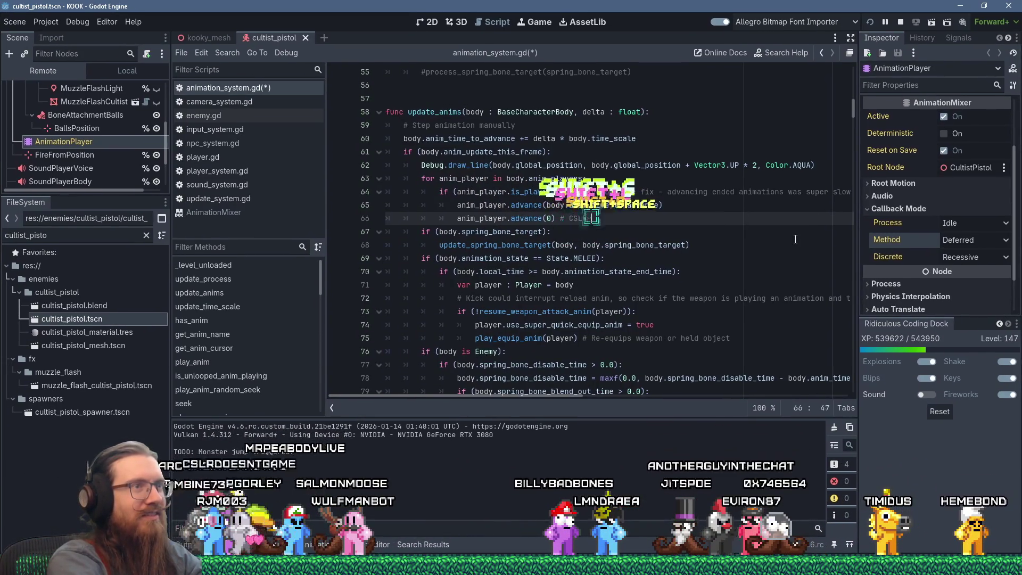
{"action": "type", "text": " be crazy."}
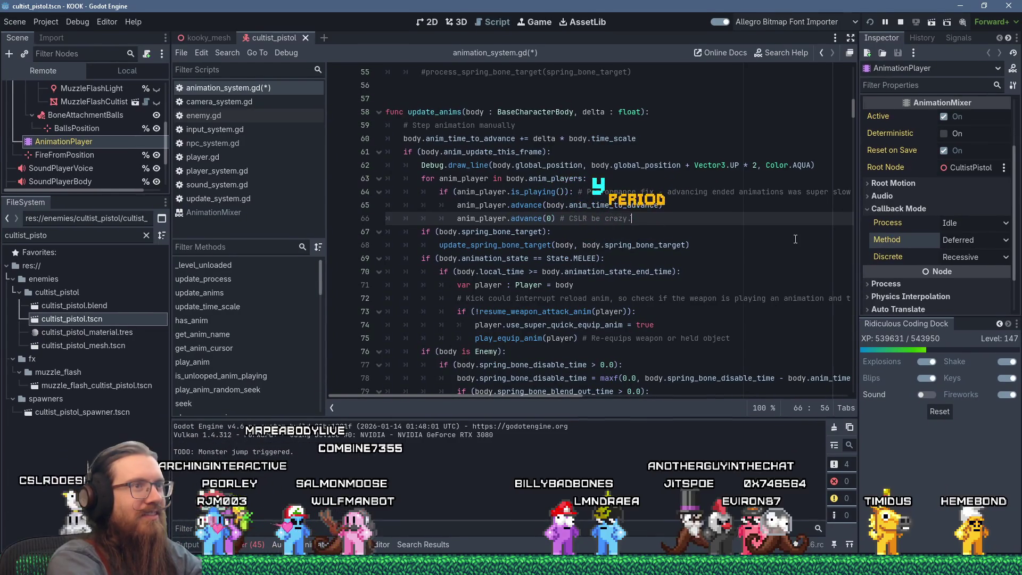
{"action": "key", "text": "ctrl+s"}
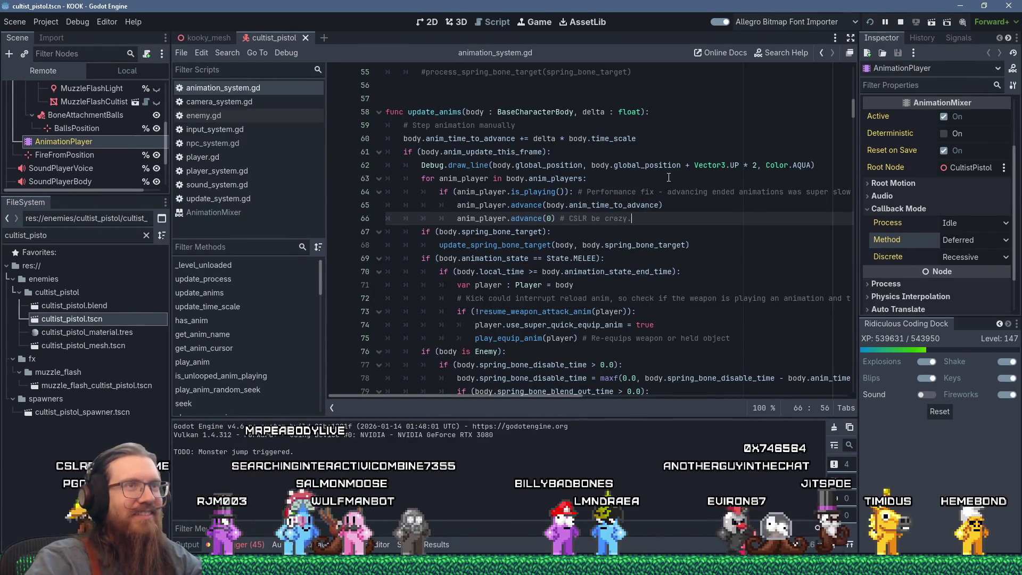
{"action": "left_click", "coordinate": [869, 22]}
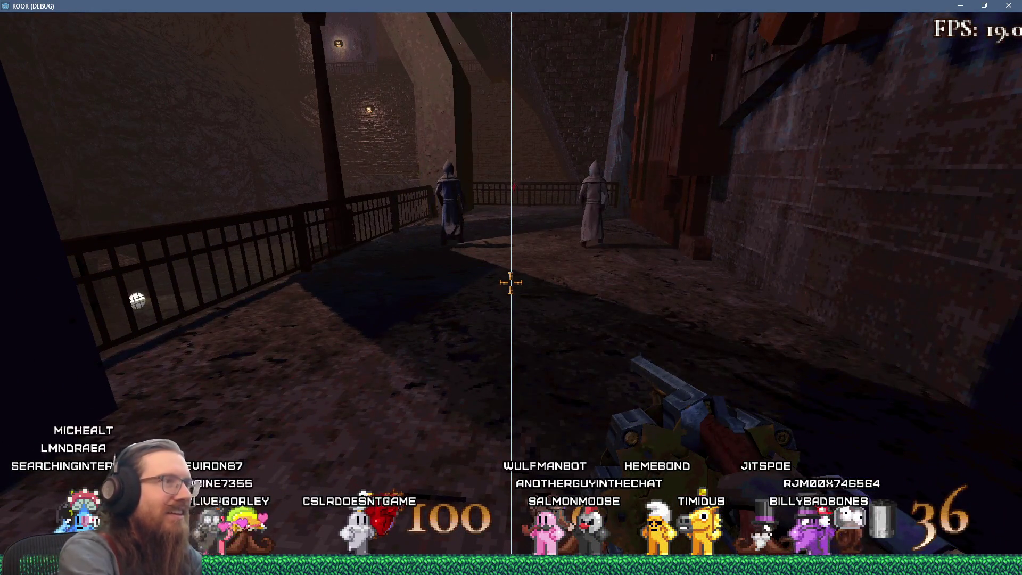
- Quit KOOK through its console and delete the extra advance(0) line
{"action": "key", "text": "grave"}
{"action": "key", "text": "Return"}
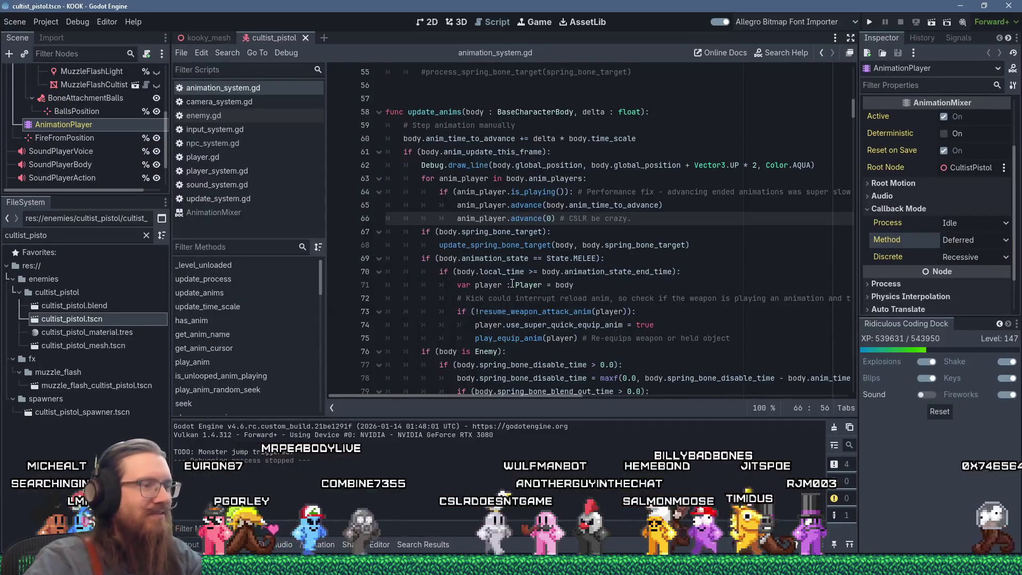
{"action": "left_click_drag", "start_coordinate": [715, 212], "coordinate": [692, 207]}
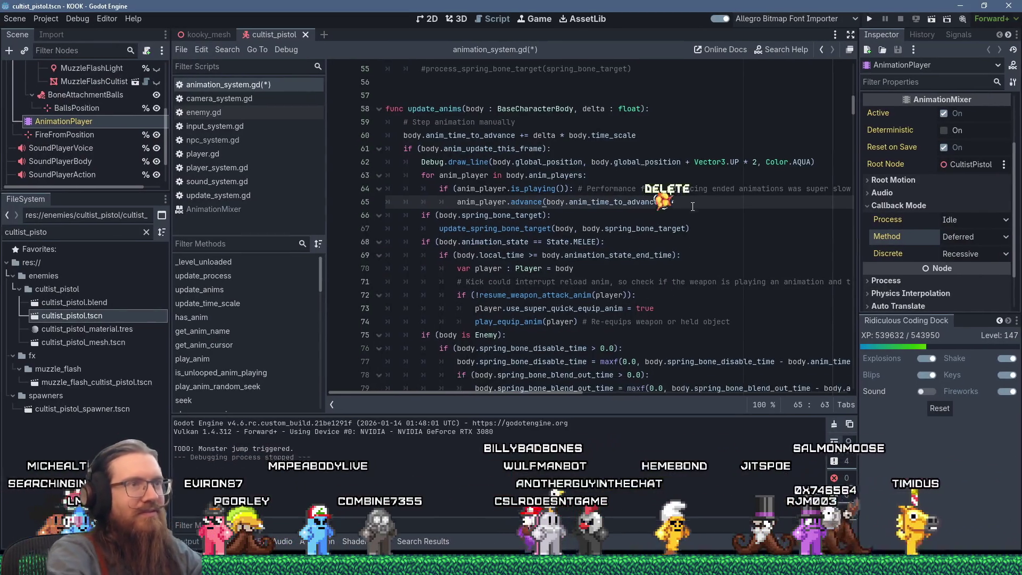
{"action": "key", "text": "BackSpace"}
{"action": "left_click", "coordinate": [176, 563]}
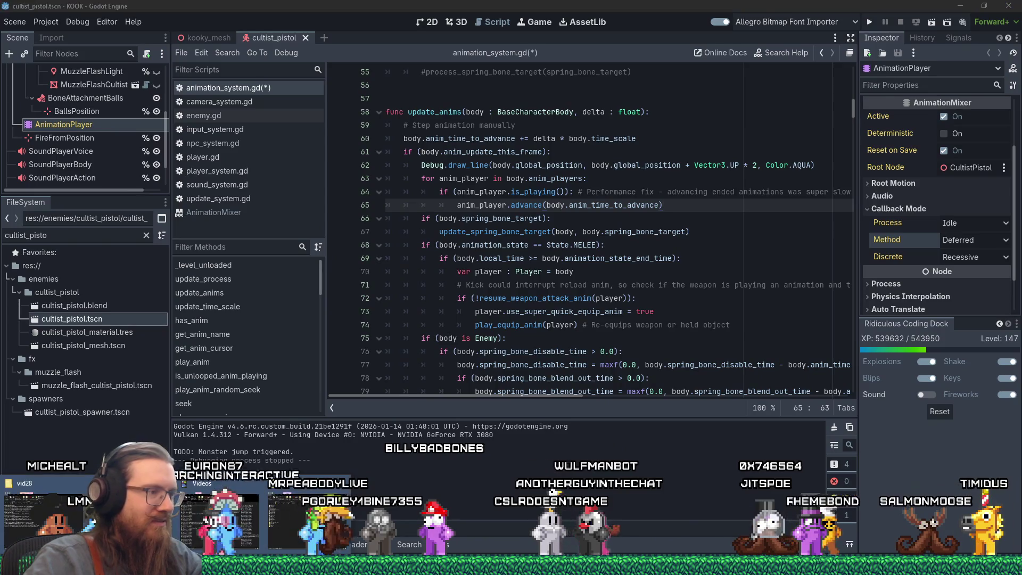
{"action": "left_click", "coordinate": [249, 518]}
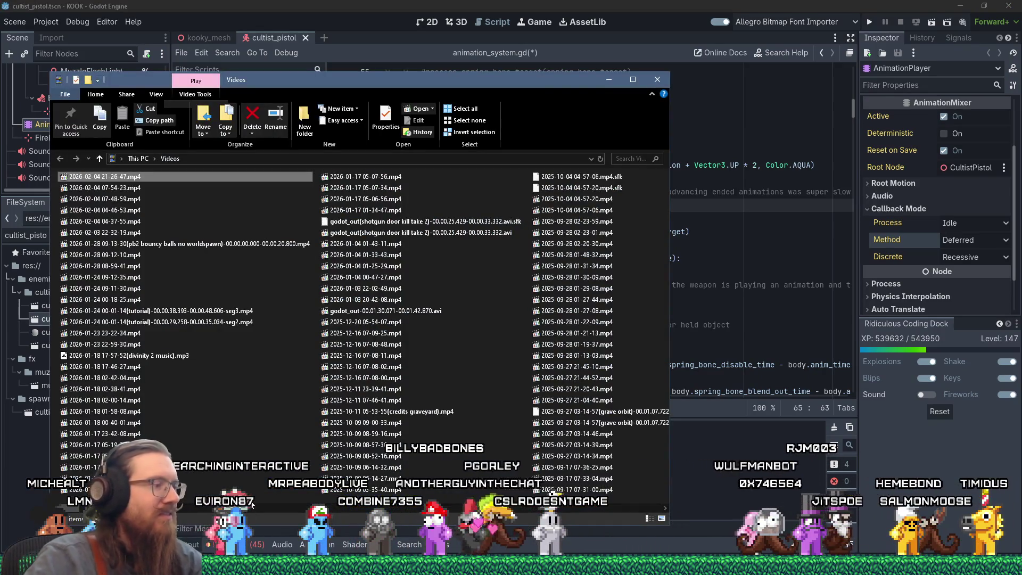
{"action": "key", "text": "Return"}
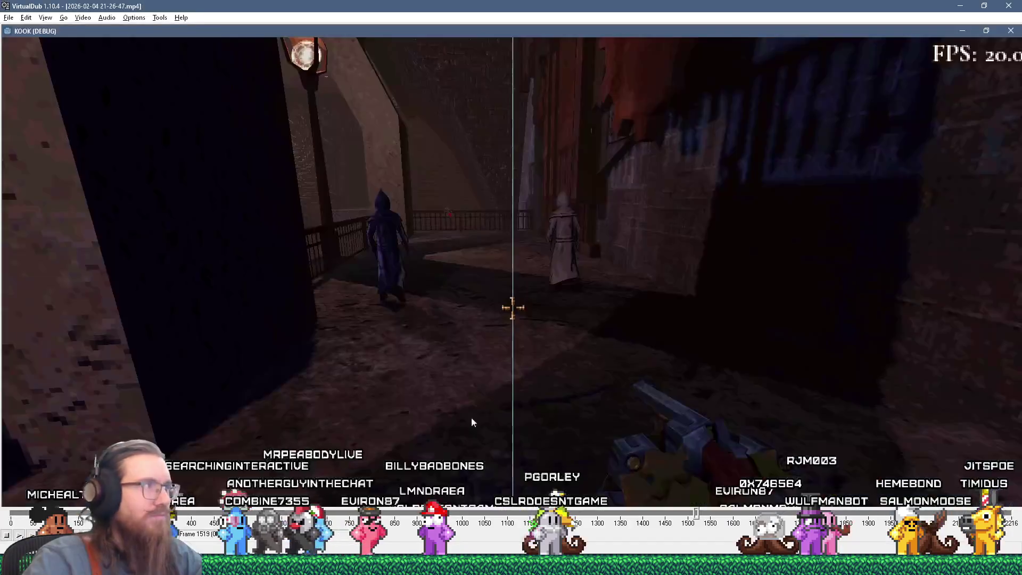
{"action": "key", "text": "alt+Tab"}
{"action": "key", "text": "Up"}
{"action": "key", "text": "Return"}
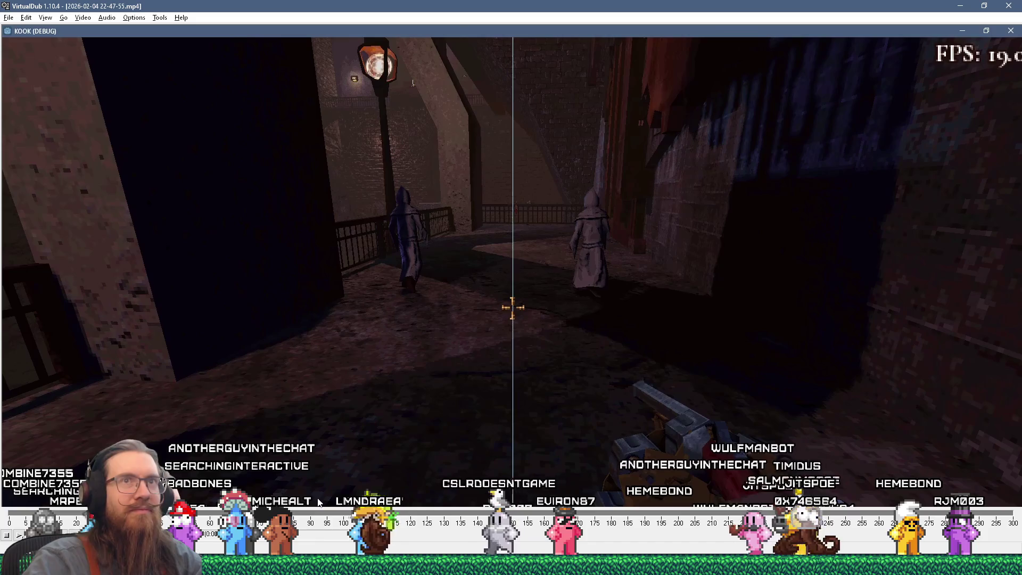
{"action": "left_click", "coordinate": [313, 477]}
{"action": "key", "text": "alt+Tab"}
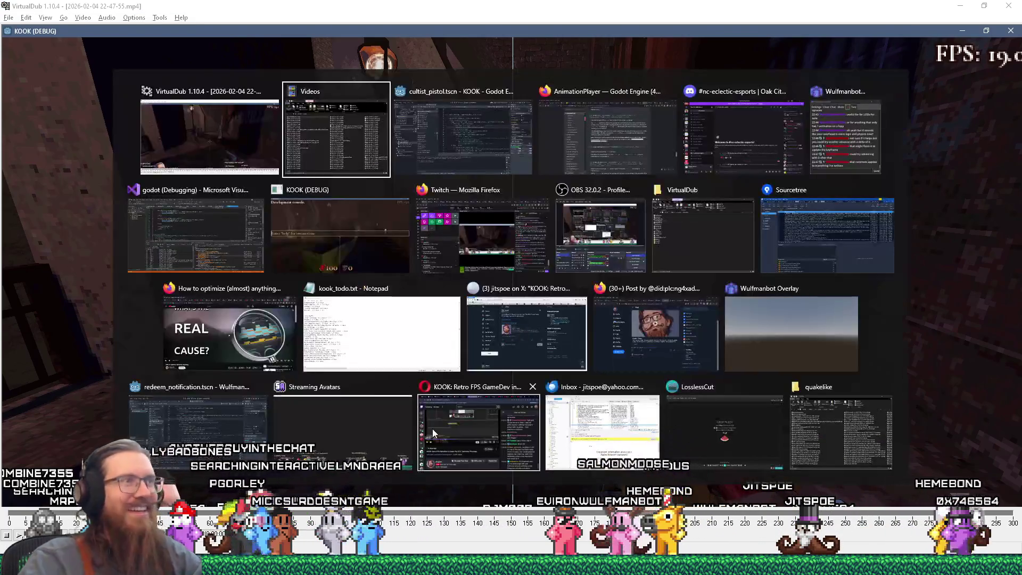
{"action": "left_click", "coordinate": [432, 429]}
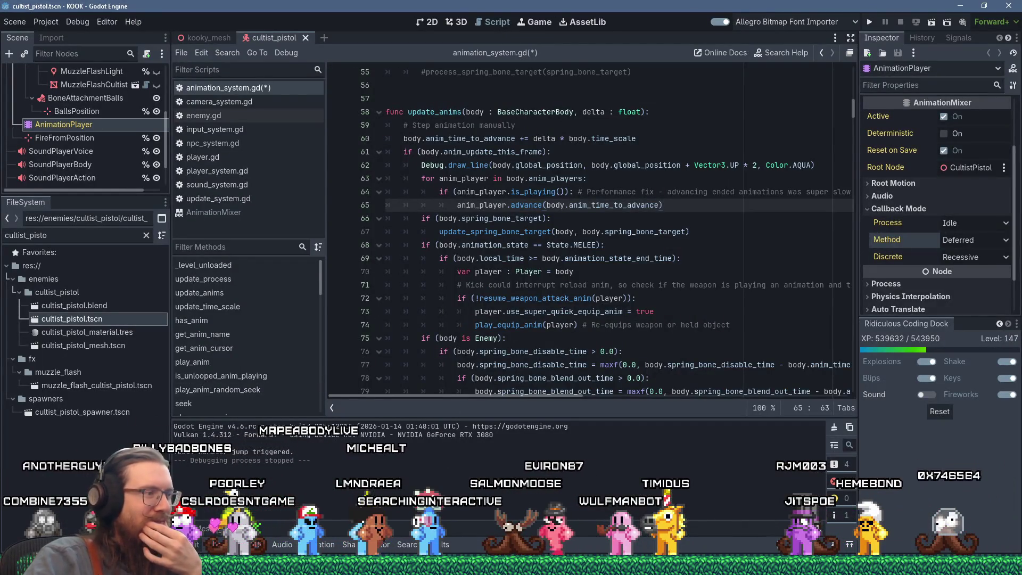
- Revisit the Godot Docs play() note about advance(0), then return to page 3 of the GitHub issue search
{"action": "left_click", "coordinate": [925, 526]}
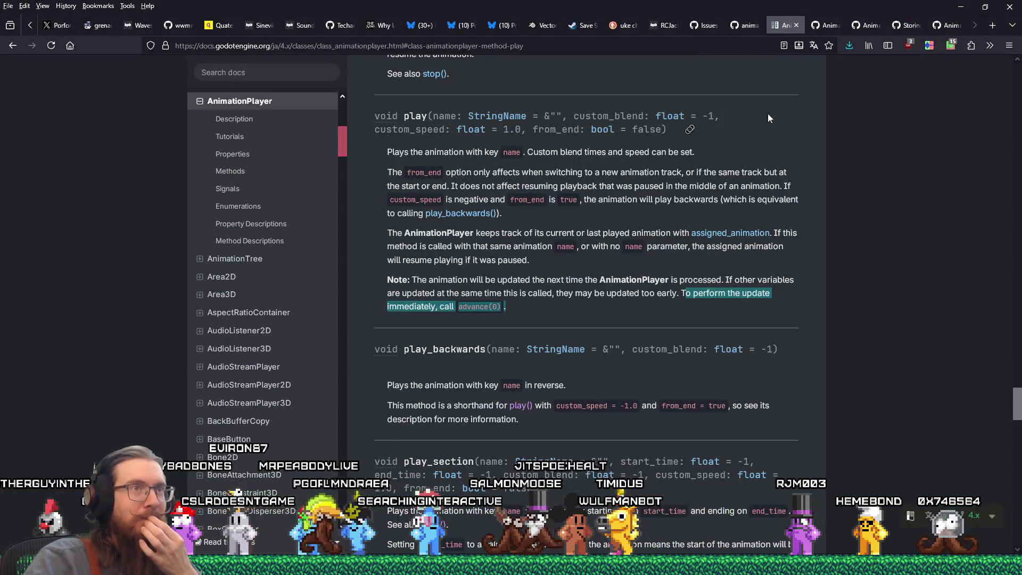
{"action": "left_click", "coordinate": [750, 26]}
{"action": "left_click", "coordinate": [704, 25]}
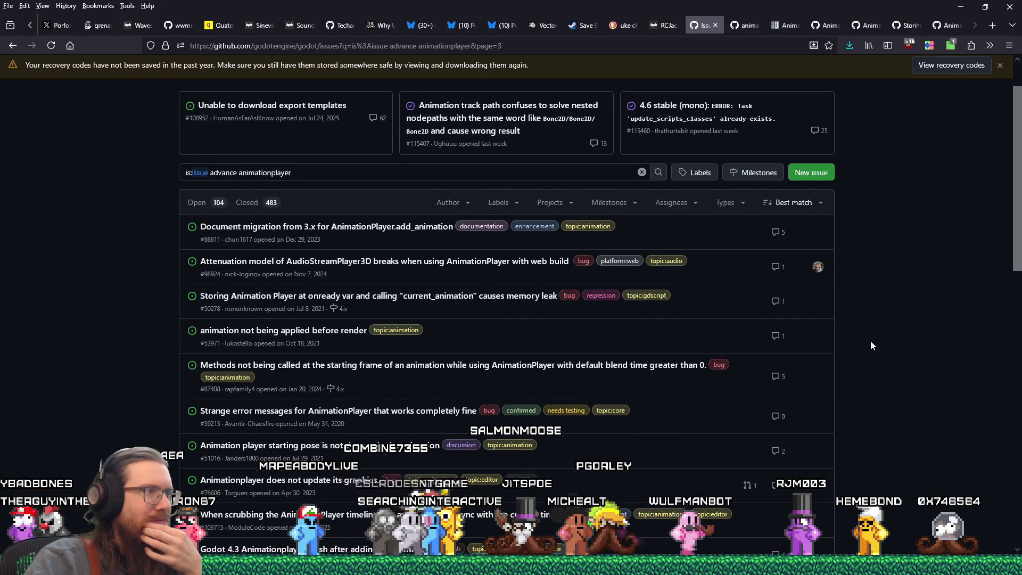
{"action": "scroll", "coordinate": [871, 346], "scroll_direction": "down", "scroll_amount": 1}
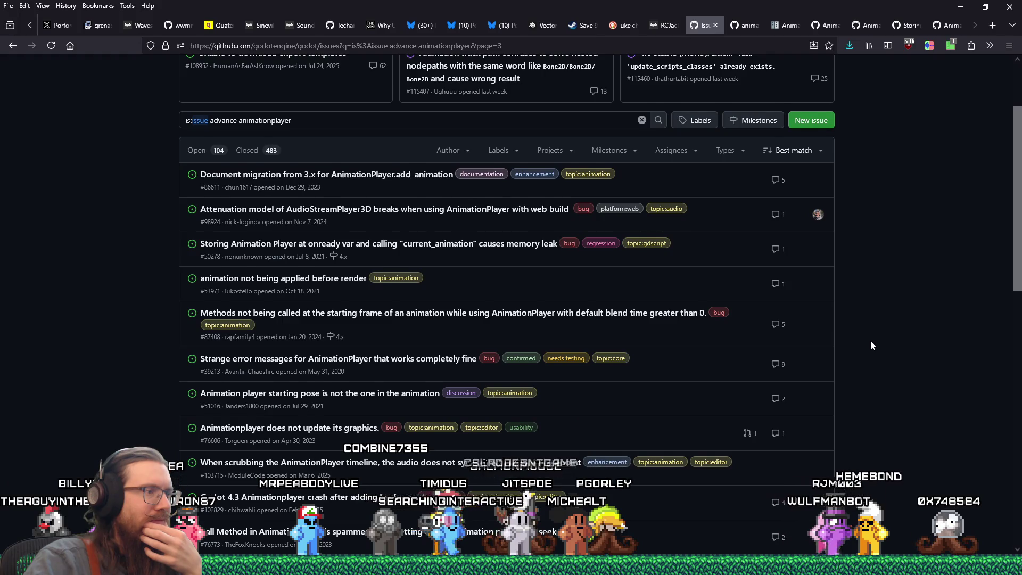
{"action": "scroll", "coordinate": [872, 346], "scroll_direction": "down", "scroll_amount": 1}
{"action": "scroll", "coordinate": [871, 345], "scroll_direction": "down", "scroll_amount": 1}
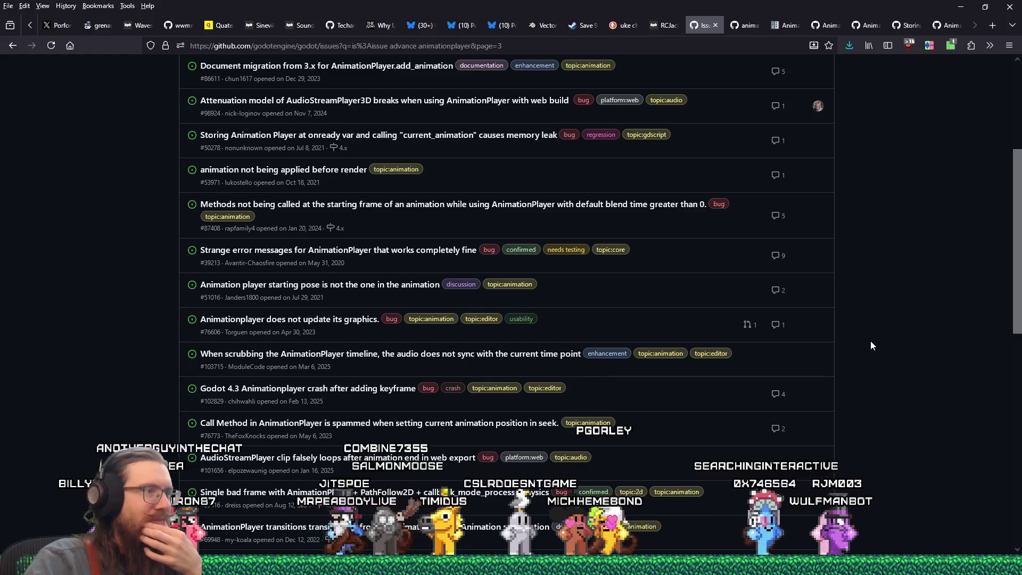
{"action": "scroll", "coordinate": [871, 345], "scroll_direction": "down", "scroll_amount": 1}
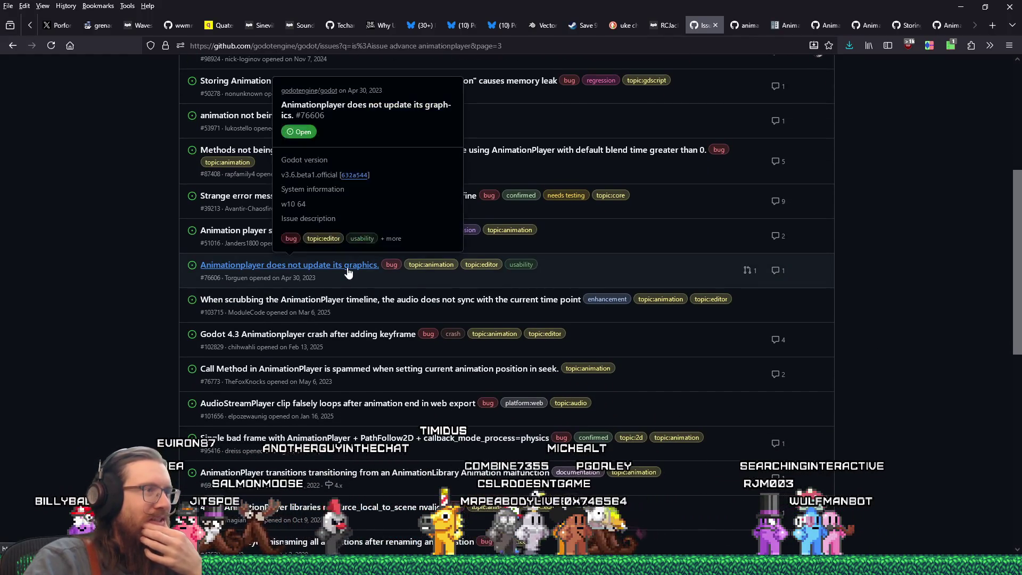
{"action": "middle_click", "coordinate": [348, 272]}
{"action": "left_click", "coordinate": [734, 26]}
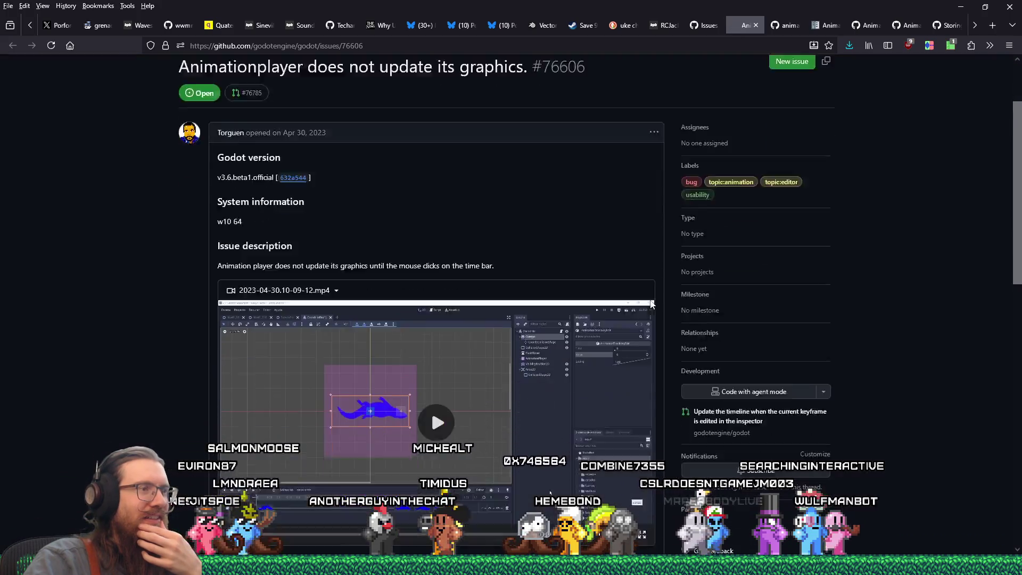
{"action": "scroll", "coordinate": [430, 408], "scroll_direction": "down", "scroll_amount": 1}
{"action": "left_click", "coordinate": [459, 353]}
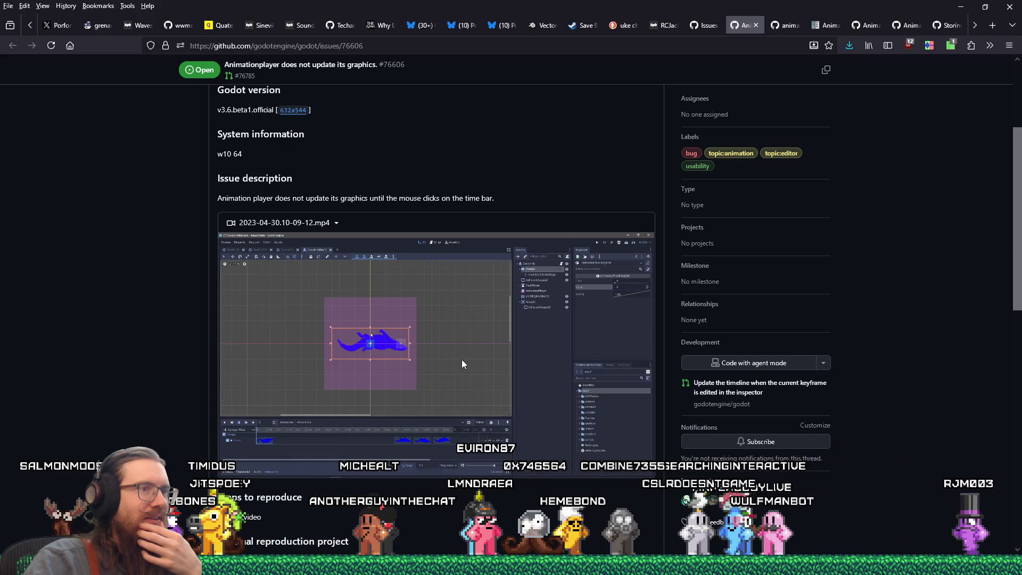
{"action": "mouse_move", "coordinate": [372, 427]}
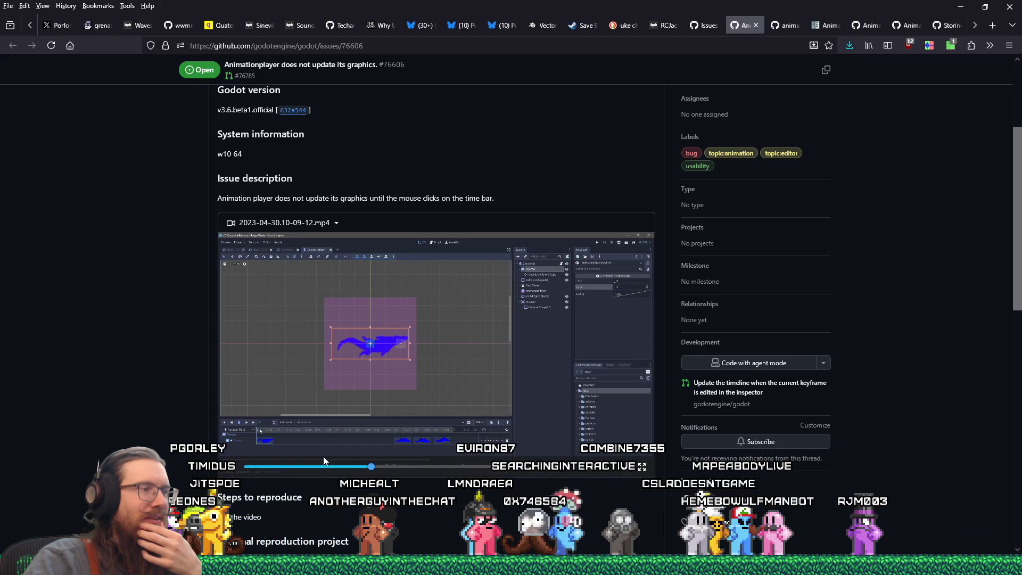
{"action": "scroll", "coordinate": [45, 134], "scroll_direction": "down", "scroll_amount": 6}
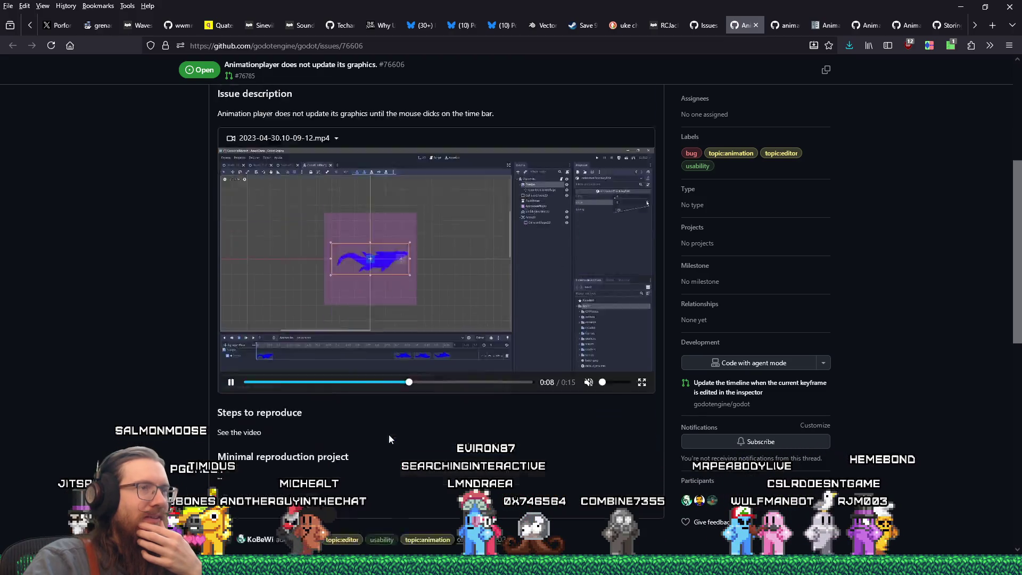
{"action": "left_click", "coordinate": [754, 25]}
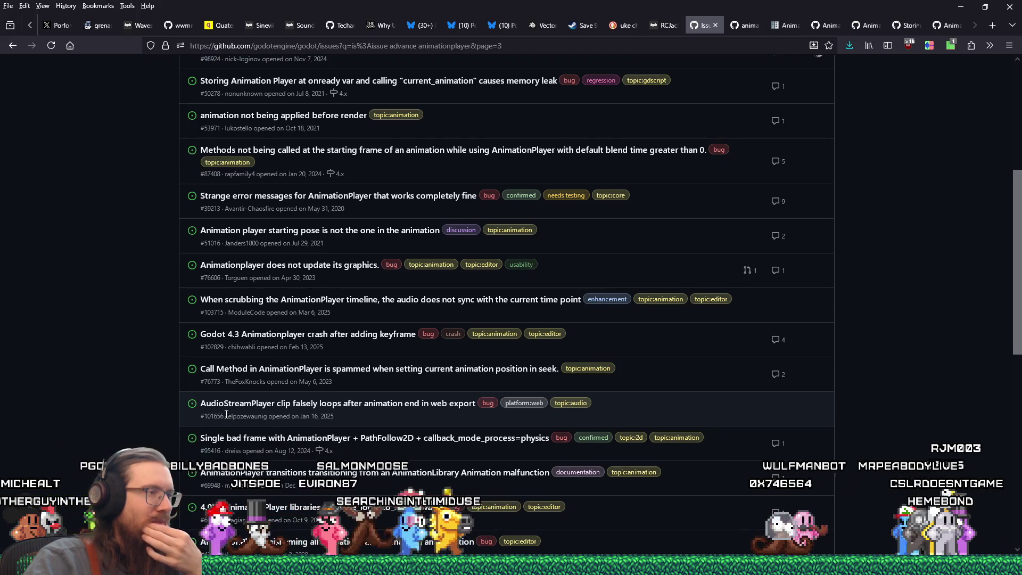
{"action": "scroll", "coordinate": [226, 414], "scroll_direction": "down", "scroll_amount": 2}
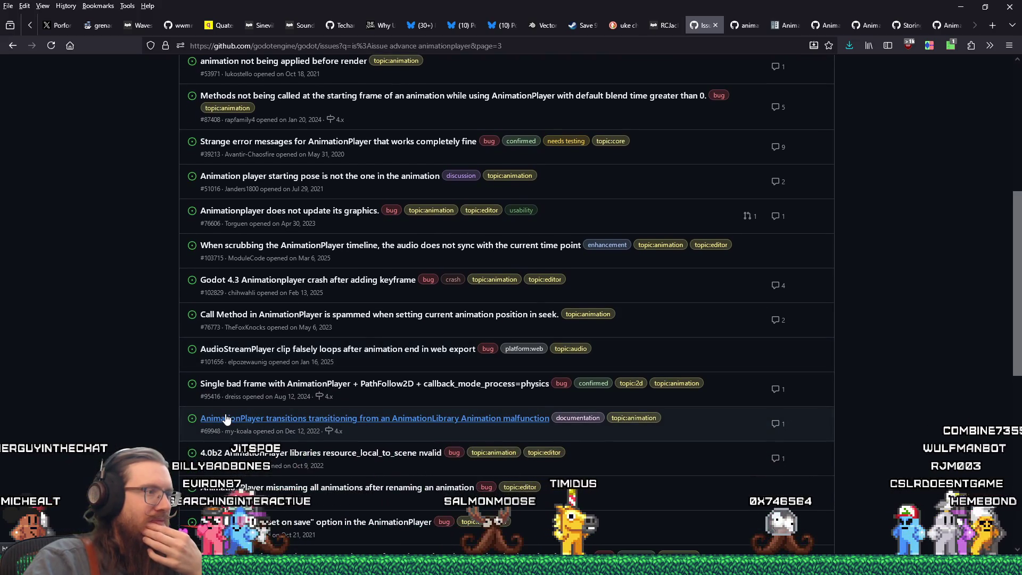
{"action": "scroll", "coordinate": [228, 419], "scroll_direction": "down", "scroll_amount": 2}
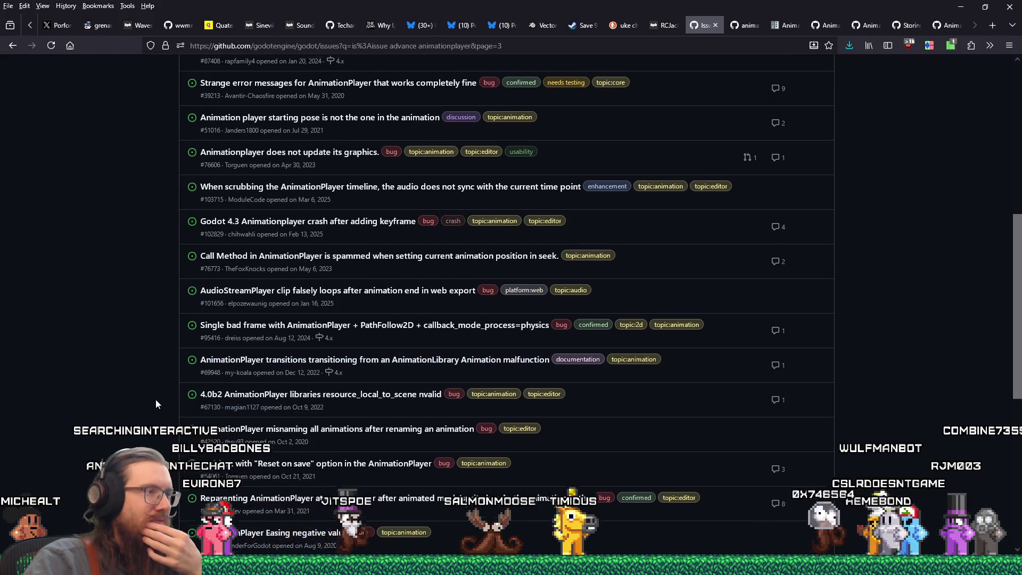
{"action": "scroll", "coordinate": [156, 403], "scroll_direction": "down", "scroll_amount": 1}
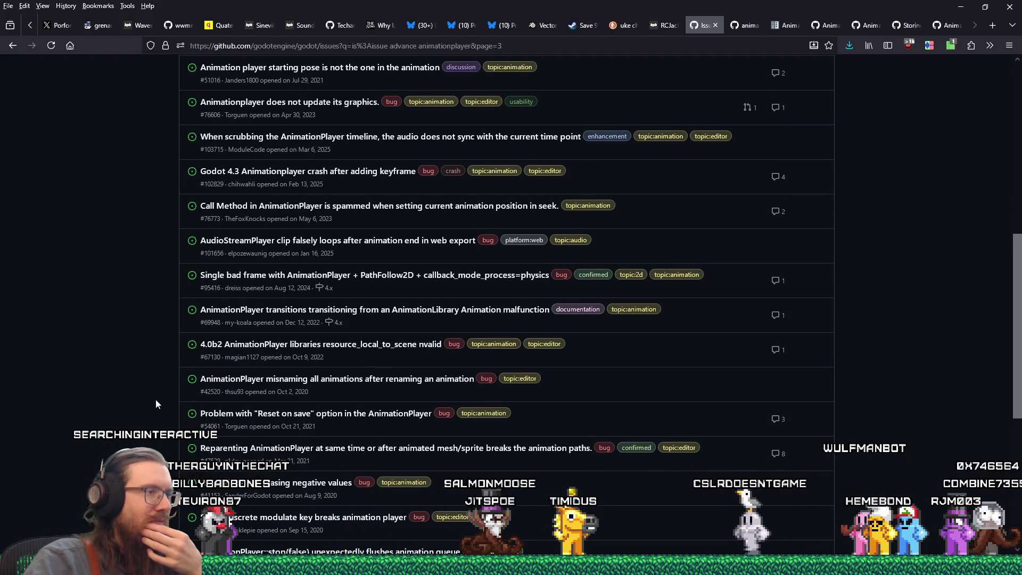
{"action": "left_click", "coordinate": [263, 313]}
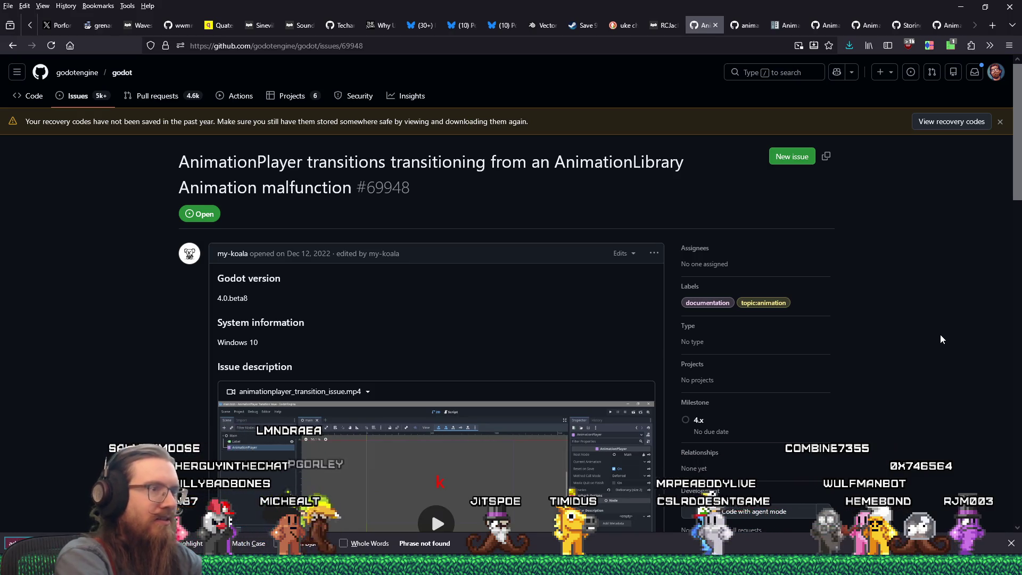
{"action": "key", "text": "ctrl+f"}
{"action": "key", "text": "alt+Left"}
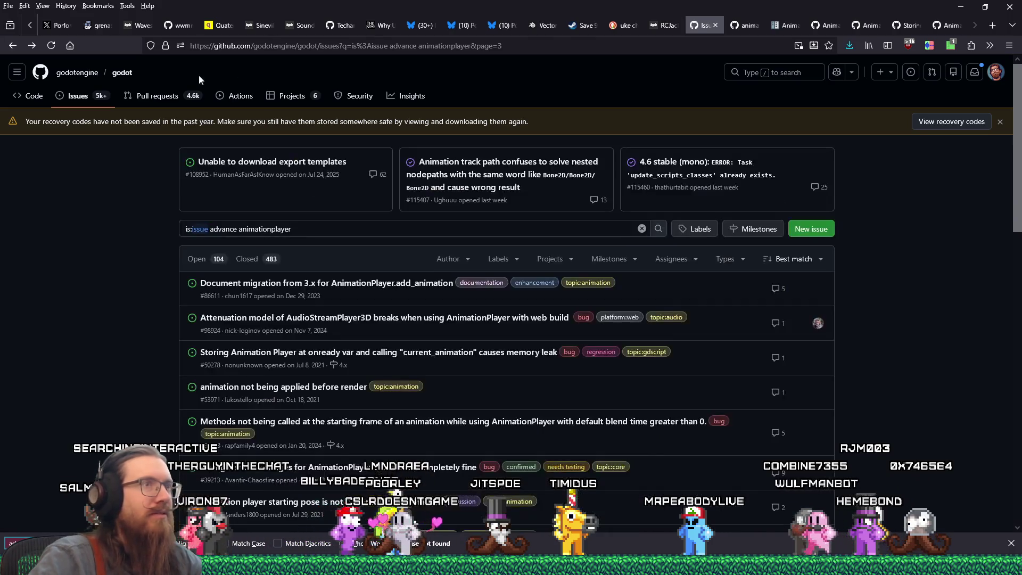
{"action": "left_click", "coordinate": [239, 229]}
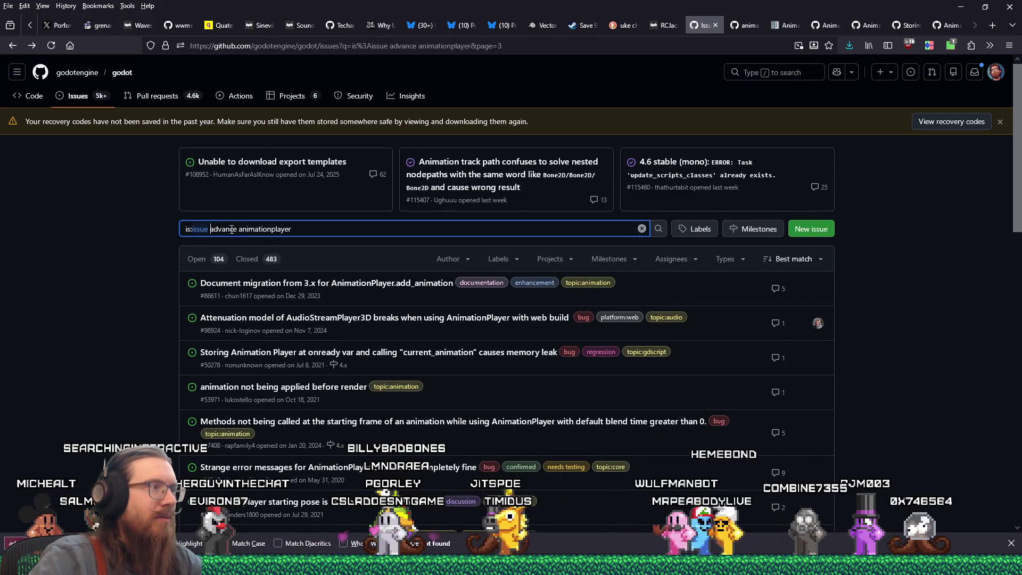
- Rerun the issue search with exact-match quotes: "advance" "animationplayer"
{"action": "key", "text": "ctrl+Left"}
{"action": "type", "text": "\""}
{"action": "key", "text": "ctrl+Right"}
{"action": "key", "text": "Left"}
{"action": "type", "text": "\""}
{"action": "key", "text": "Right"}
{"action": "type", "text": "\""}
{"action": "key", "text": "End"}
{"action": "type", "text": "\""}
{"action": "key", "text": "Return"}
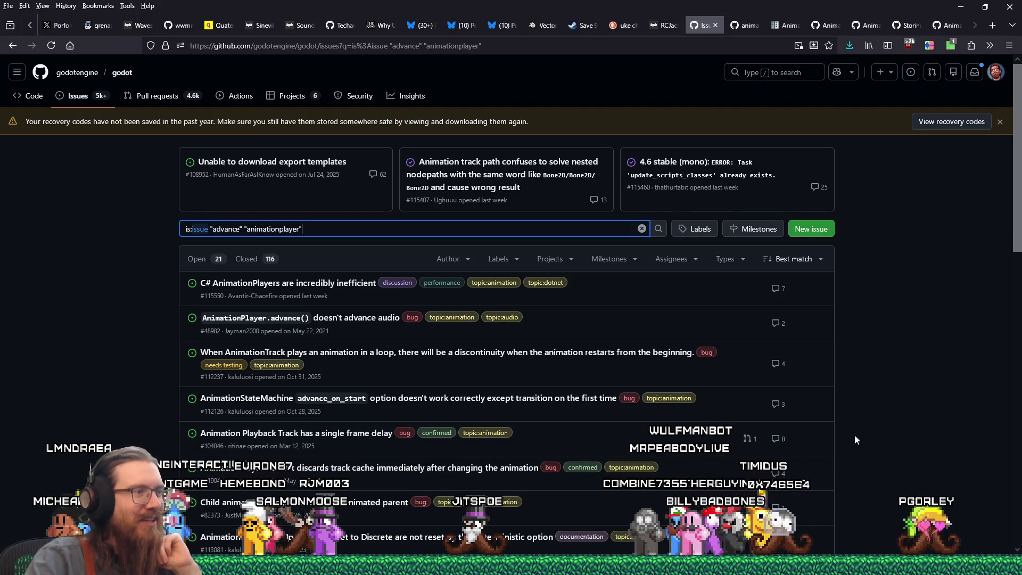
- Open issue #104046, 'Animation Playback Track has a single frame delay', in a new tab
{"action": "scroll", "coordinate": [854, 435], "scroll_direction": "down", "scroll_amount": 1}
{"action": "scroll", "coordinate": [855, 438], "scroll_direction": "down", "scroll_amount": 3}
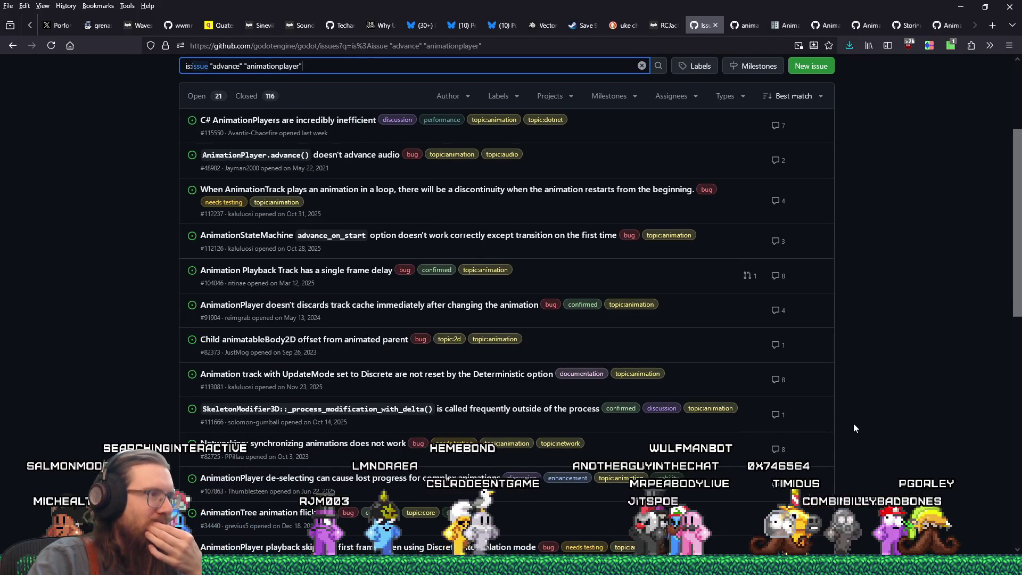
{"action": "middle_click", "coordinate": [371, 278]}
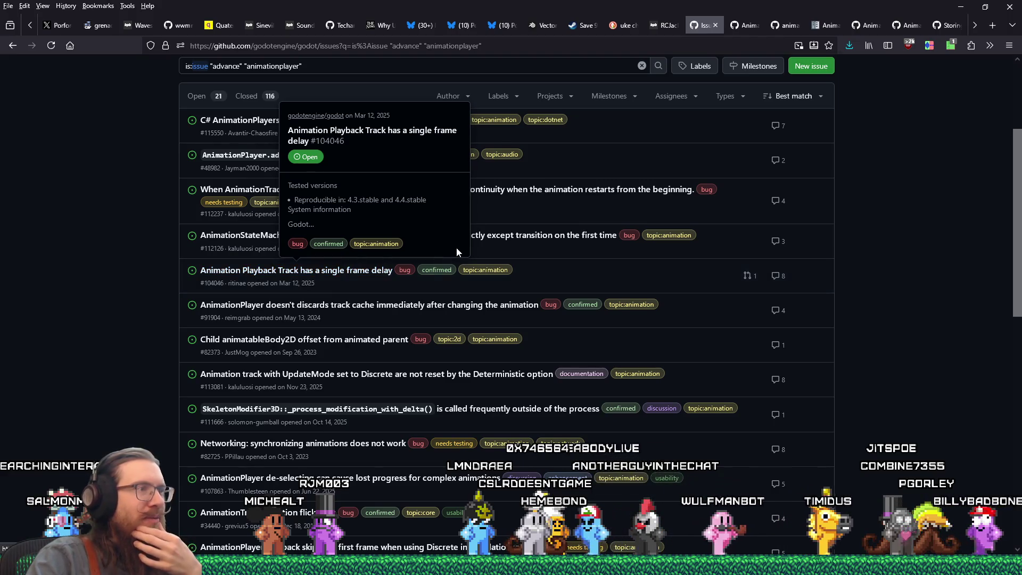
{"action": "left_click", "coordinate": [744, 26]}
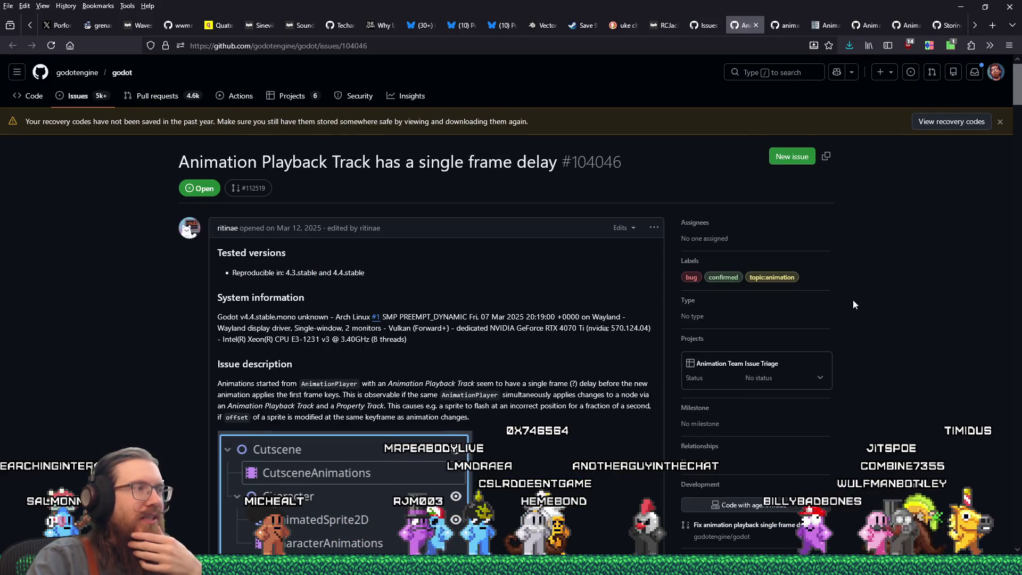
- Close the single-frame-delay issue and open another relevant result in a background tab
{"action": "scroll", "coordinate": [853, 304], "scroll_direction": "down", "scroll_amount": 10}
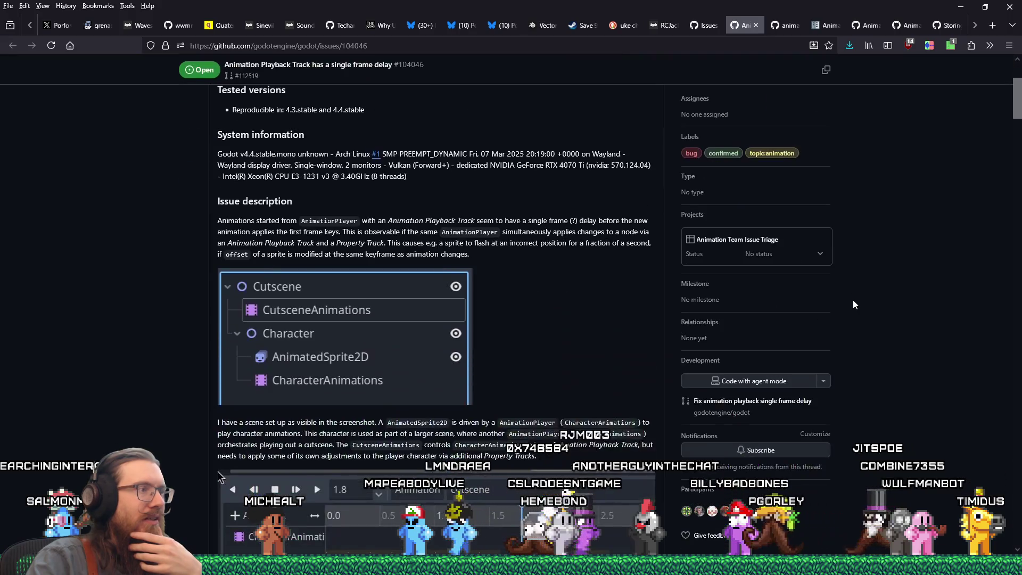
{"action": "left_click", "coordinate": [756, 25]}
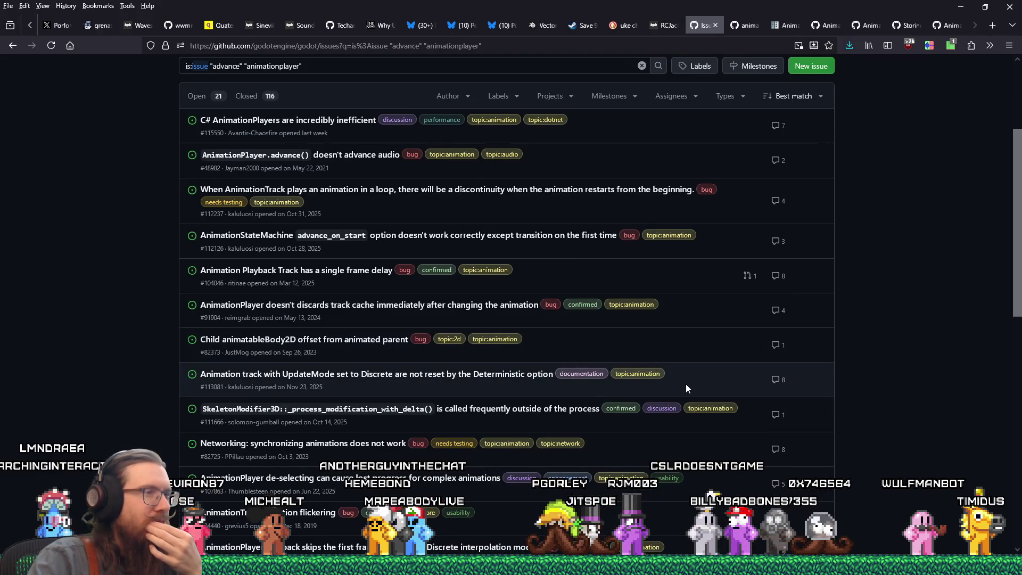
{"action": "scroll", "coordinate": [686, 384], "scroll_direction": "down", "scroll_amount": 1}
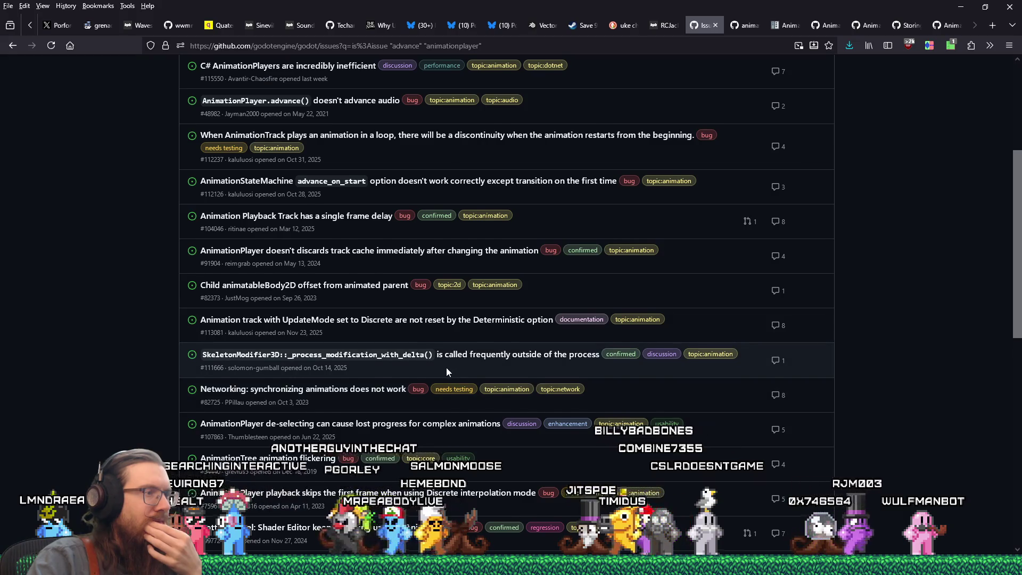
{"action": "scroll", "coordinate": [446, 367], "scroll_direction": "down", "scroll_amount": 1}
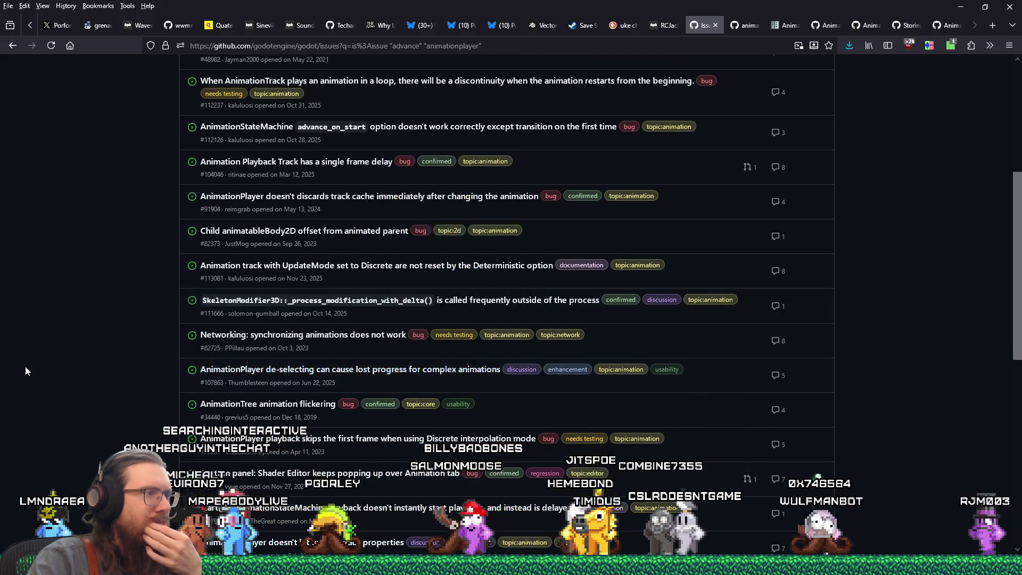
{"action": "scroll", "coordinate": [46, 367], "scroll_direction": "down", "scroll_amount": 1}
{"action": "scroll", "coordinate": [46, 365], "scroll_direction": "down", "scroll_amount": 1}
{"action": "scroll", "coordinate": [46, 367], "scroll_direction": "down", "scroll_amount": 1}
{"action": "scroll", "coordinate": [45, 367], "scroll_direction": "down", "scroll_amount": 1}
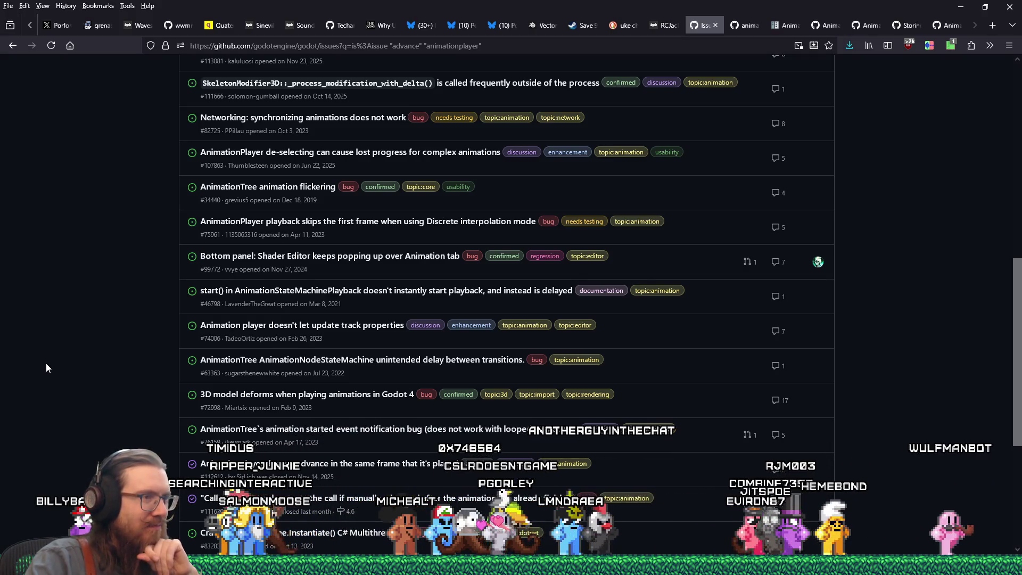
{"action": "scroll", "coordinate": [45, 363], "scroll_direction": "down", "scroll_amount": 1}
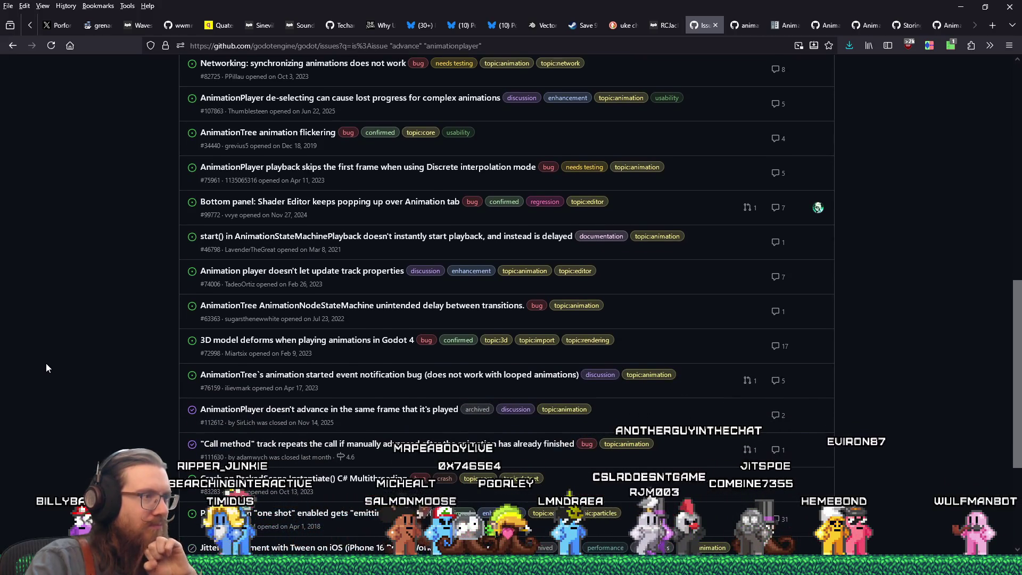
{"action": "scroll", "coordinate": [46, 364], "scroll_direction": "down", "scroll_amount": 1}
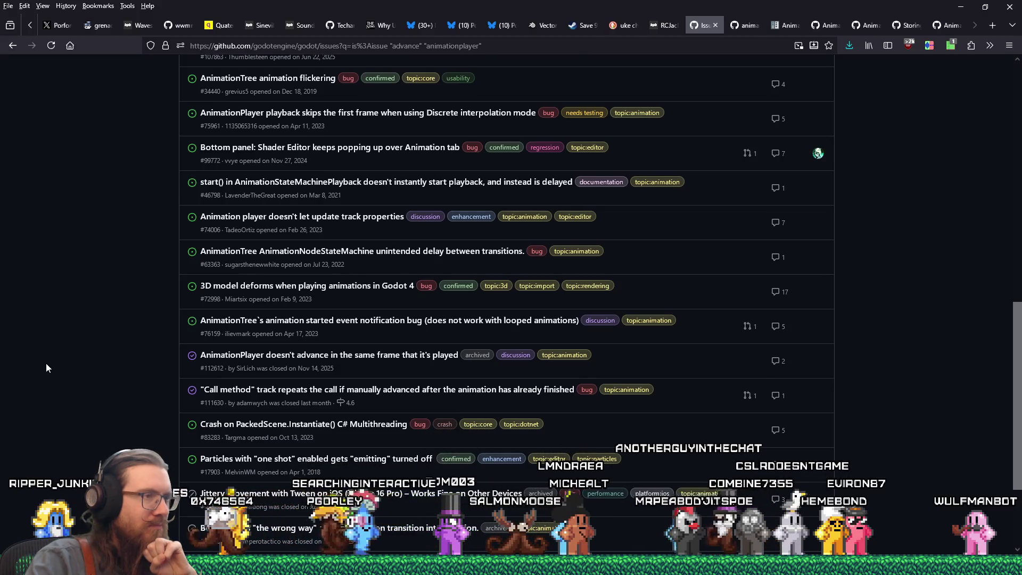
{"action": "scroll", "coordinate": [46, 367], "scroll_direction": "down", "scroll_amount": 1}
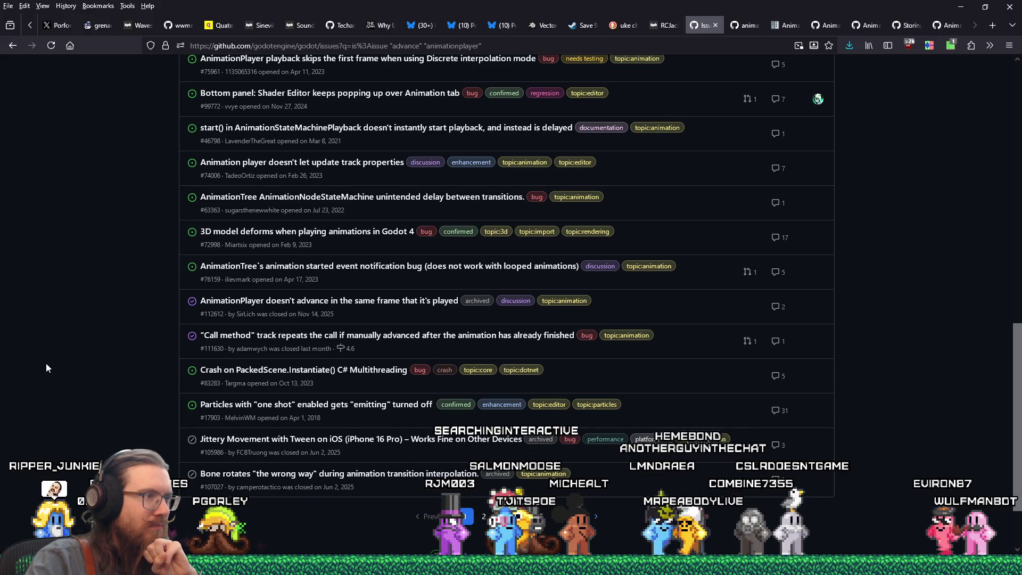
{"action": "middle_click", "coordinate": [286, 304]}
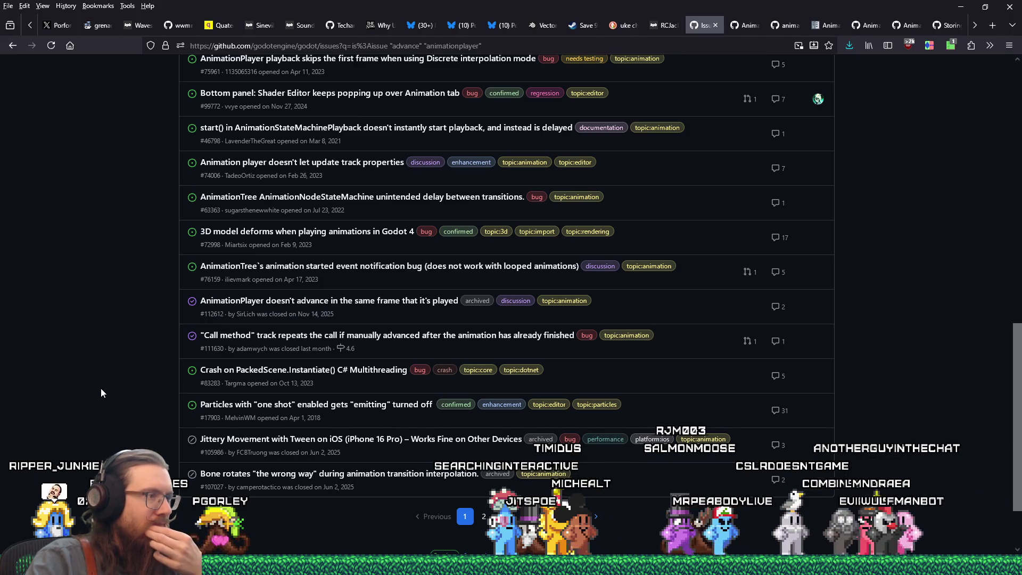
- Scroll further down the results and open issue #85052 in a background tab
{"action": "scroll", "coordinate": [101, 390], "scroll_direction": "down", "scroll_amount": 2}
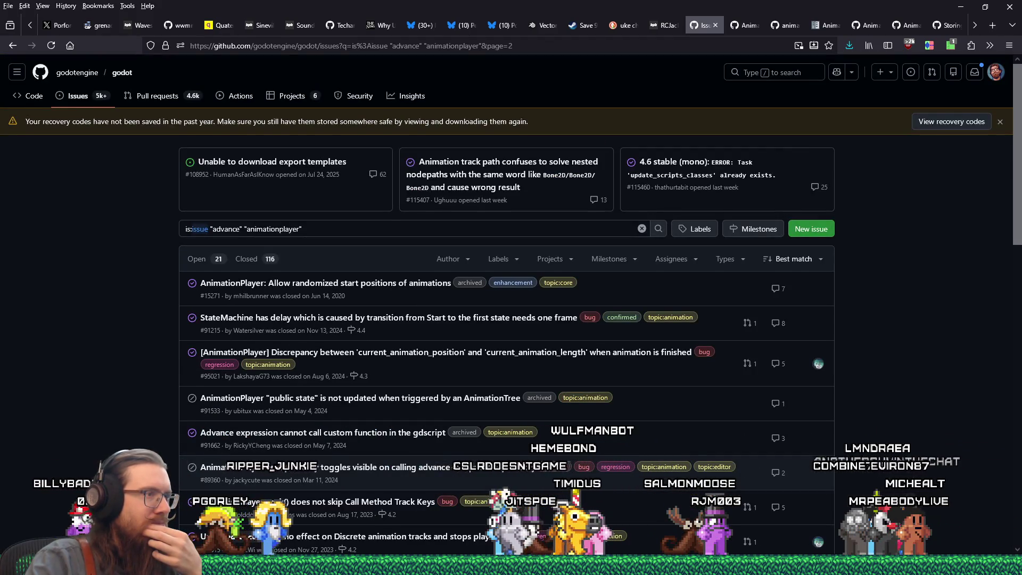
{"action": "scroll", "coordinate": [488, 465], "scroll_direction": "down", "scroll_amount": 1}
{"action": "scroll", "coordinate": [487, 465], "scroll_direction": "down", "scroll_amount": 1}
{"action": "mouse_move", "coordinate": [487, 465]}
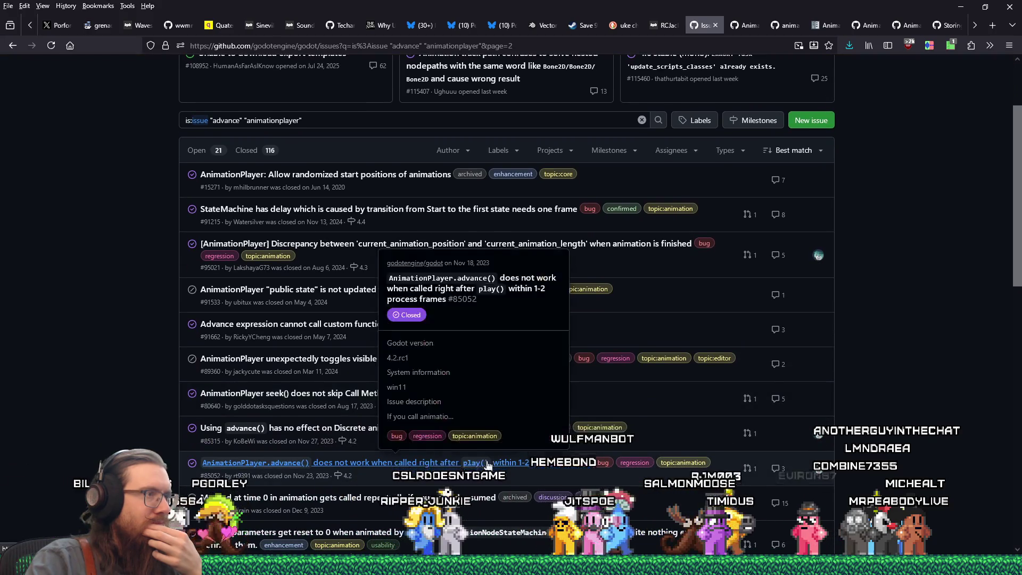
{"action": "scroll", "coordinate": [487, 465], "scroll_direction": "down", "scroll_amount": 2}
{"action": "scroll", "coordinate": [115, 427], "scroll_direction": "down", "scroll_amount": 1}
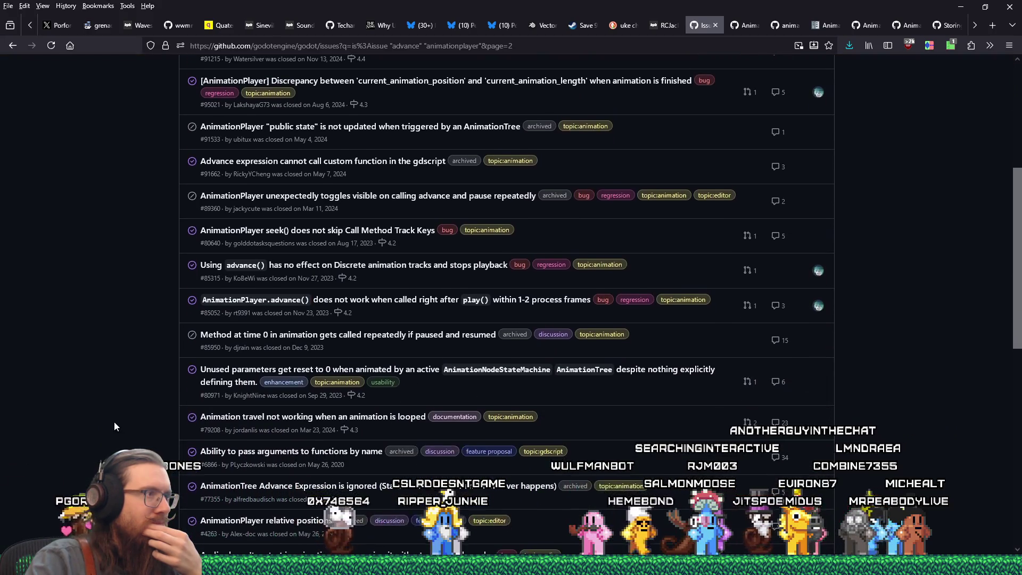
{"action": "scroll", "coordinate": [115, 426], "scroll_direction": "down", "scroll_amount": 1}
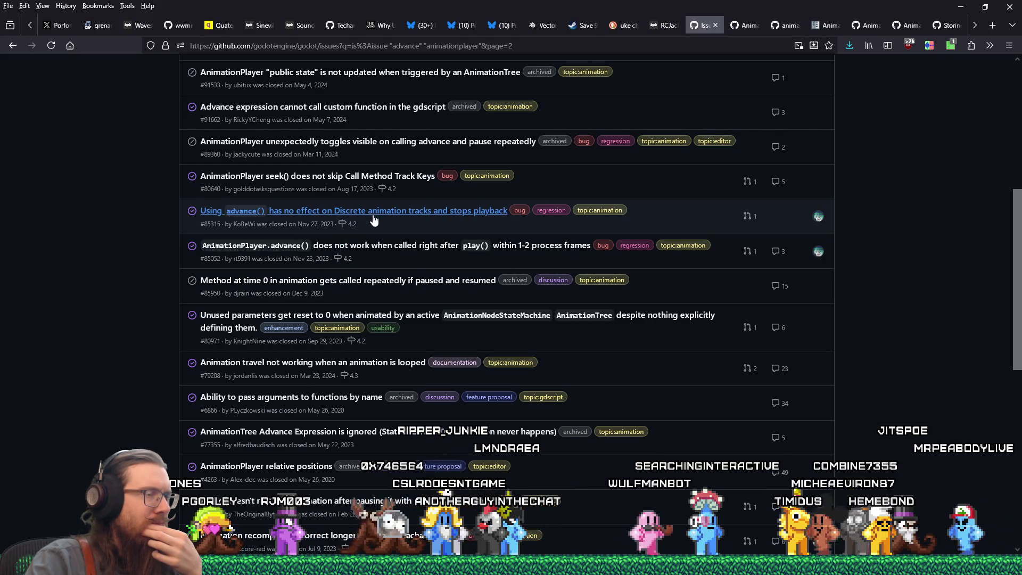
{"action": "mouse_move", "coordinate": [275, 254]}
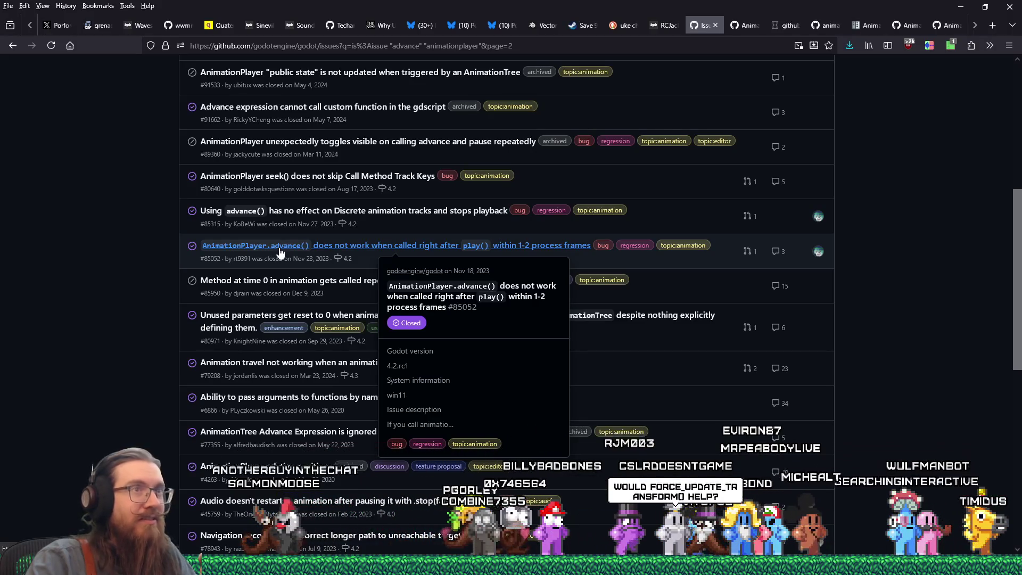
{"action": "middle_click", "coordinate": [274, 246]}
- Read issue #85052, fixed by pull request #85221 for 4.2, then close it
{"action": "left_click", "coordinate": [742, 25]}
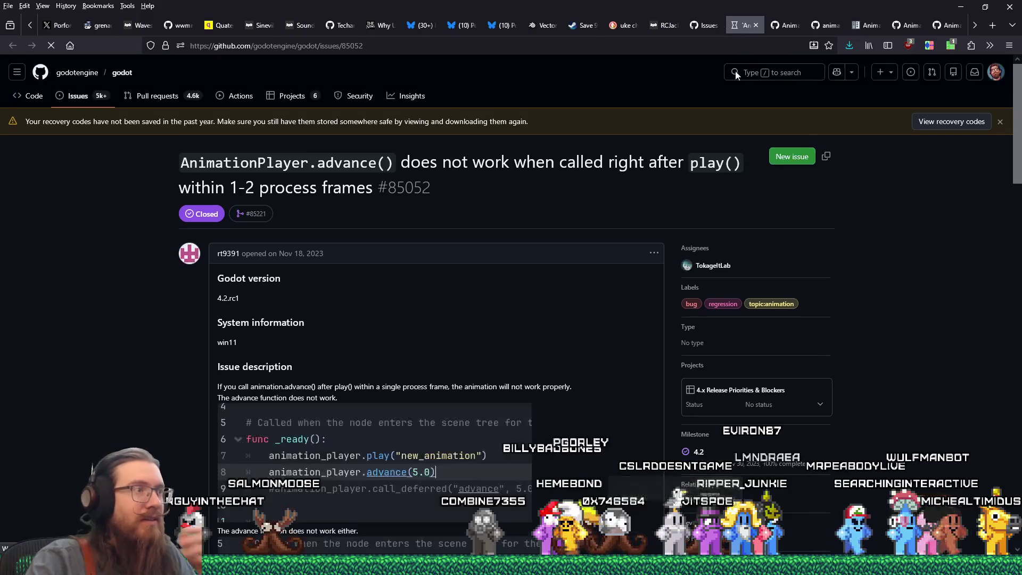
{"action": "scroll", "coordinate": [515, 470], "scroll_direction": "down", "scroll_amount": 12}
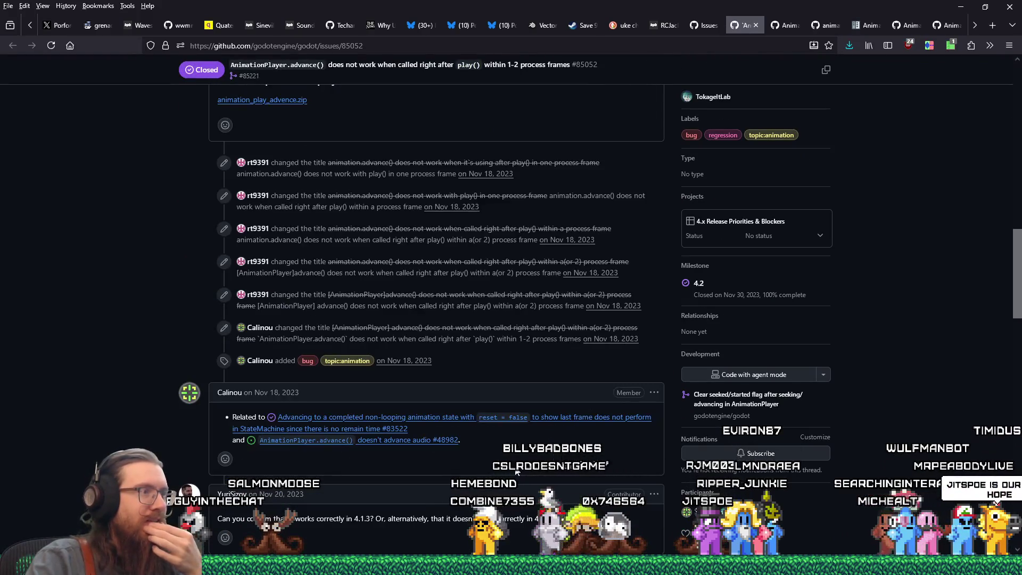
{"action": "scroll", "coordinate": [515, 470], "scroll_direction": "down", "scroll_amount": 3}
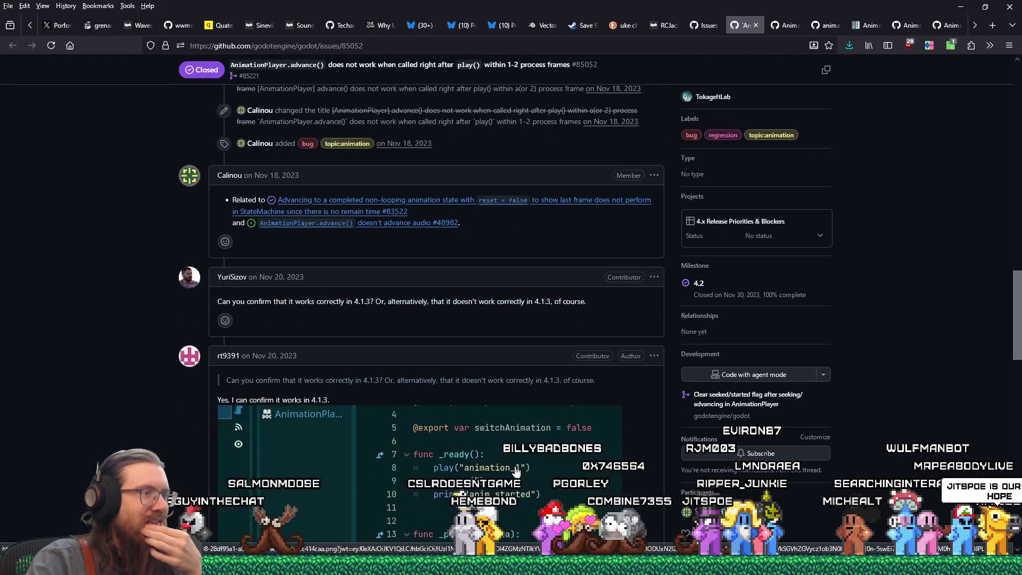
{"action": "scroll", "coordinate": [515, 471], "scroll_direction": "down", "scroll_amount": 5}
{"action": "scroll", "coordinate": [515, 471], "scroll_direction": "down", "scroll_amount": 10}
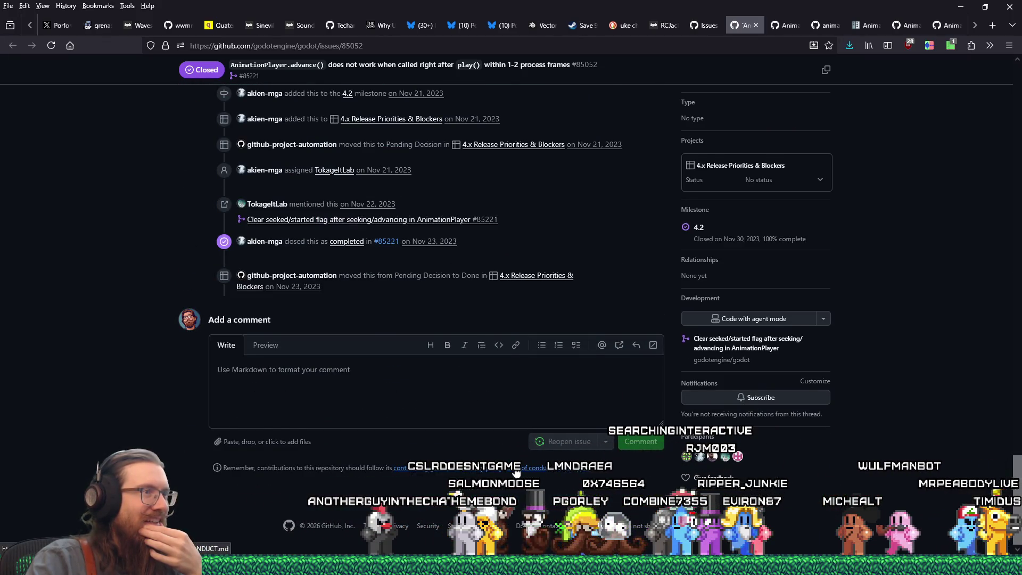
{"action": "scroll", "coordinate": [515, 471], "scroll_direction": "up", "scroll_amount": 1}
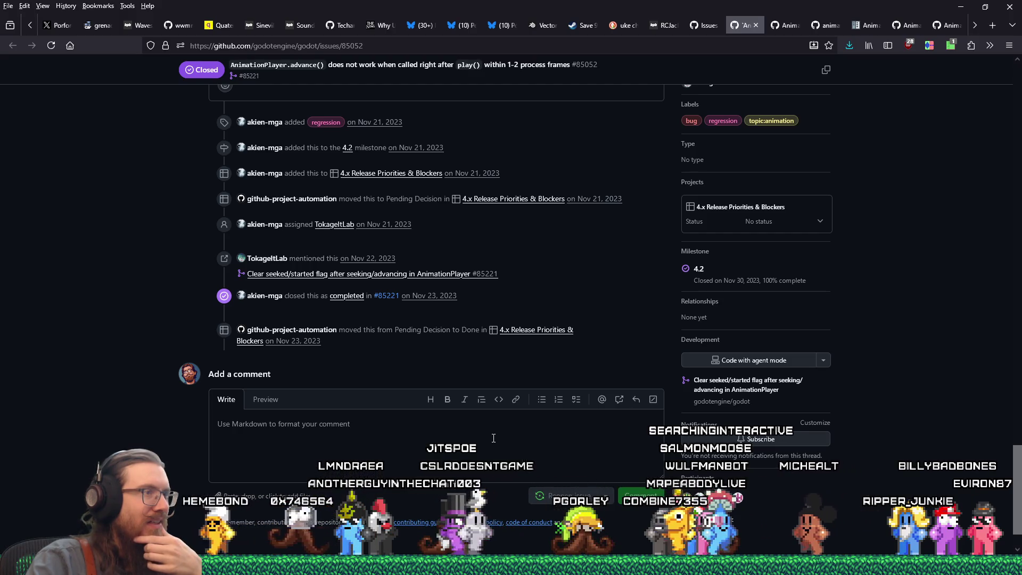
{"action": "left_click", "coordinate": [755, 25]}
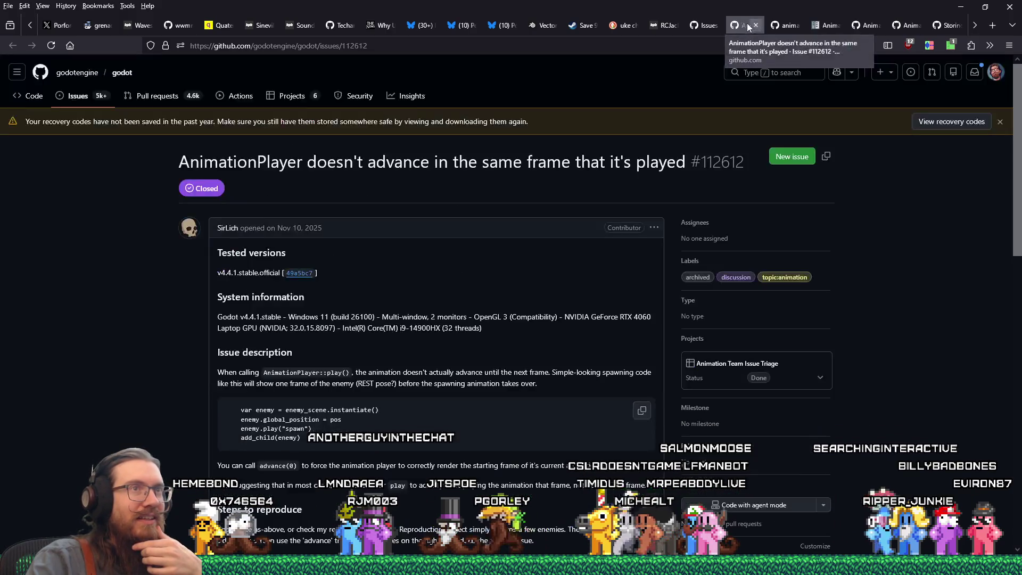
- Scan further down page 2's closed issues, then switch back to the Godot editor
{"action": "left_click", "coordinate": [704, 24]}
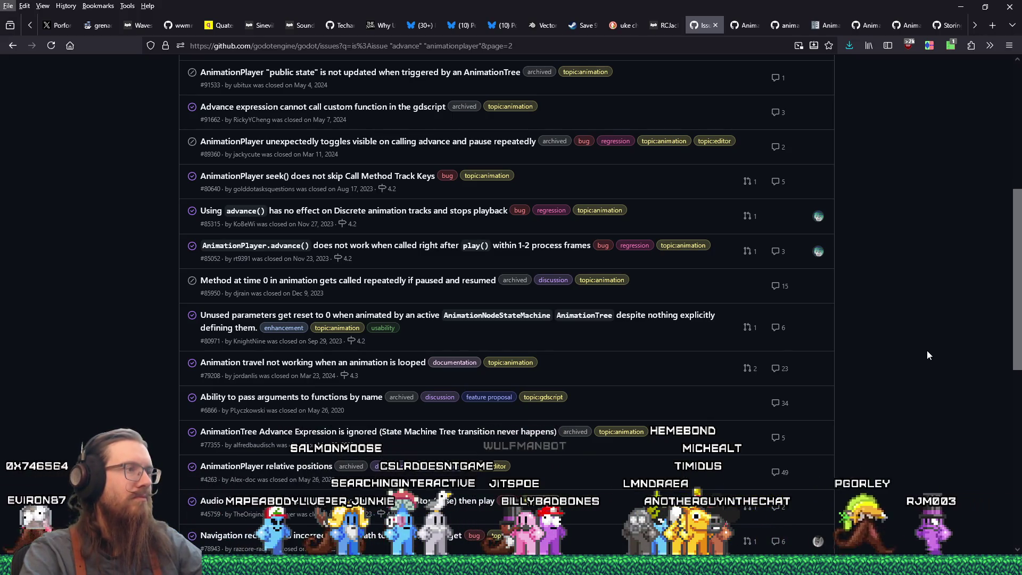
{"action": "scroll", "coordinate": [927, 351], "scroll_direction": "down", "scroll_amount": 2}
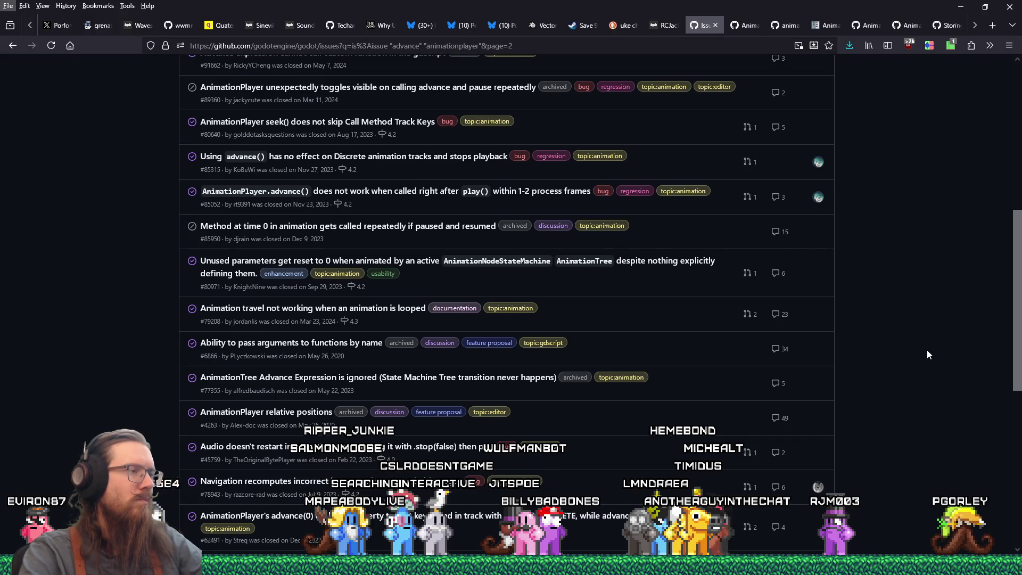
{"action": "scroll", "coordinate": [927, 355], "scroll_direction": "down", "scroll_amount": 2}
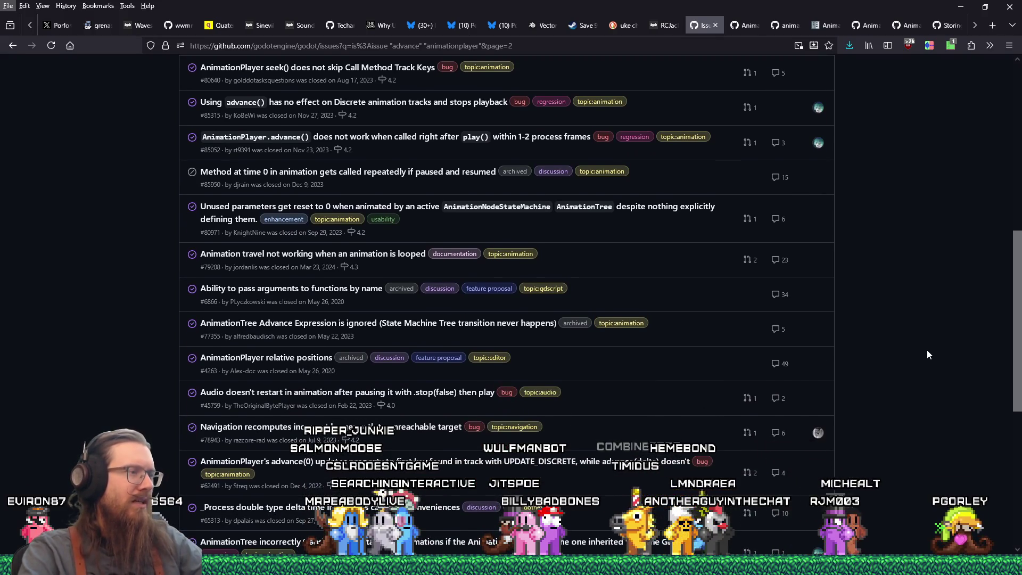
{"action": "scroll", "coordinate": [927, 355], "scroll_direction": "down", "scroll_amount": 4}
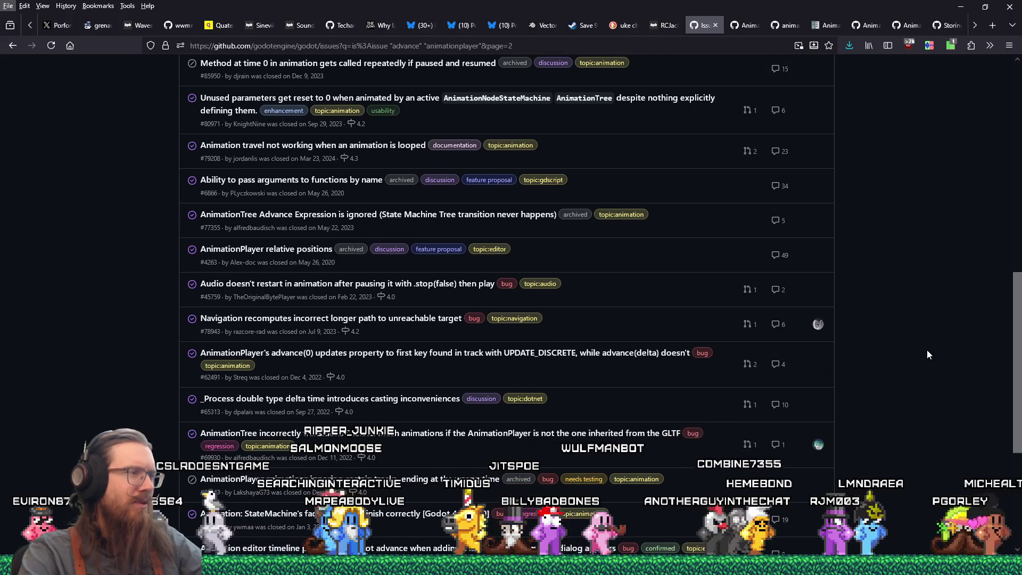
{"action": "scroll", "coordinate": [927, 355], "scroll_direction": "down", "scroll_amount": 4}
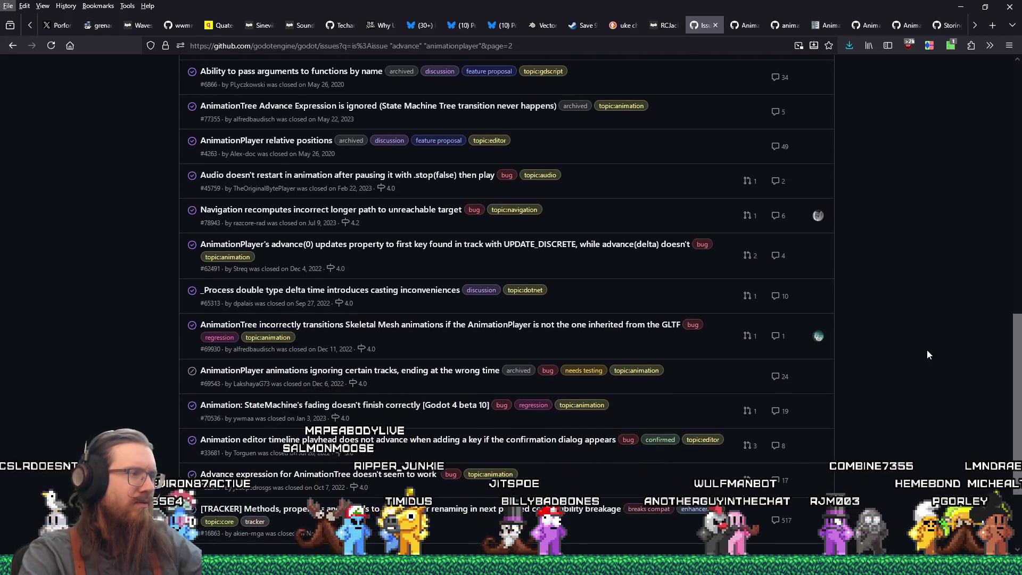
{"action": "scroll", "coordinate": [927, 350], "scroll_direction": "down", "scroll_amount": 2}
{"action": "key", "text": "alt+Tab"}
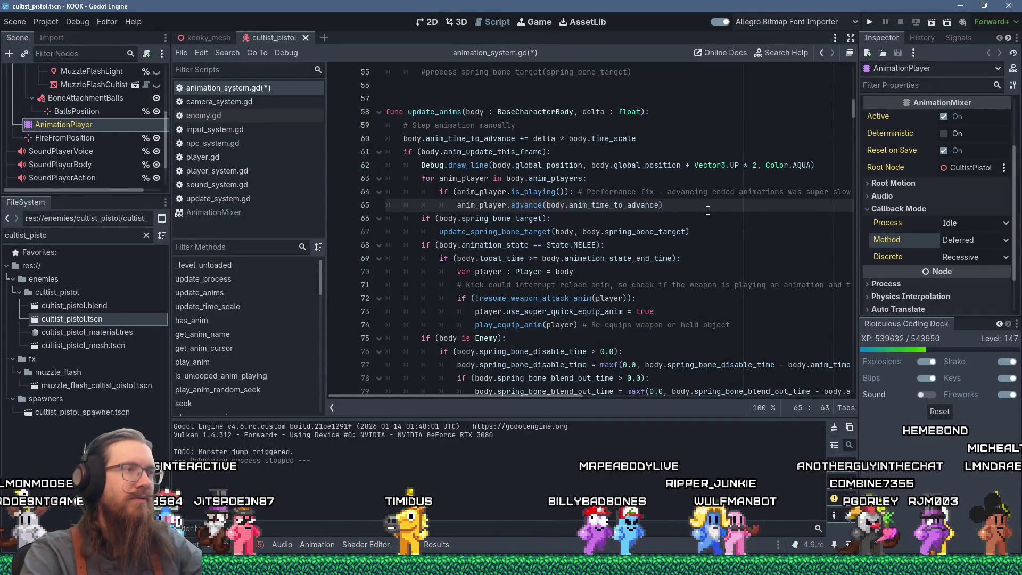
- Try an anim_player.force_update line under the advance call, then delete it
{"action": "key", "text": "Return"}
{"action": "type", "text": "anim_"}
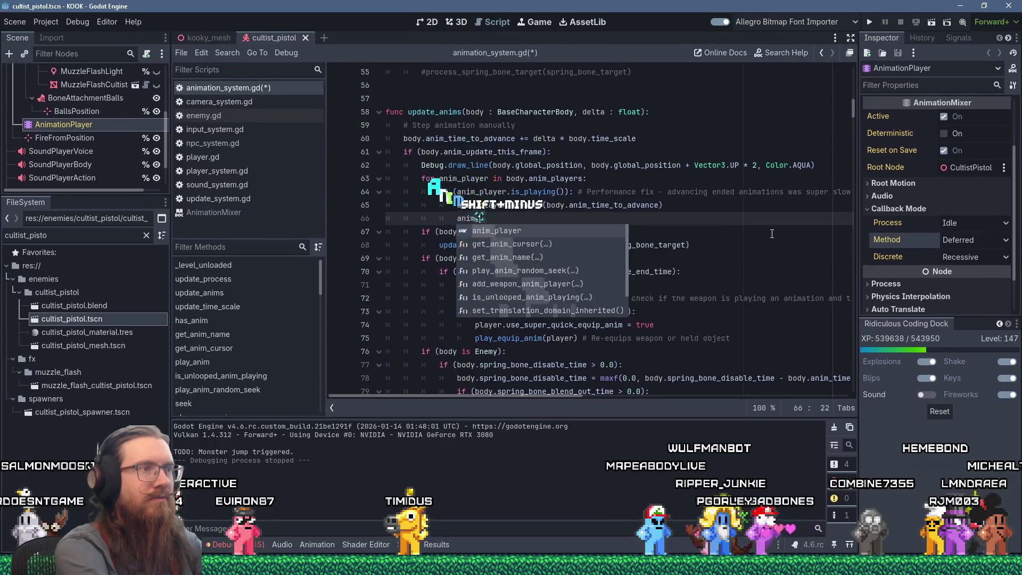
{"action": "type", "text": "player.force_update"}
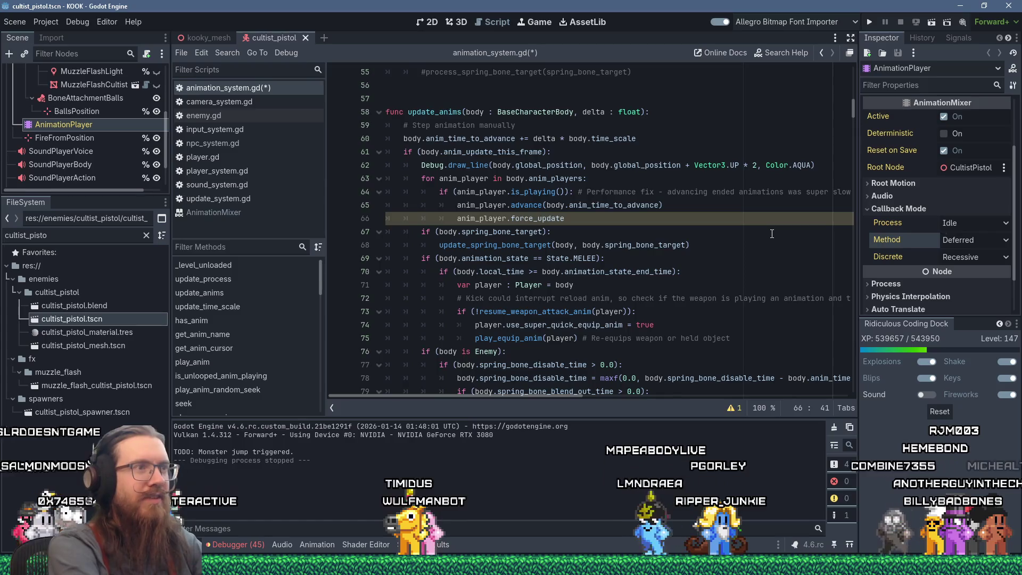
{"action": "key", "text": "shift+Up"}
{"action": "key", "text": "shift+End"}
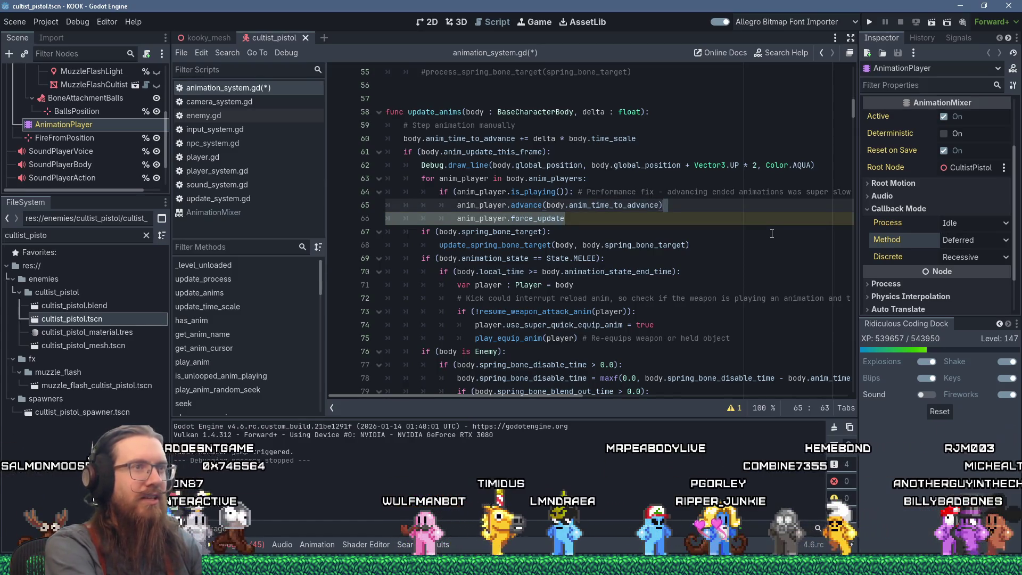
{"action": "key", "text": "Delete"}
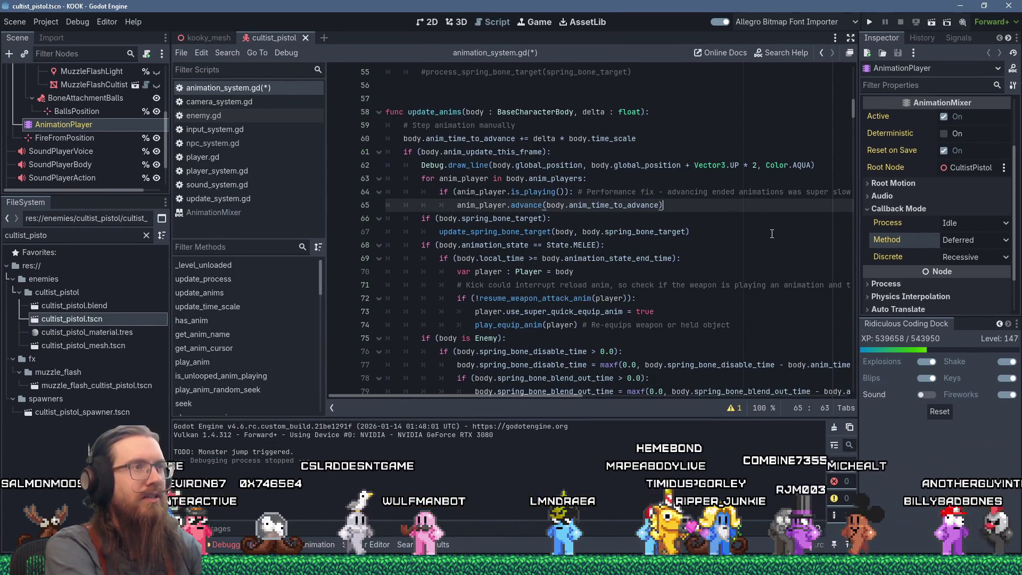
- Add body.force_update_transform() with a '# CSLR CRAZY' comment, then save and run the game
{"action": "key", "text": "Return"}
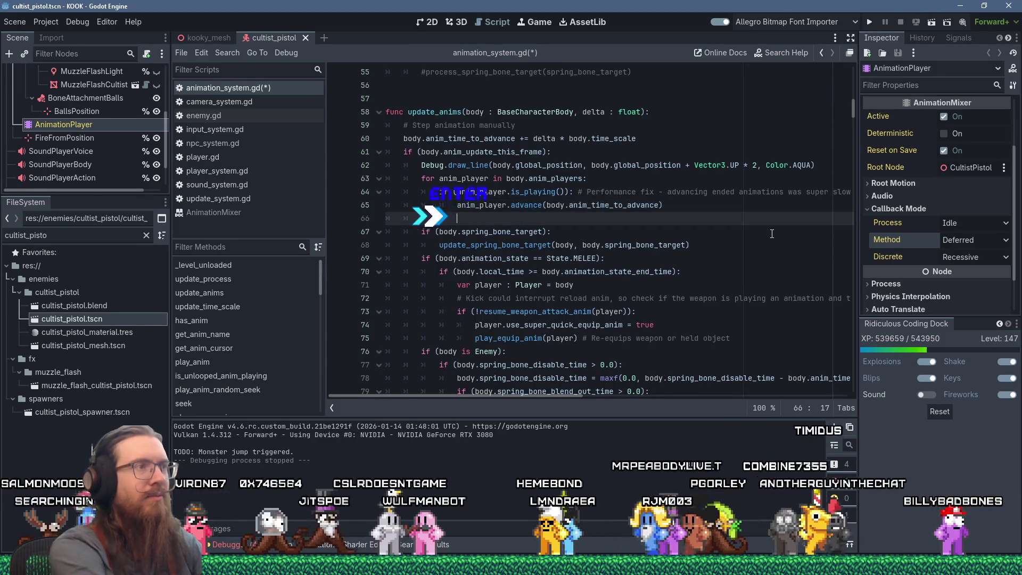
{"action": "type", "text": "body.force_update_transform("}
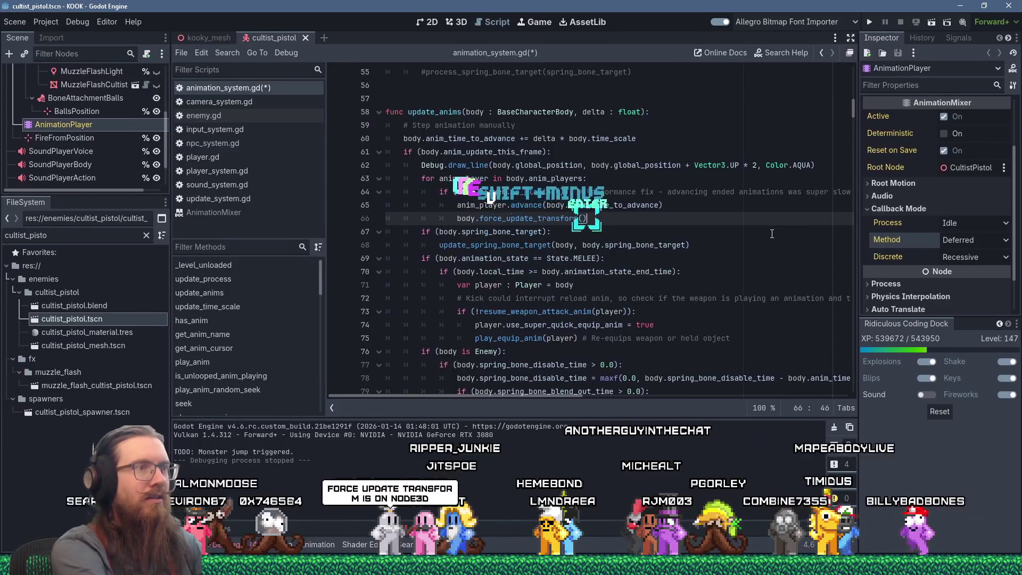
{"action": "key", "text": "Return"}
{"action": "type", "text": "# C"}
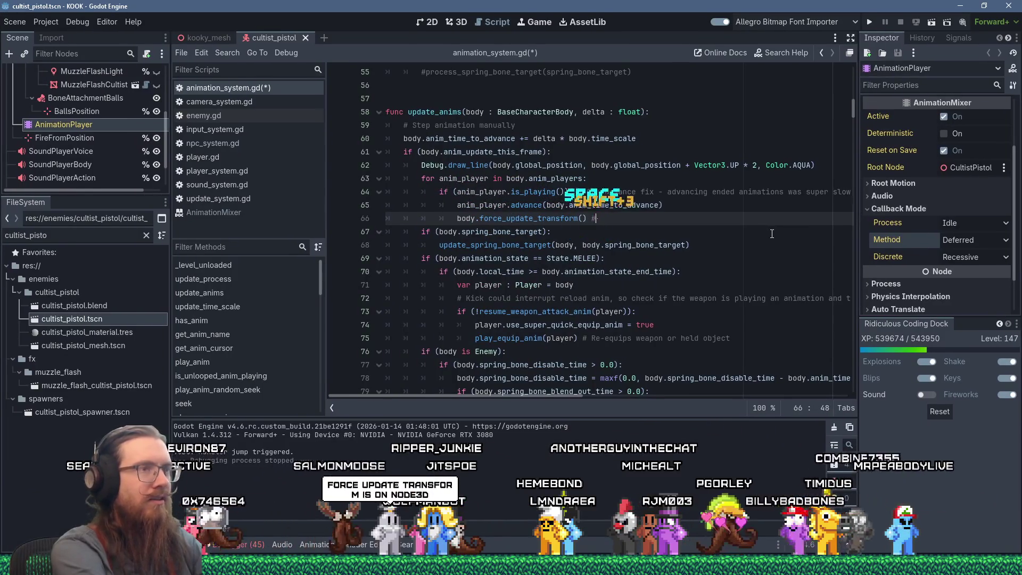
{"action": "type", "text": "SLR CRAZY"}
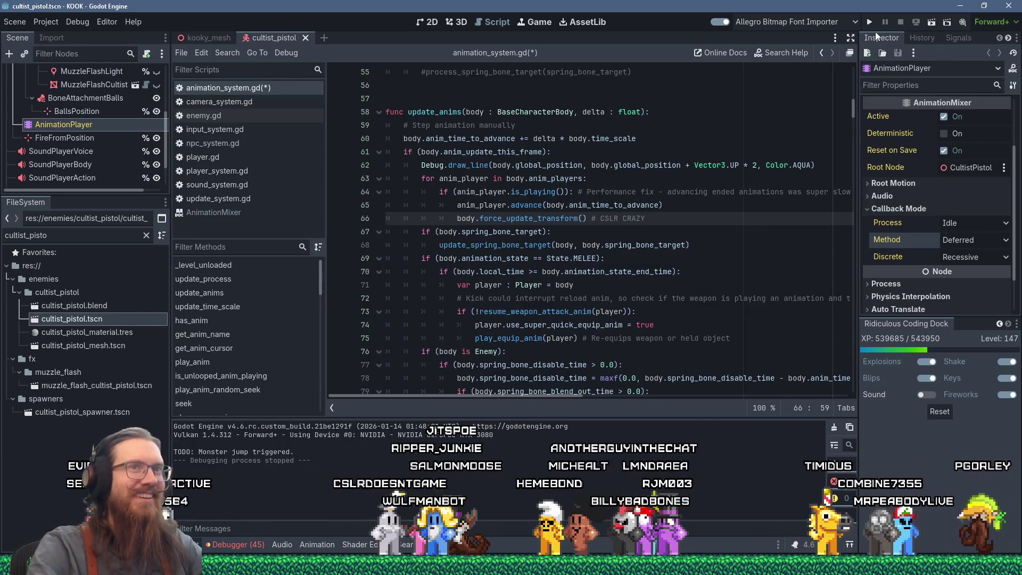
{"action": "left_click", "coordinate": [871, 21]}
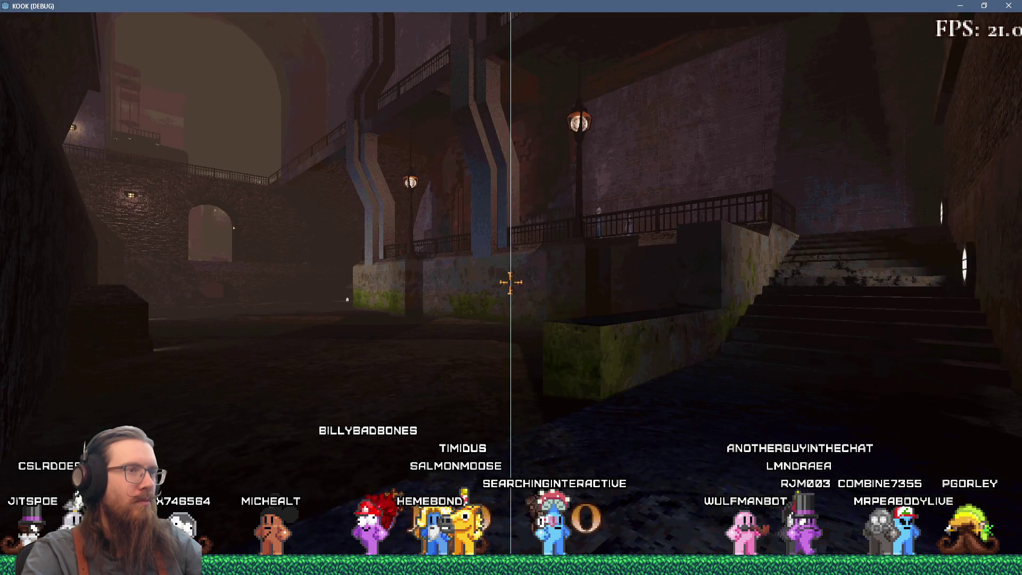
- Walk into the lamp-lit corridor, open the developer console, and quit the game with F8
{"action": "key", "text": "w"}
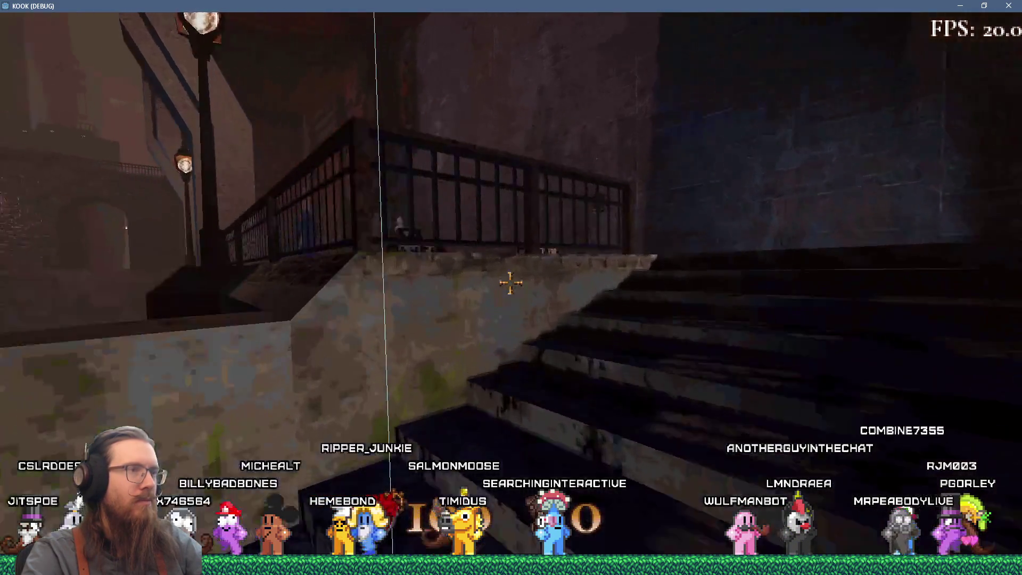
{"action": "key", "text": "w"}
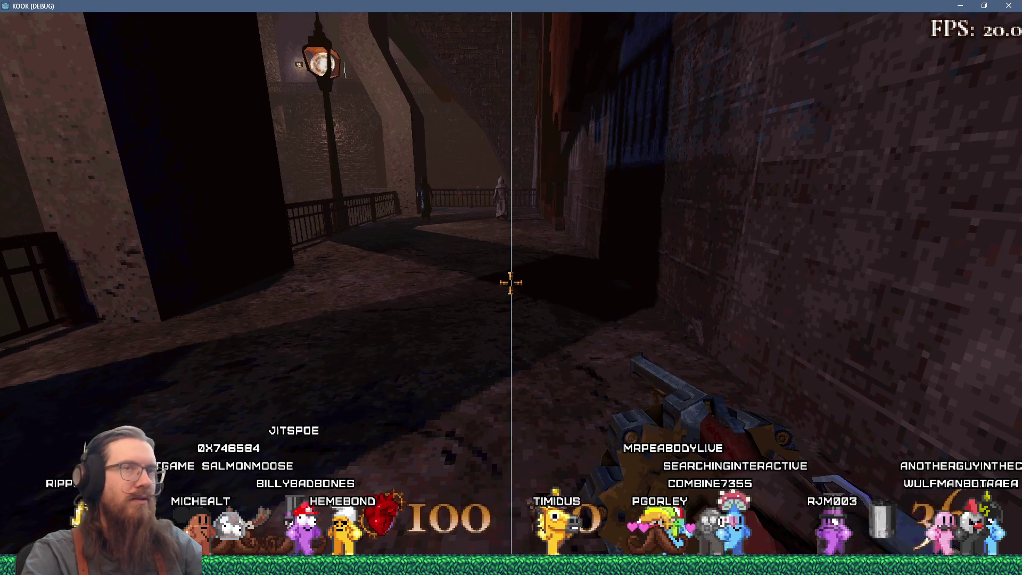
{"action": "key", "text": "quoteleft"}
{"action": "key", "text": "F8"}
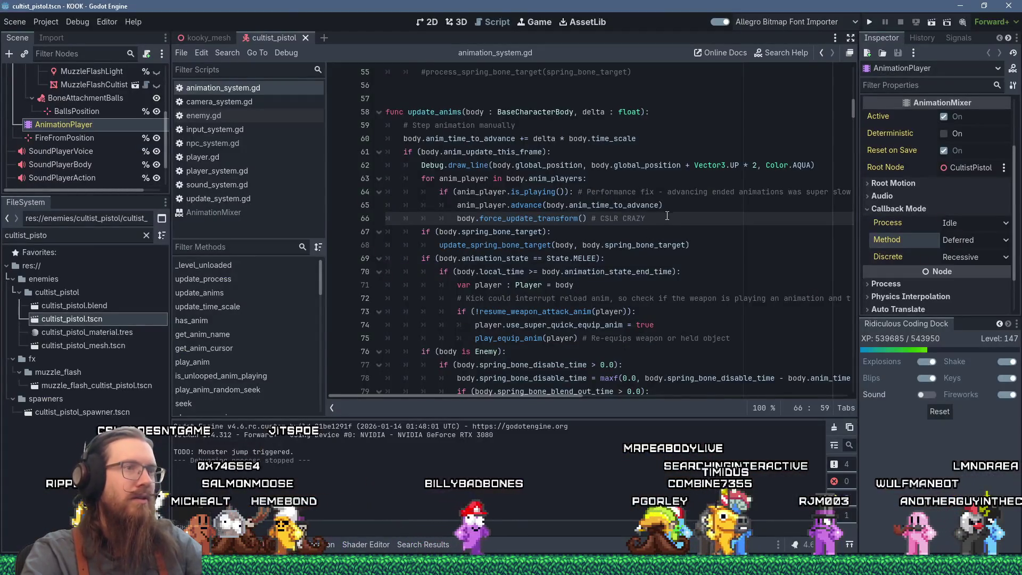
- Delete the force_update_transform() line, save animation_system.gd, and switch to the GitHub browser window
{"action": "left_click_drag", "start_coordinate": [666, 218], "coordinate": [664, 206]}
{"action": "key", "text": "Delete"}
{"action": "key", "text": "ctrl+s"}
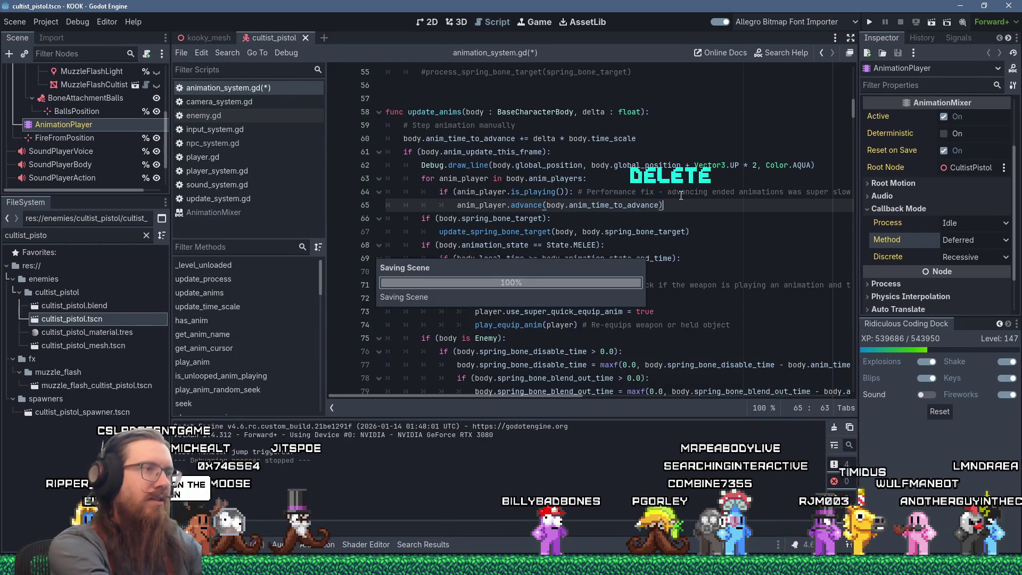
{"action": "key", "text": "alt+Tab"}
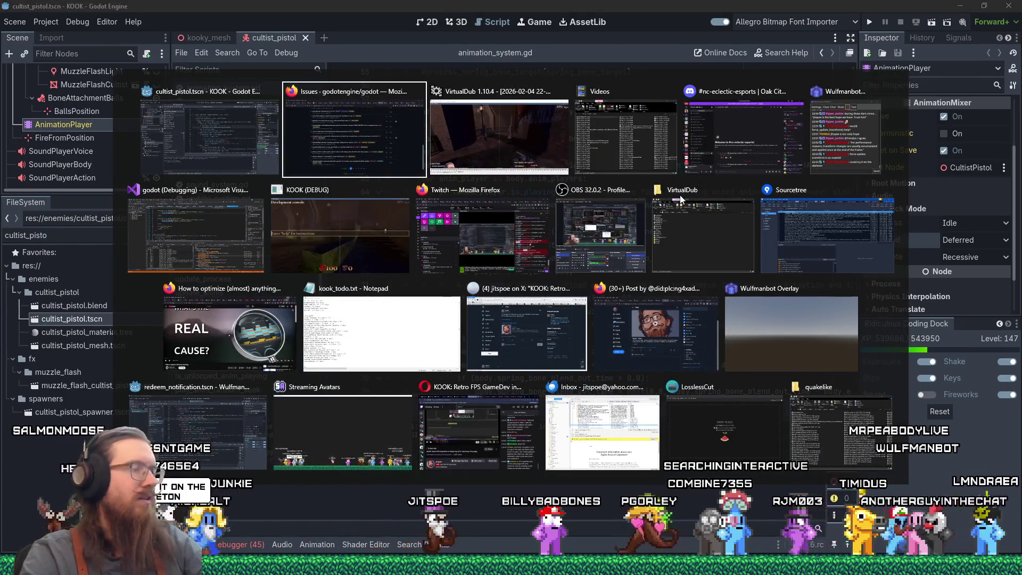
{"action": "key", "text": "Escape"}
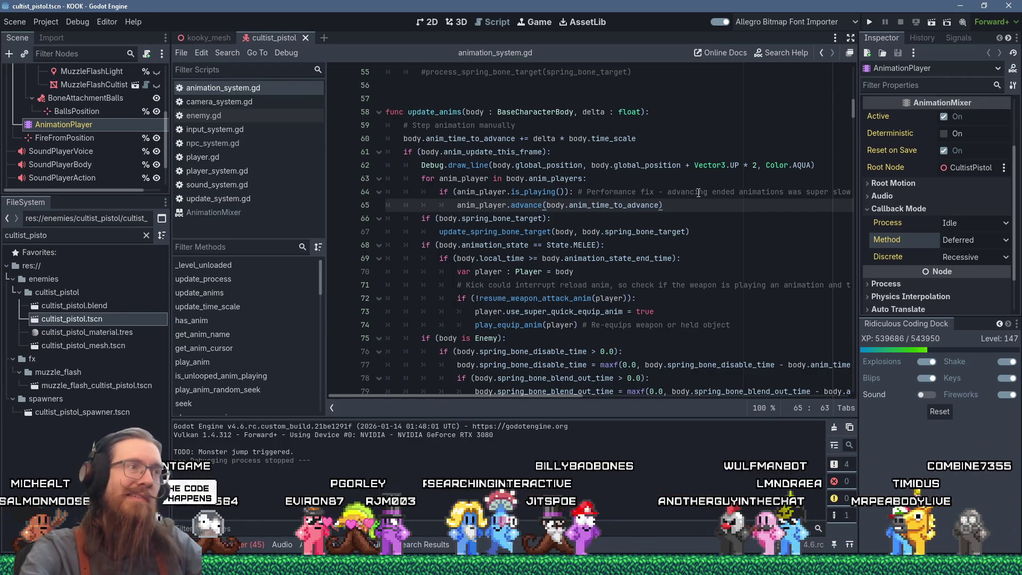
{"action": "key", "text": "alt+Tab"}
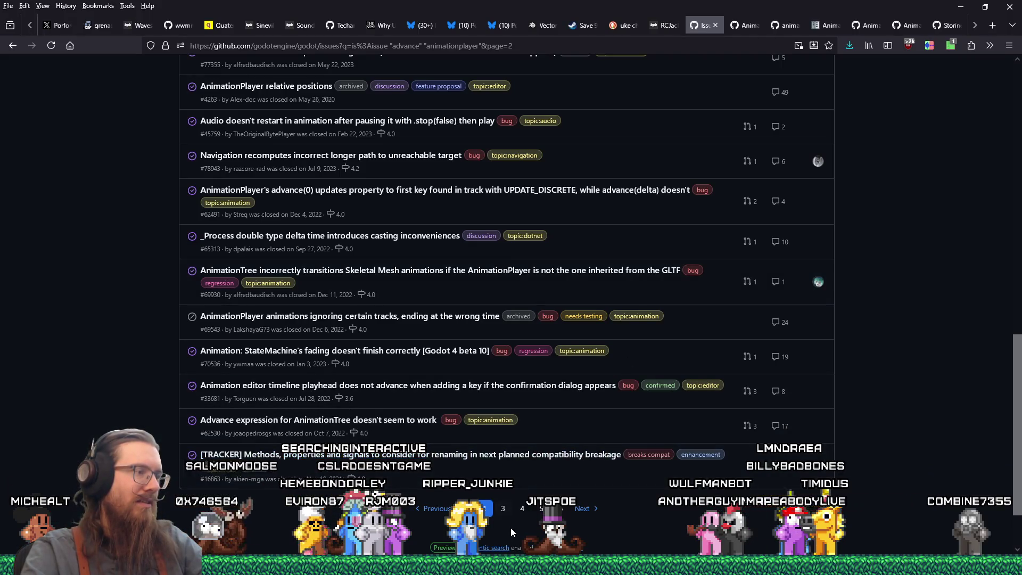
- Page through the issue results on pages 3, 4 and 5
{"action": "left_click", "coordinate": [503, 510]}
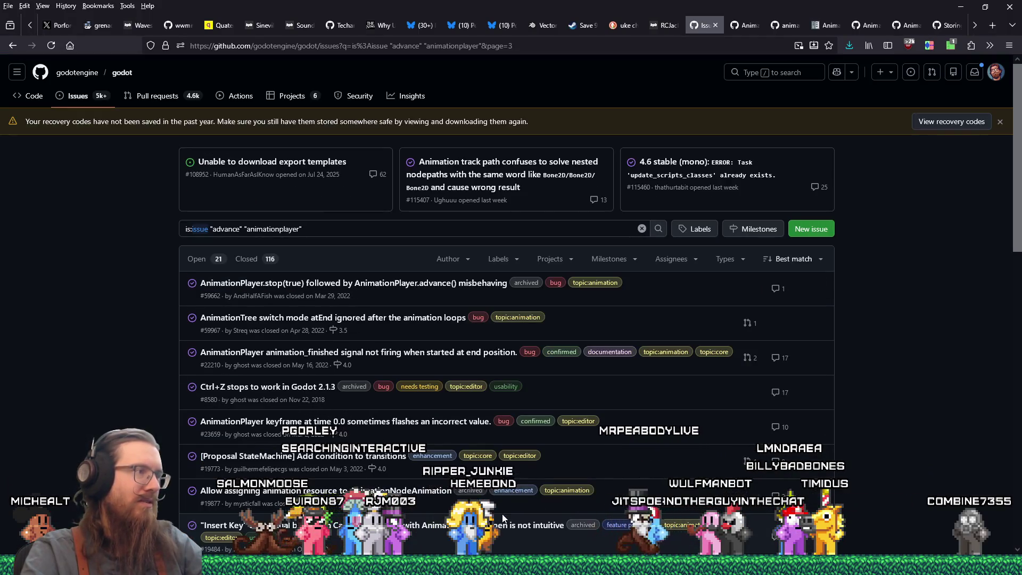
{"action": "scroll", "coordinate": [503, 516], "scroll_direction": "down", "scroll_amount": 3}
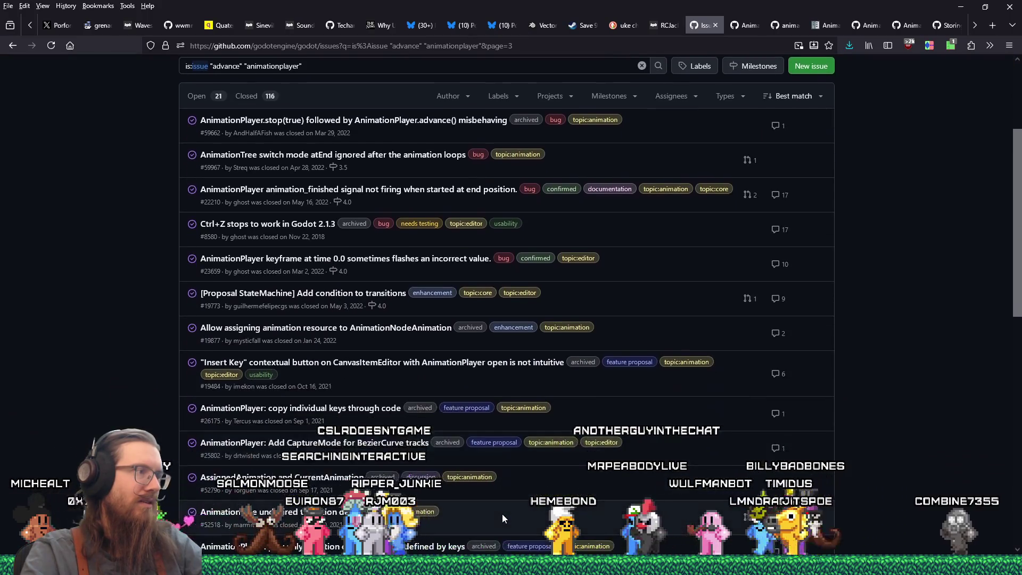
{"action": "scroll", "coordinate": [502, 513], "scroll_direction": "down", "scroll_amount": 2}
{"action": "scroll", "coordinate": [502, 514], "scroll_direction": "down", "scroll_amount": 4}
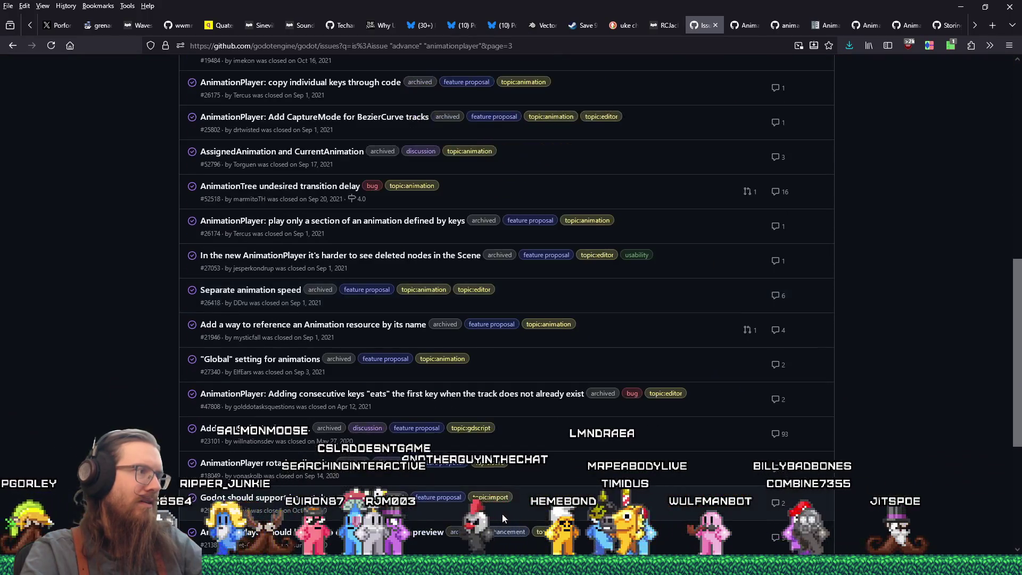
{"action": "scroll", "coordinate": [503, 513], "scroll_direction": "down", "scroll_amount": 3}
{"action": "left_click", "coordinate": [525, 518]}
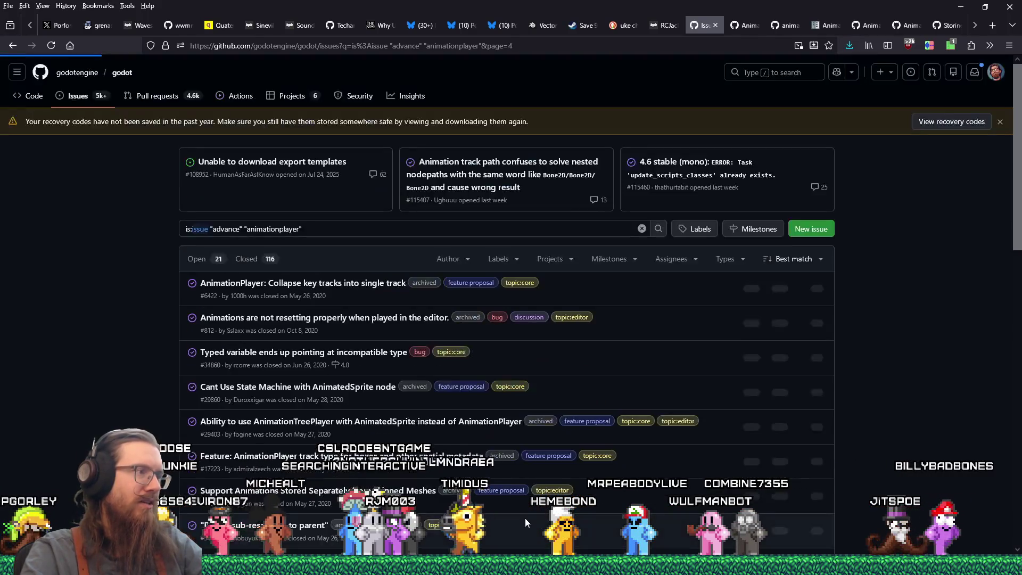
{"action": "scroll", "coordinate": [526, 516], "scroll_direction": "down", "scroll_amount": 15}
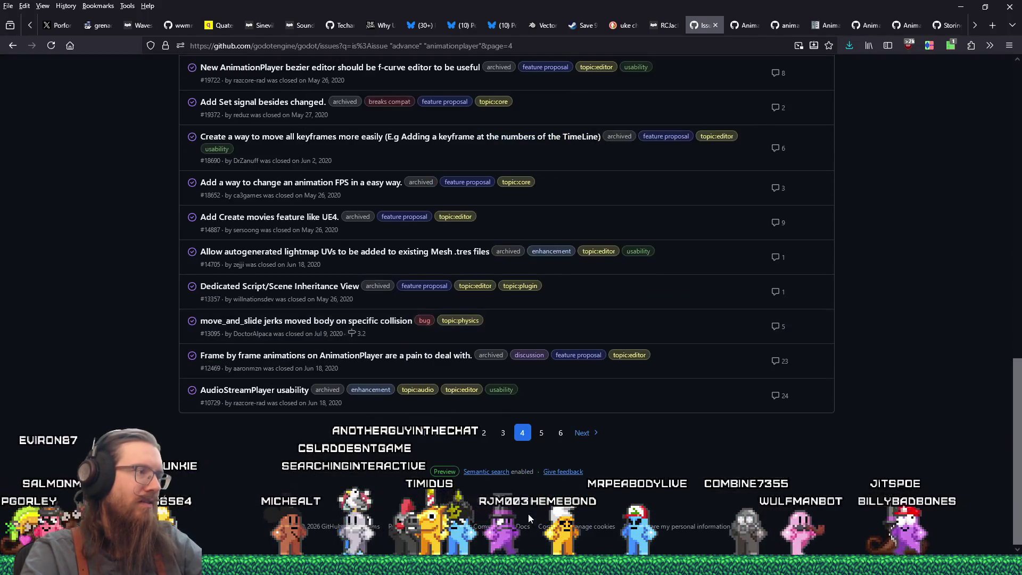
{"action": "left_click", "coordinate": [542, 434]}
{"action": "scroll", "coordinate": [557, 466], "scroll_direction": "down", "scroll_amount": 15}
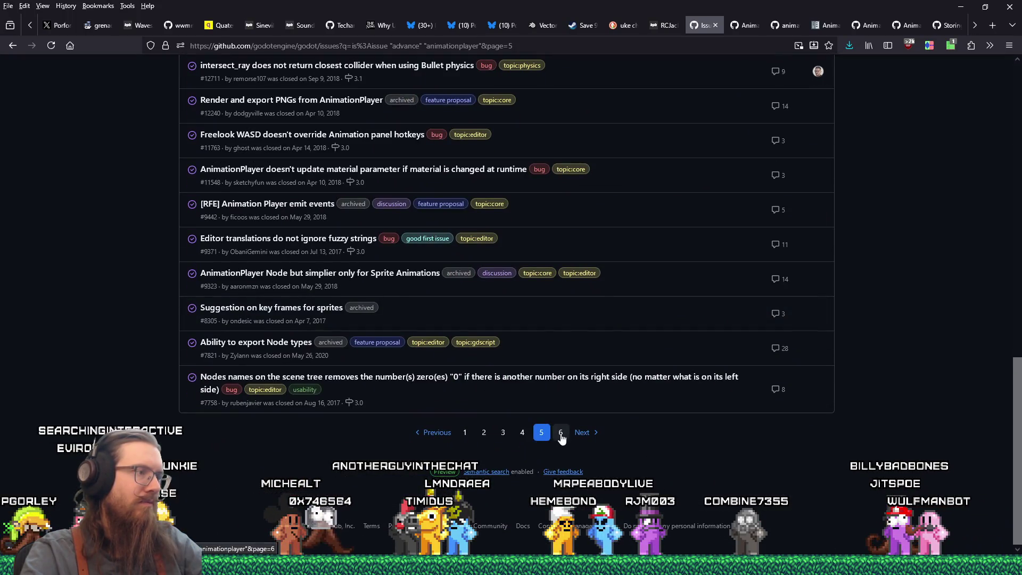
{"action": "scroll", "coordinate": [606, 468], "scroll_direction": "down", "scroll_amount": 15}
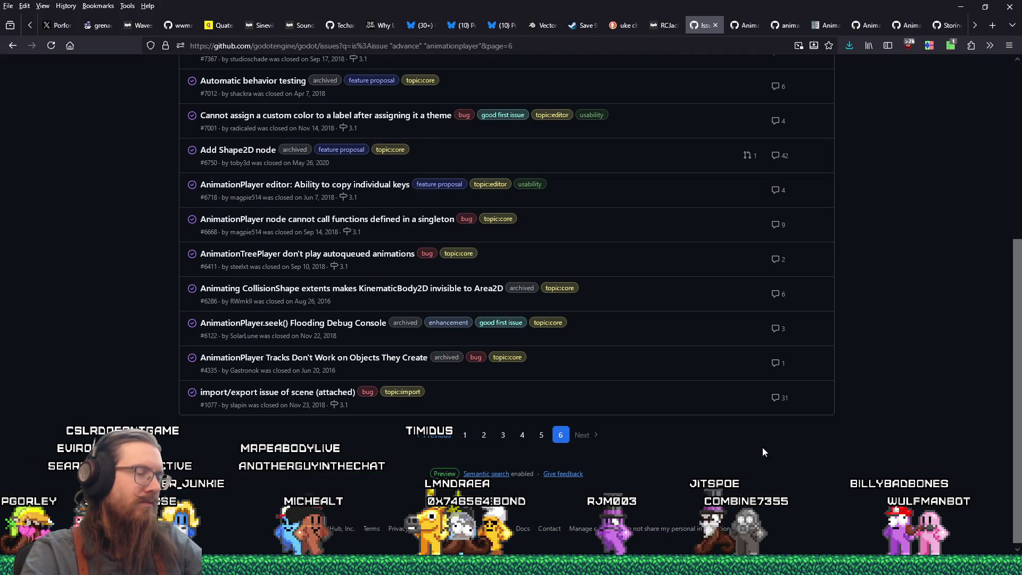
- Open the E:\programs\godot folder from the Windows Run prompt
{"action": "key", "text": "super+r"}
{"action": "type", "text": "e:\\"}
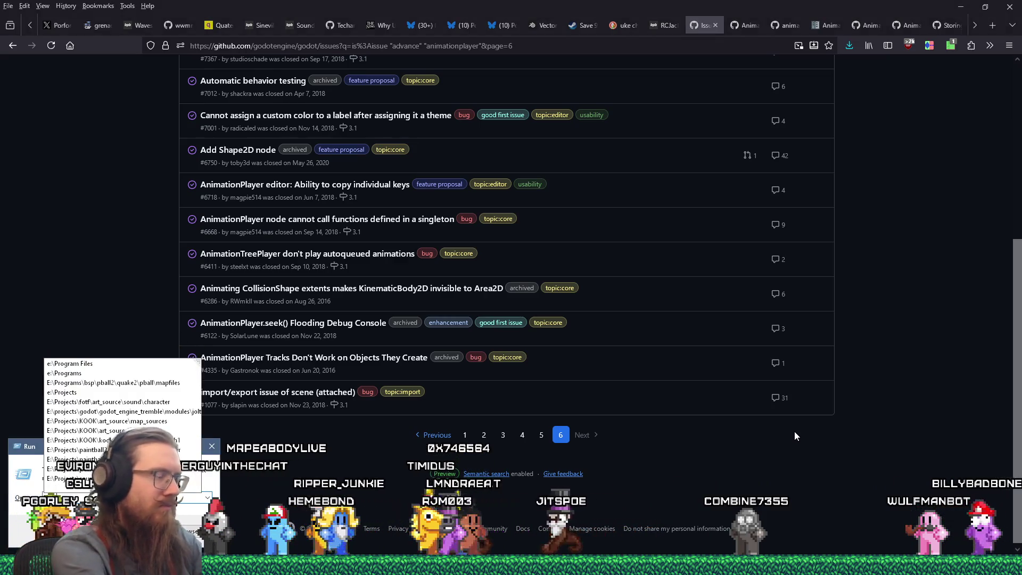
{"action": "type", "text": "programs\\"}
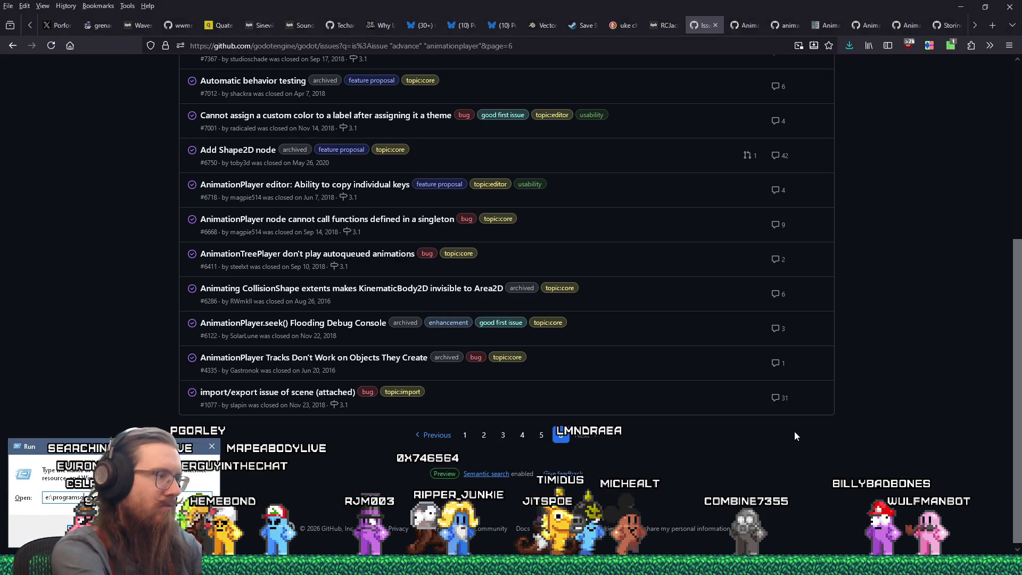
{"action": "key", "text": "Return"}
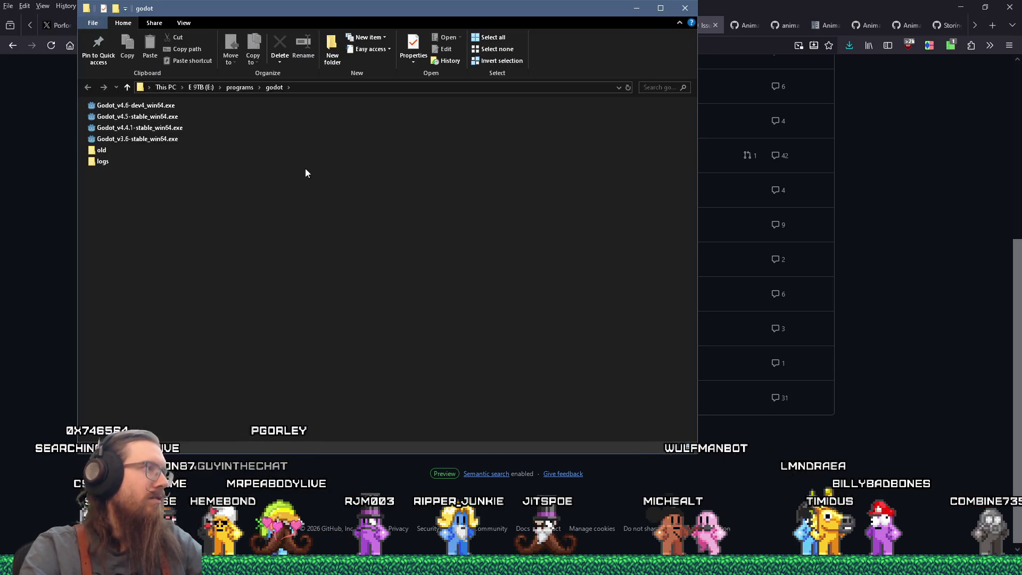
{"action": "left_click", "coordinate": [911, 100]}
- Download Godot_v4.6-stable_win64.exe.zip from godotengine.org into e:\downloads\devel
{"action": "key", "text": "ctrl+t"}
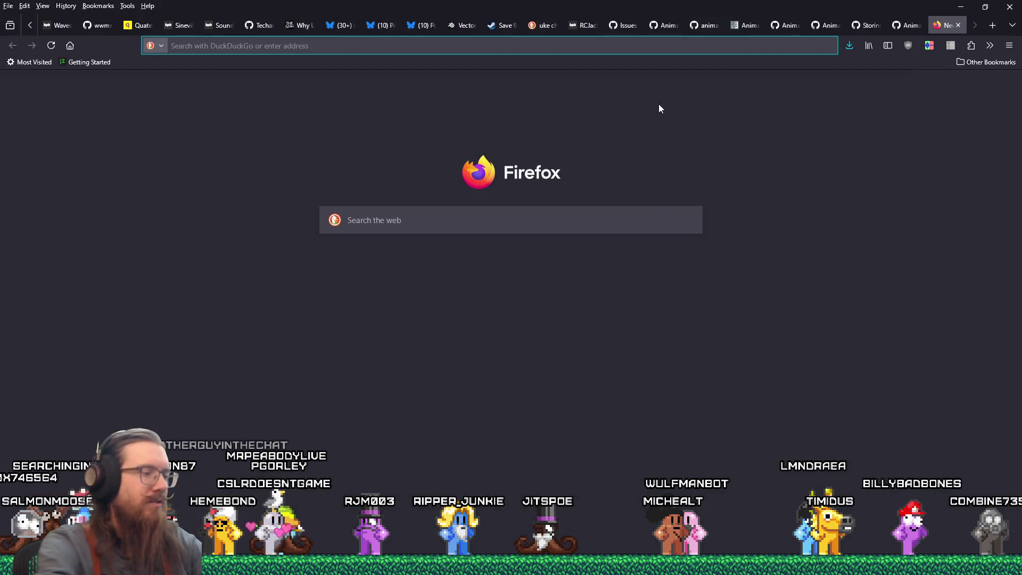
{"action": "type", "text": "godotengine.org/"}
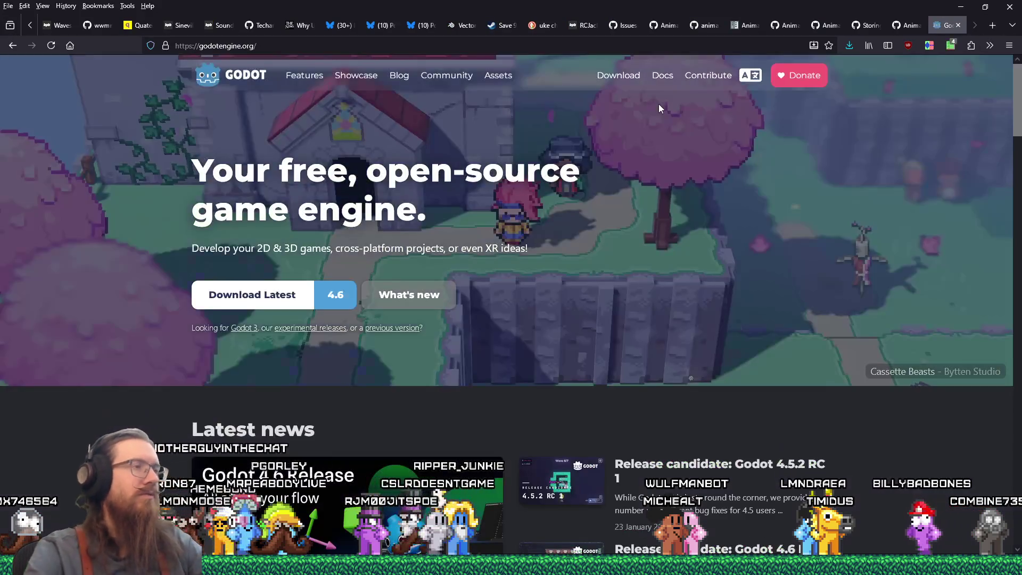
{"action": "left_click", "coordinate": [256, 304]}
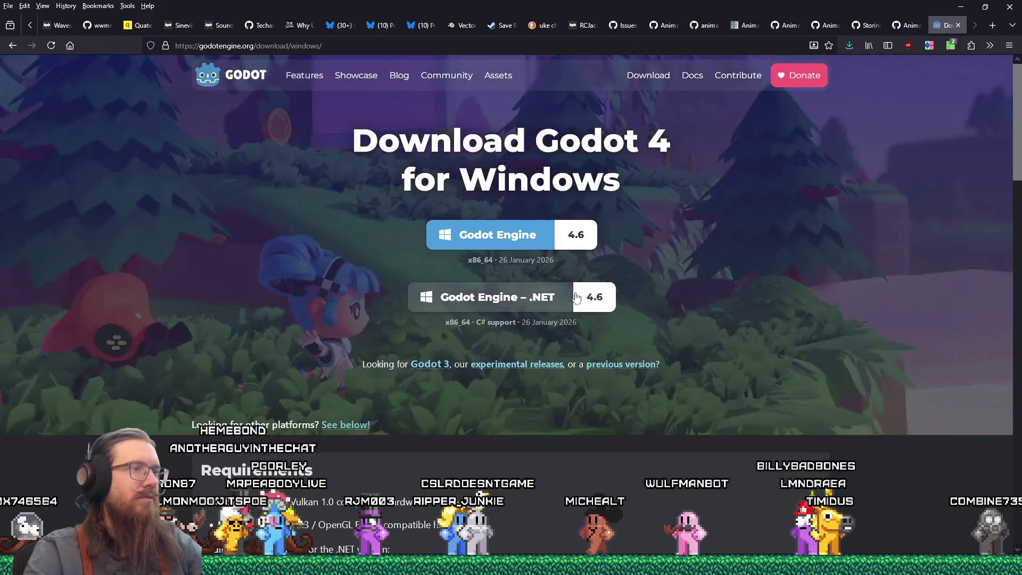
{"action": "left_click", "coordinate": [580, 242]}
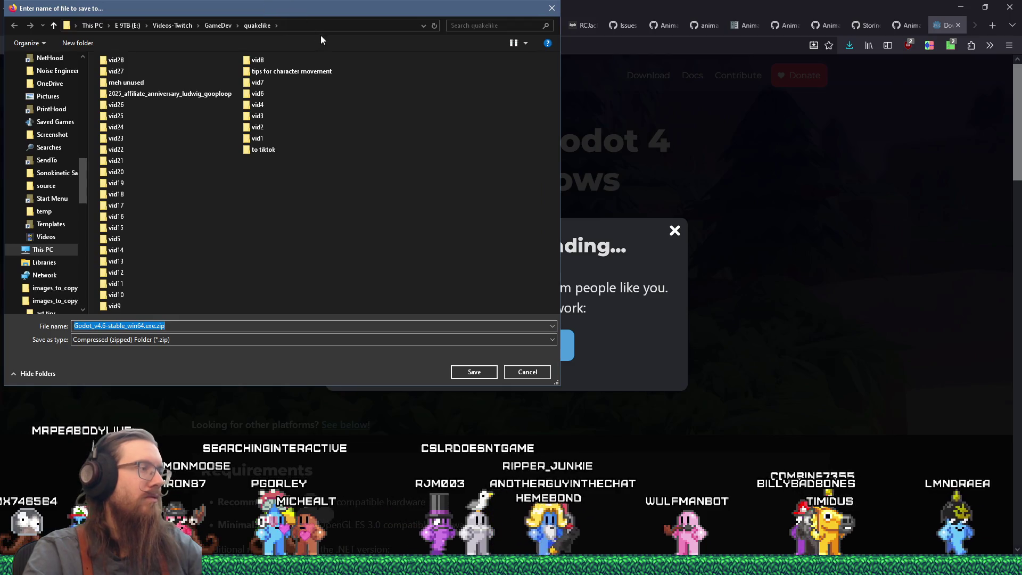
{"action": "type", "text": "e:\\downloads\\devel\\god"}
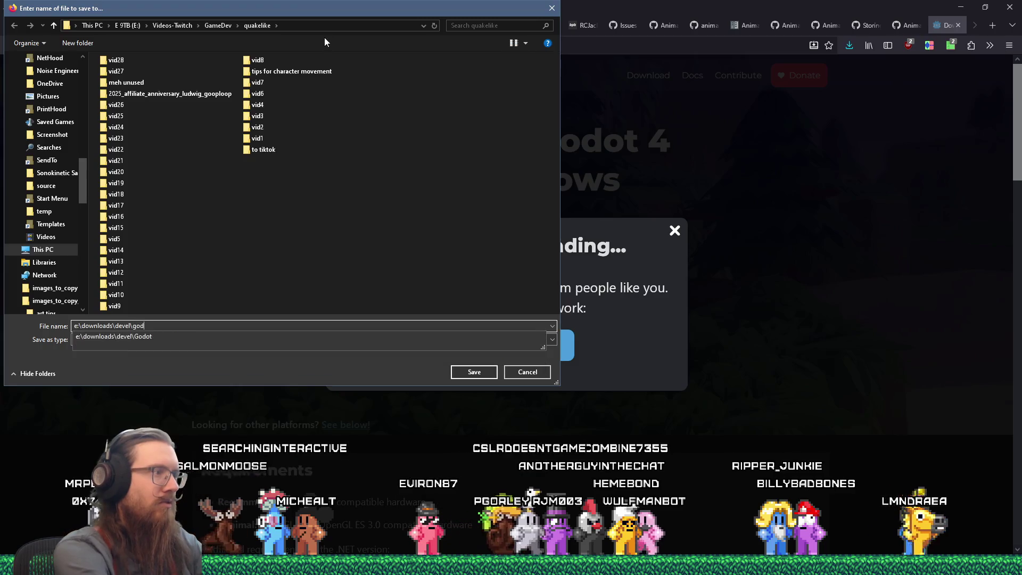
{"action": "key", "text": "Return"}
{"action": "key", "text": "Return"}
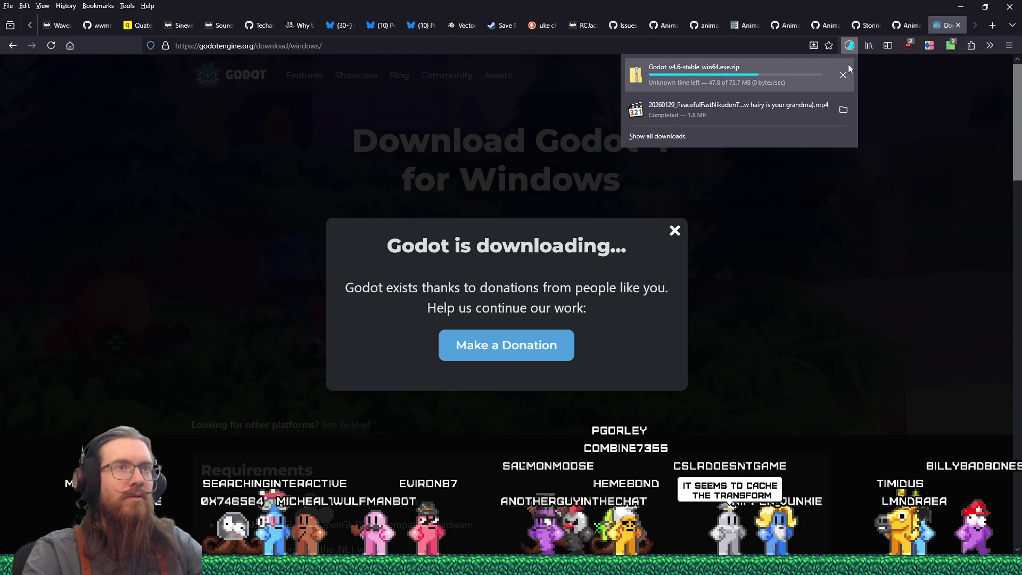
- Copy Godot_v4.6-stable_win64.exe from the downloaded zip into E:\programs\godot
{"action": "left_click", "coordinate": [842, 73]}
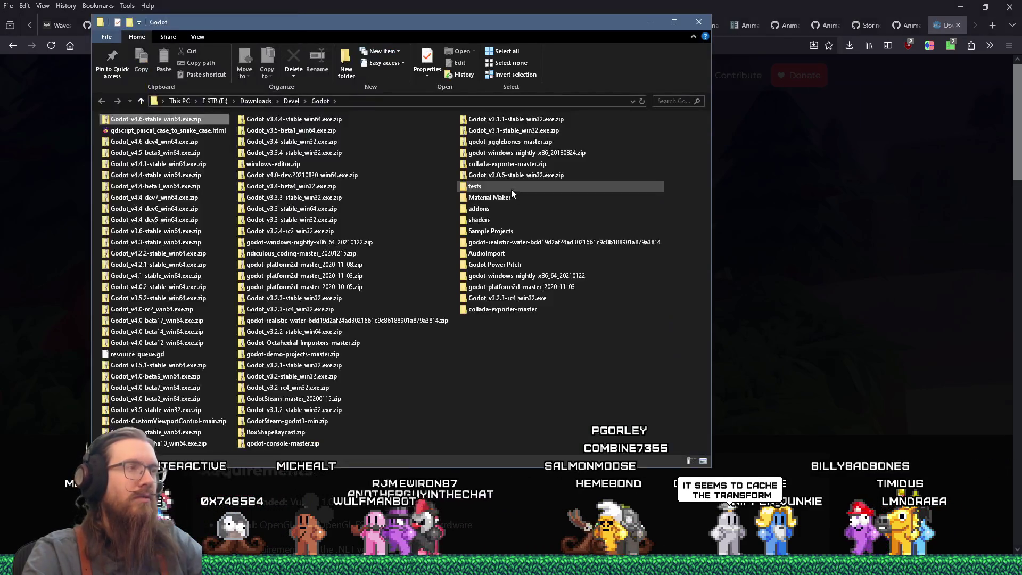
{"action": "double_click", "coordinate": [187, 121]}
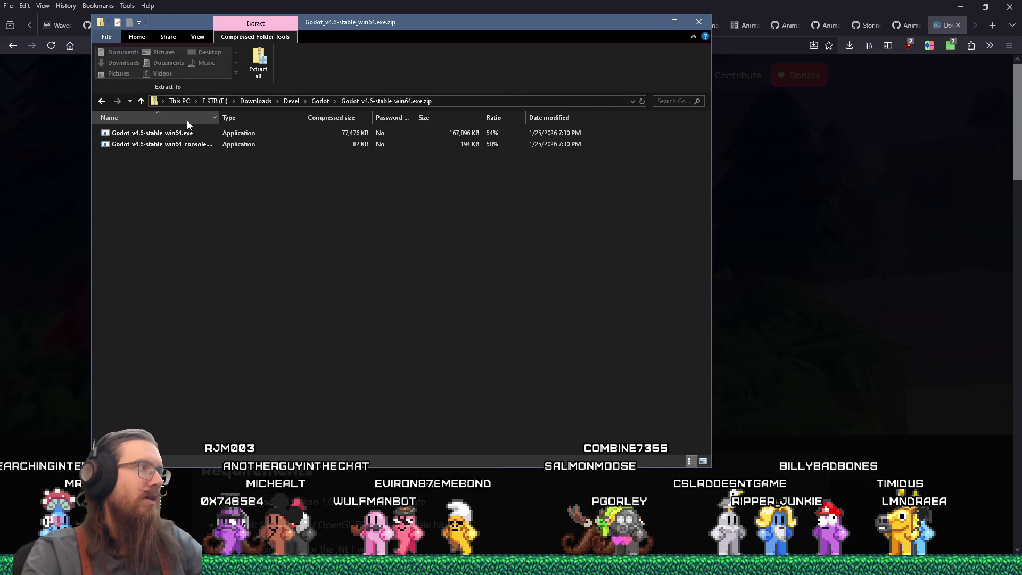
{"action": "key", "text": "alt+Tab"}
{"action": "key", "text": "alt+Tab"}
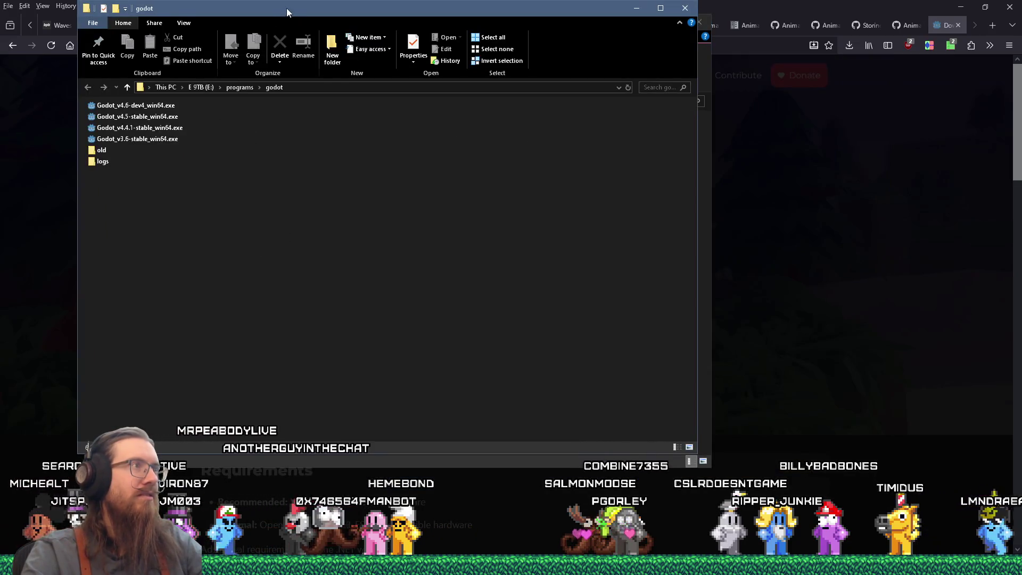
{"action": "left_click_drag", "start_coordinate": [286, 12], "coordinate": [286, 75]}
{"action": "left_click_drag", "start_coordinate": [383, 39], "coordinate": [678, 74]}
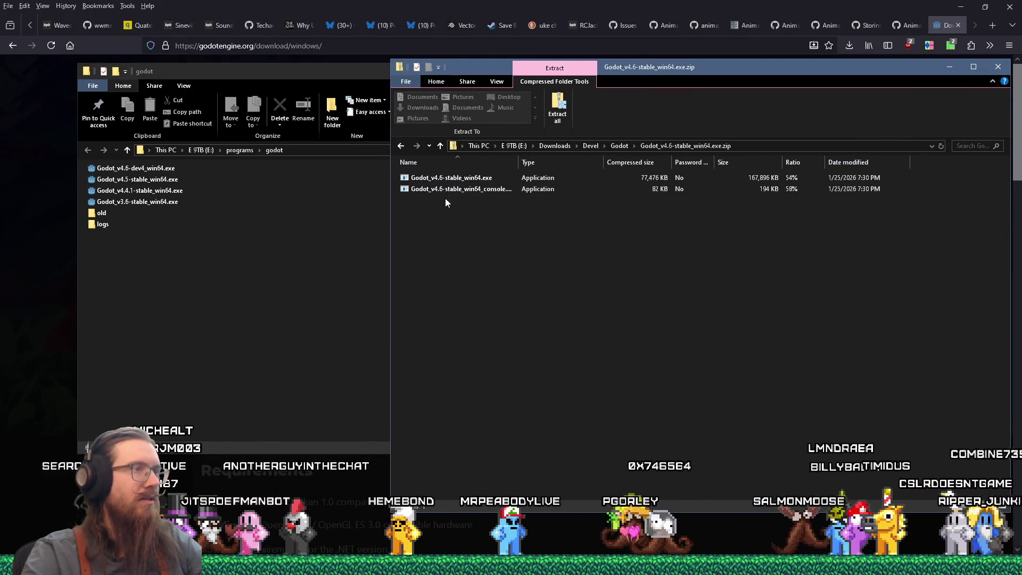
{"action": "left_click", "coordinate": [457, 179]}
{"action": "left_click_drag", "start_coordinate": [458, 178], "coordinate": [195, 319]}
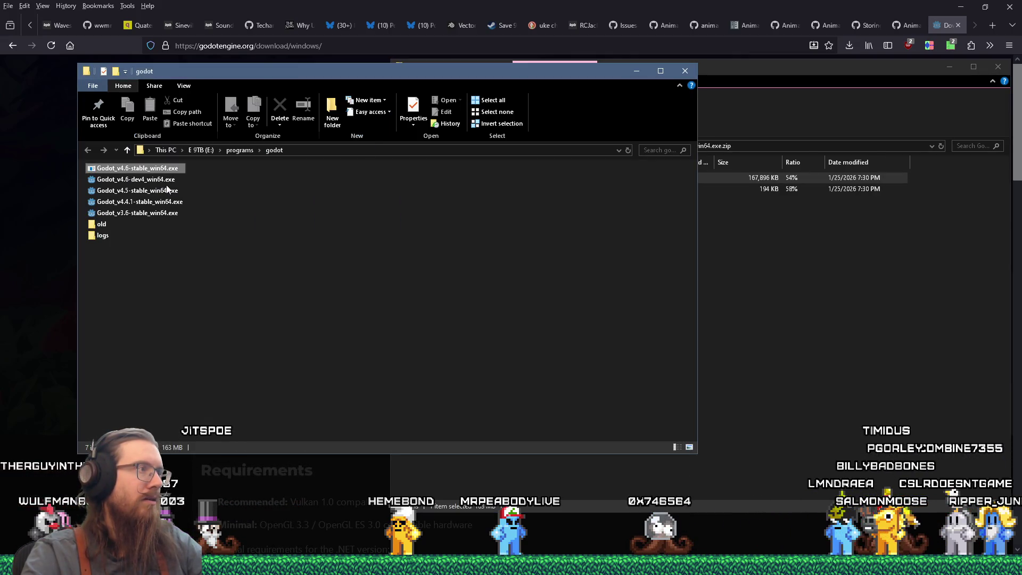
- Move the Godot_v4.6-dev4_win64.exe build into old and run Godot 4.6 past the warning
{"action": "left_click_drag", "start_coordinate": [122, 229], "coordinate": [107, 223]}
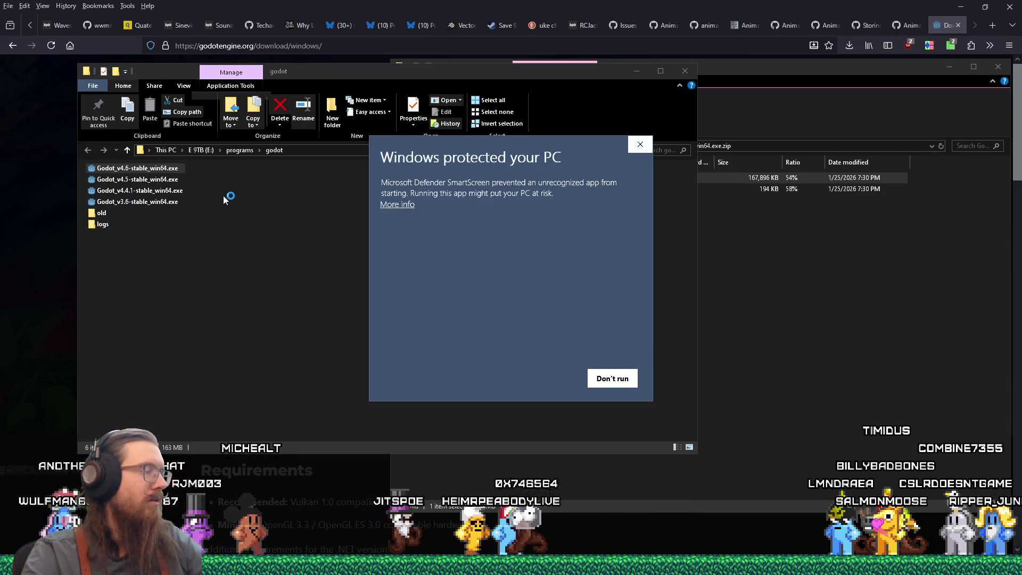
{"action": "left_click", "coordinate": [405, 205]}
{"action": "left_click", "coordinate": [541, 375]}
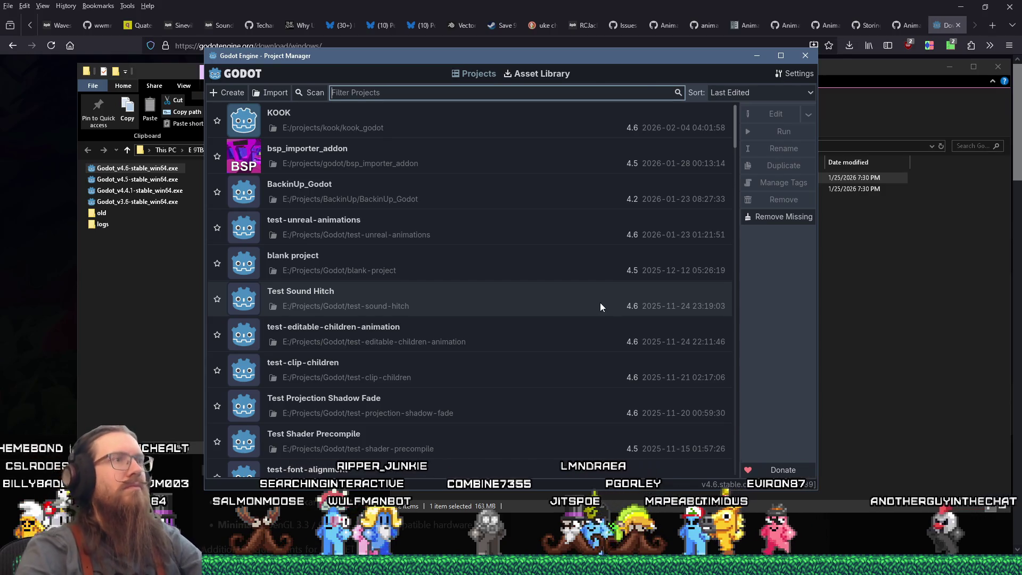
- Switch away briefly, then return to the Godot 4.6 Project Manager
{"action": "key", "text": "alt+Tab"}
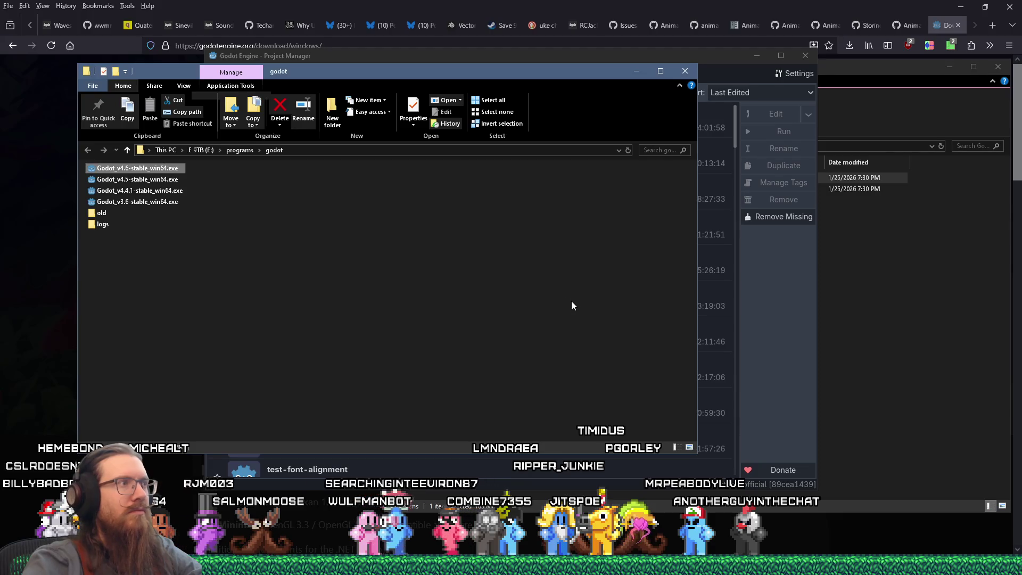
{"action": "key", "text": "alt+Tab"}
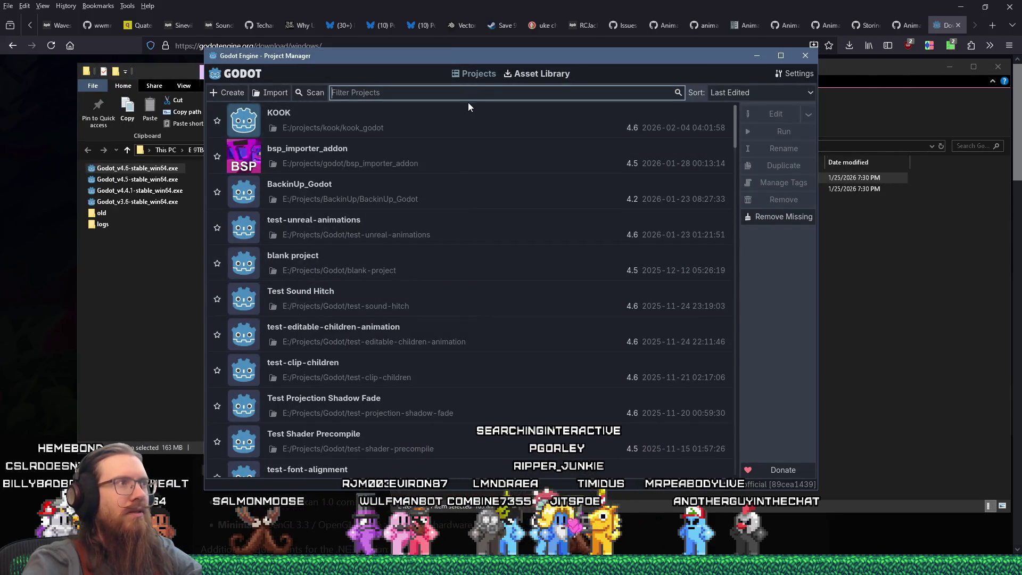
- Create project 'Test Anim Advance Delay' in E:/Projects/Godot/test-anim-advance-delay with version control None
{"action": "left_click", "coordinate": [238, 95]}
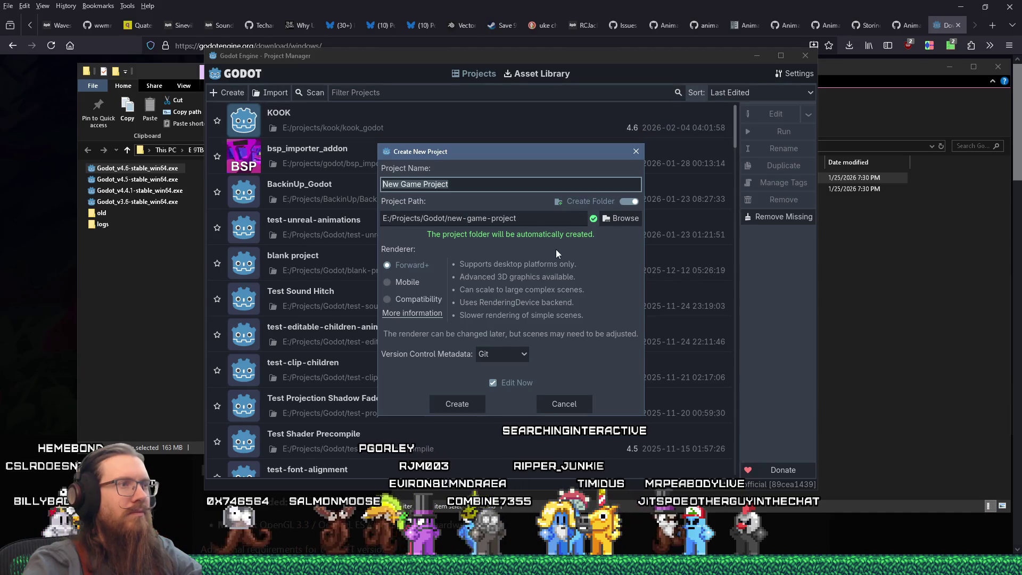
{"action": "type", "text": "Test"}
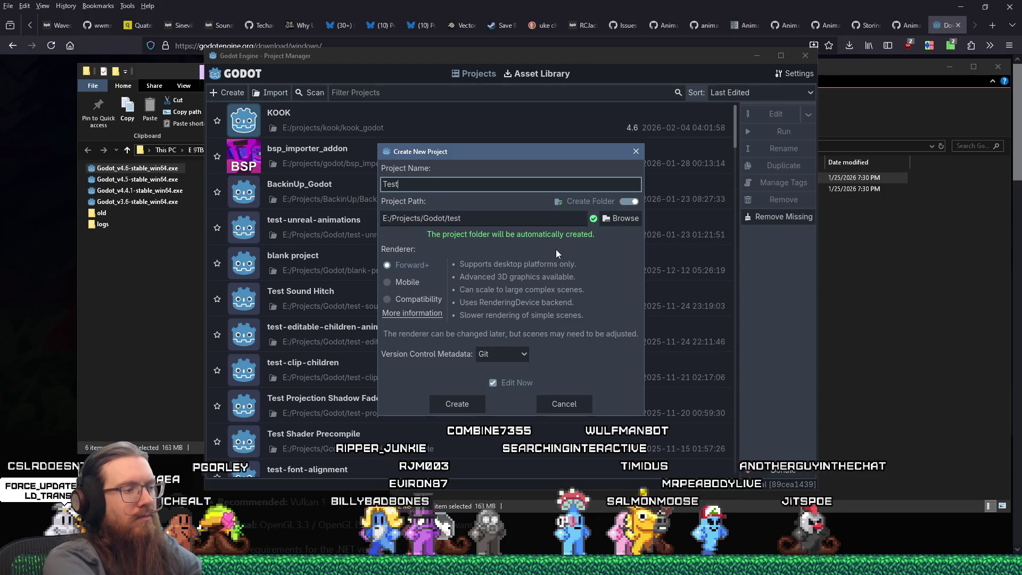
{"action": "type", "text": " Anim "}
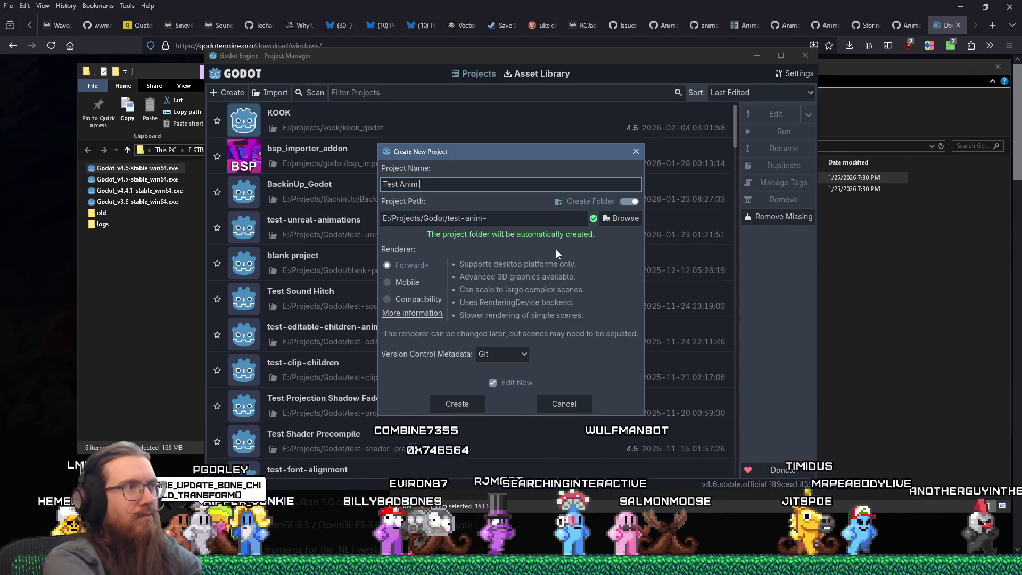
{"action": "type", "text": "Advance Delay"}
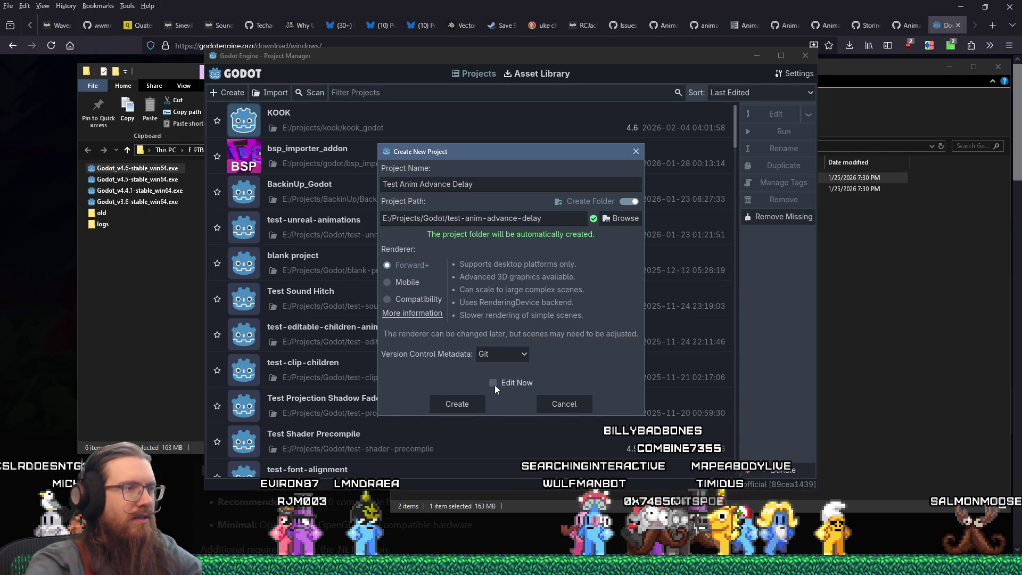
{"action": "left_click", "coordinate": [516, 353]}
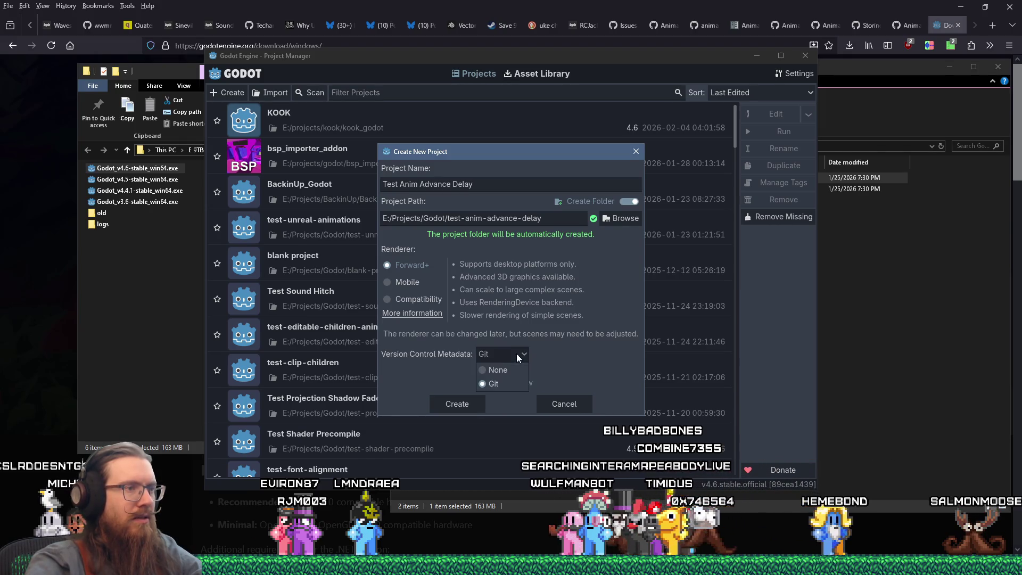
{"action": "left_click", "coordinate": [479, 399]}
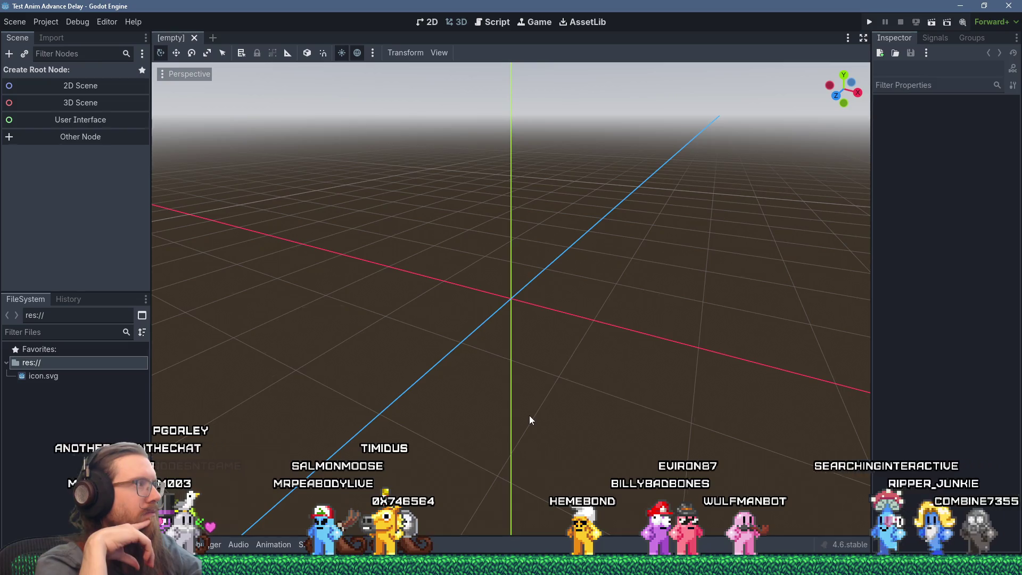
- Leave the empty new project and switch to the Visual Studio debugging session
{"action": "key", "text": "alt+Tab"}
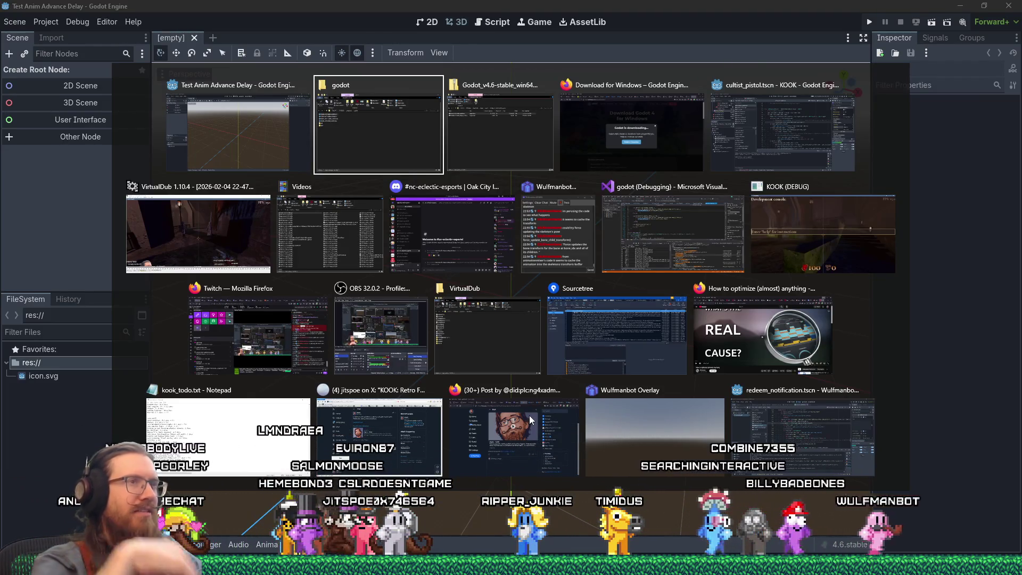
{"action": "left_click", "coordinate": [647, 253]}
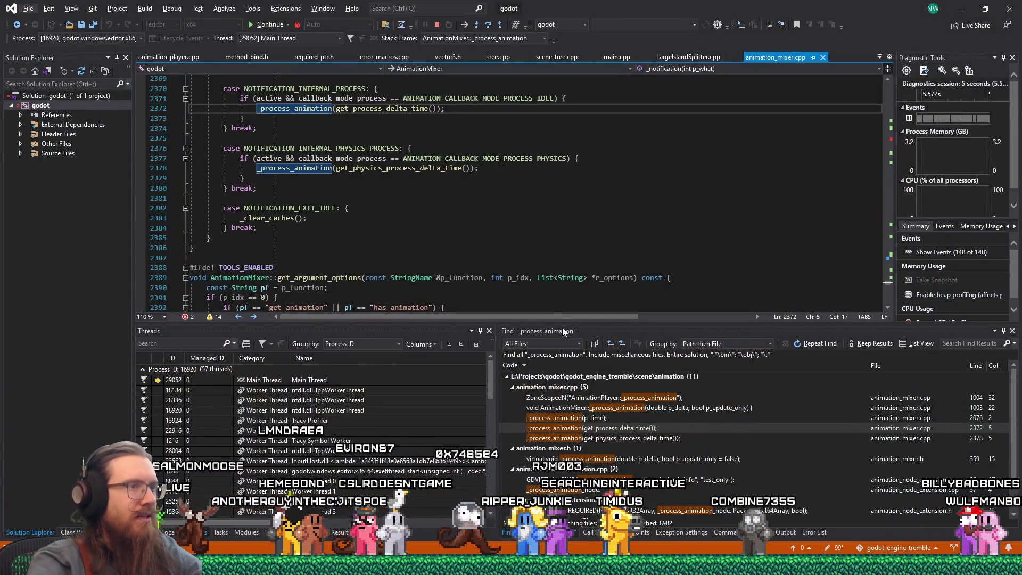
- Enlarge the code pane and search animation_mixer.cpp for blend_apply, landing on line 1011
{"action": "left_click_drag", "start_coordinate": [560, 323], "coordinate": [551, 441]}
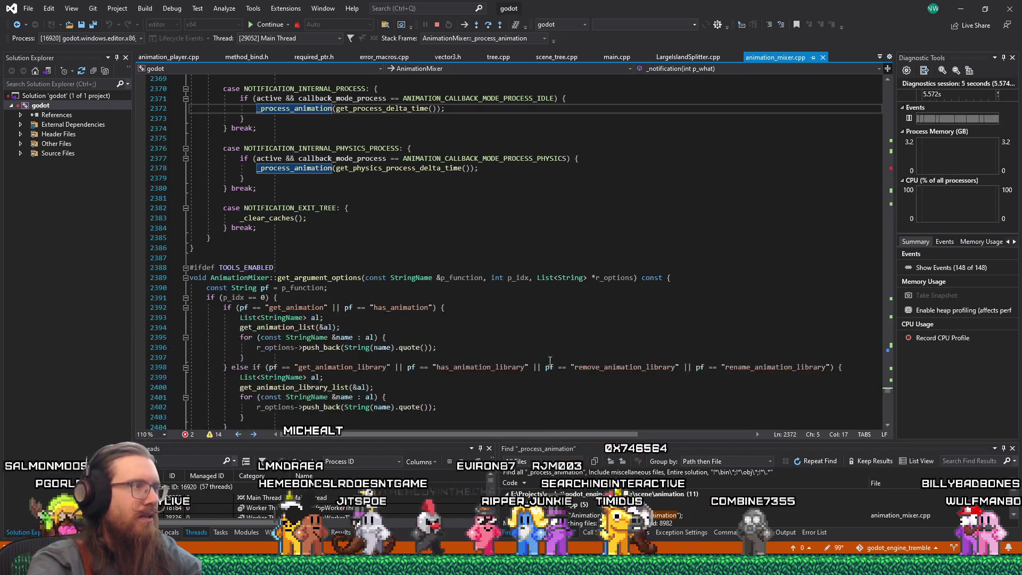
{"action": "scroll", "coordinate": [559, 370], "scroll_direction": "down", "scroll_amount": 5}
{"action": "scroll", "coordinate": [563, 371], "scroll_direction": "down", "scroll_amount": 7}
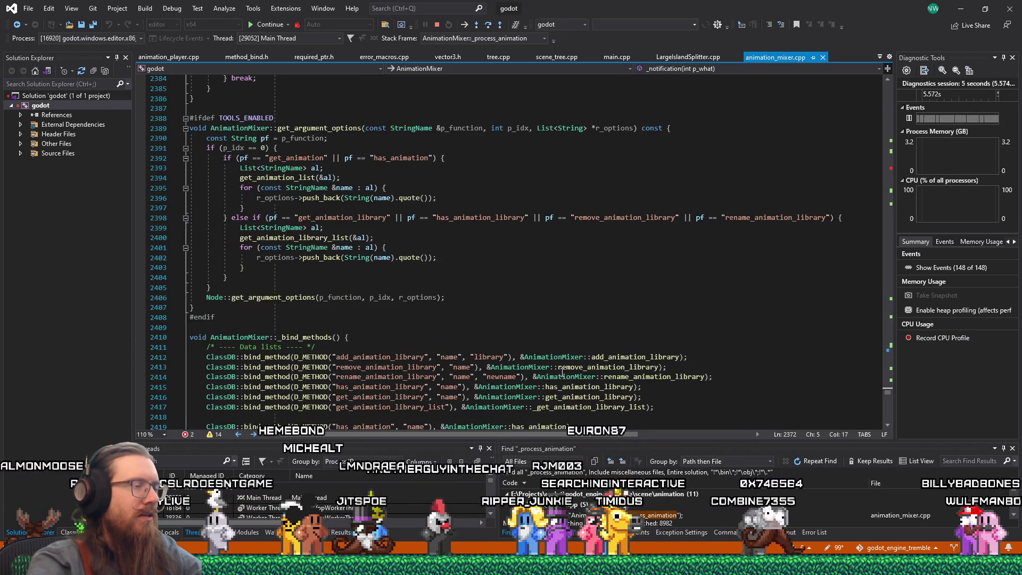
{"action": "scroll", "coordinate": [545, 345], "scroll_direction": "down", "scroll_amount": 3}
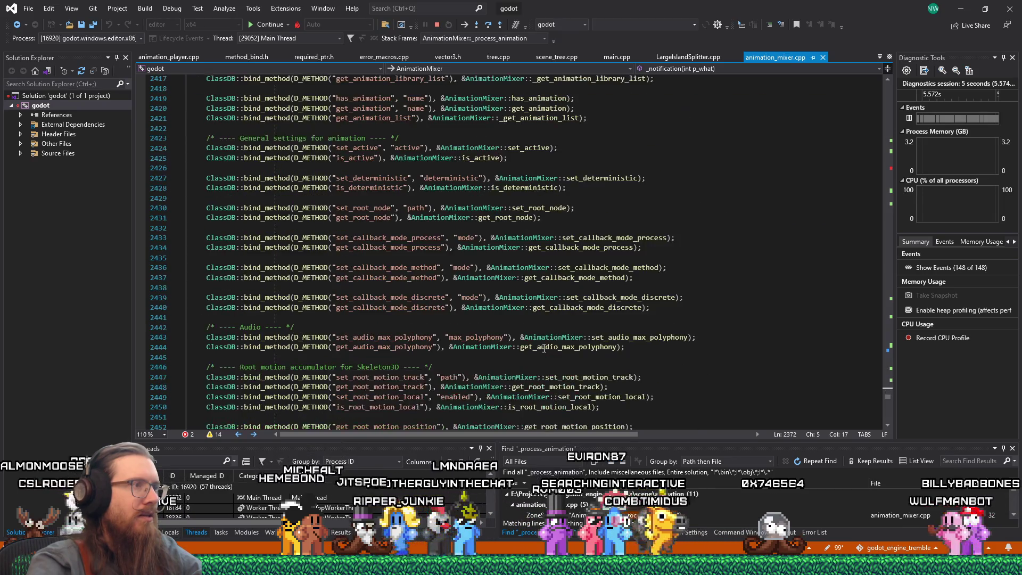
{"action": "scroll", "coordinate": [544, 348], "scroll_direction": "up", "scroll_amount": 3}
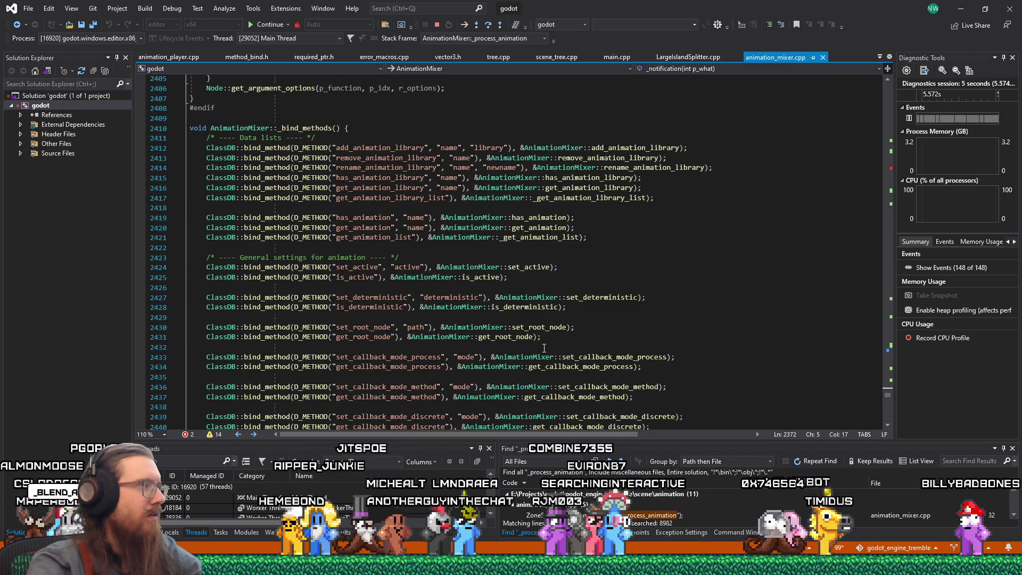
{"action": "scroll", "coordinate": [544, 348], "scroll_direction": "up", "scroll_amount": 4}
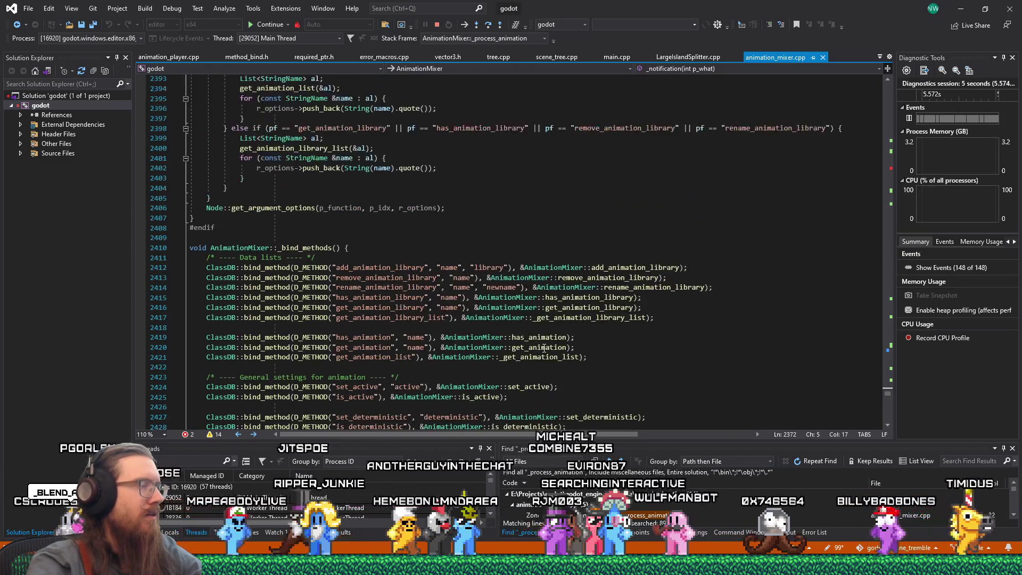
{"action": "left_click", "coordinate": [632, 227]}
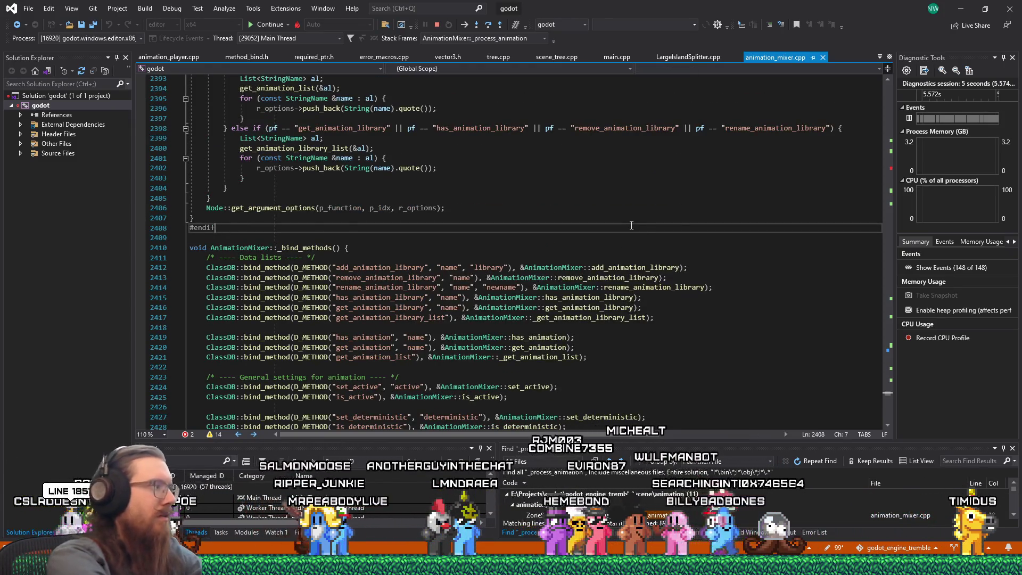
{"action": "key", "text": "ctrl+f"}
{"action": "type", "text": "blend_apply"}
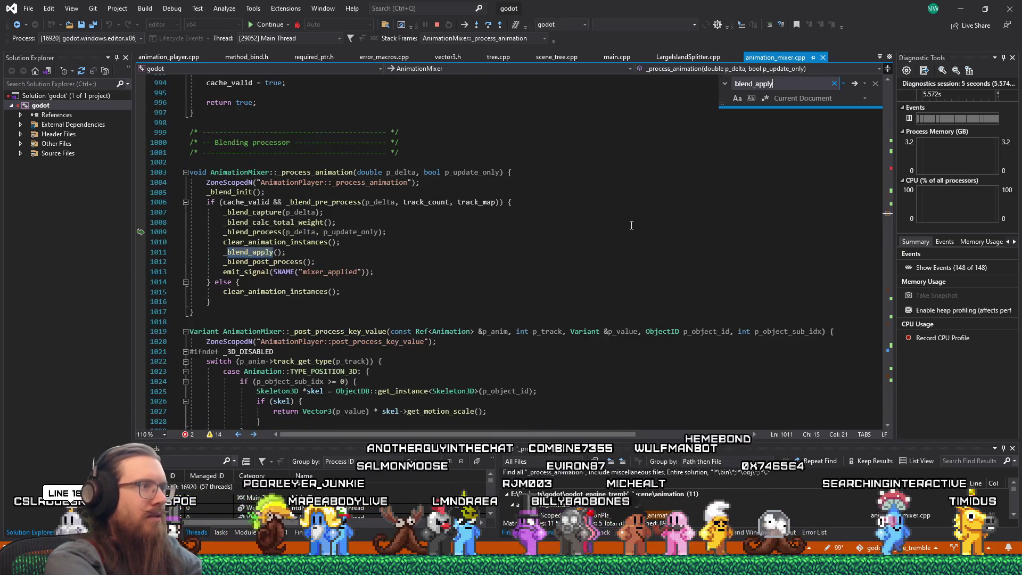
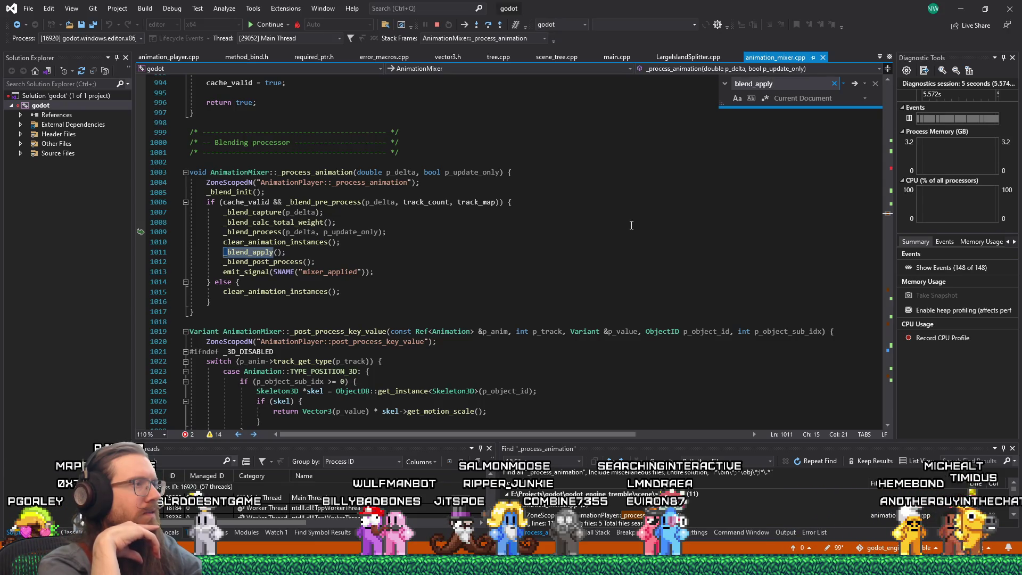
- Switch from Visual Studio to the Godot editor showing the Test Anim Advance Delay project
{"action": "key", "text": "alt+Tab"}
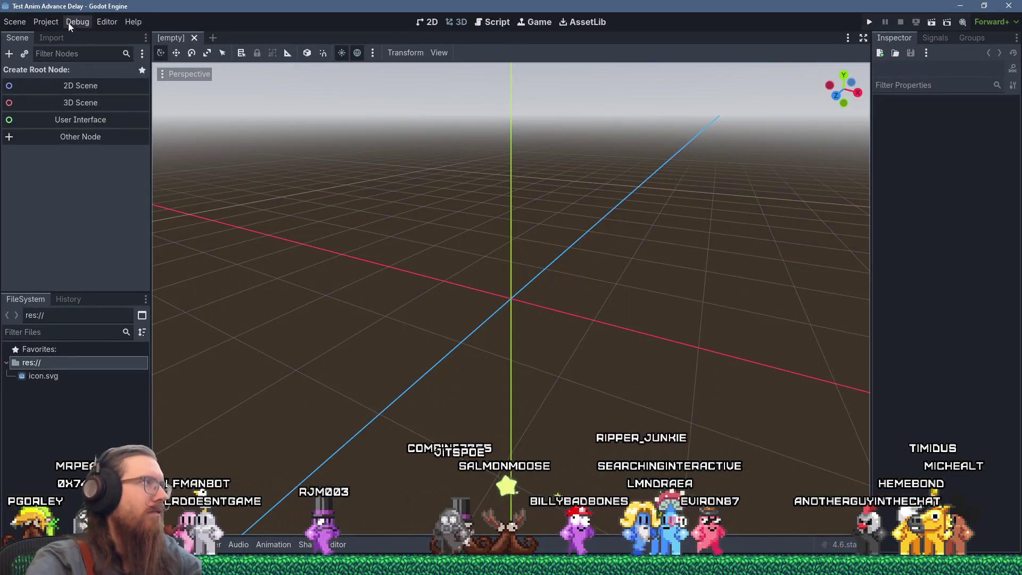
- Set Application/Run Max FPS to 10 in Project Settings and create a Node3D scene root
{"action": "left_click", "coordinate": [46, 22]}
{"action": "left_click", "coordinate": [59, 34]}
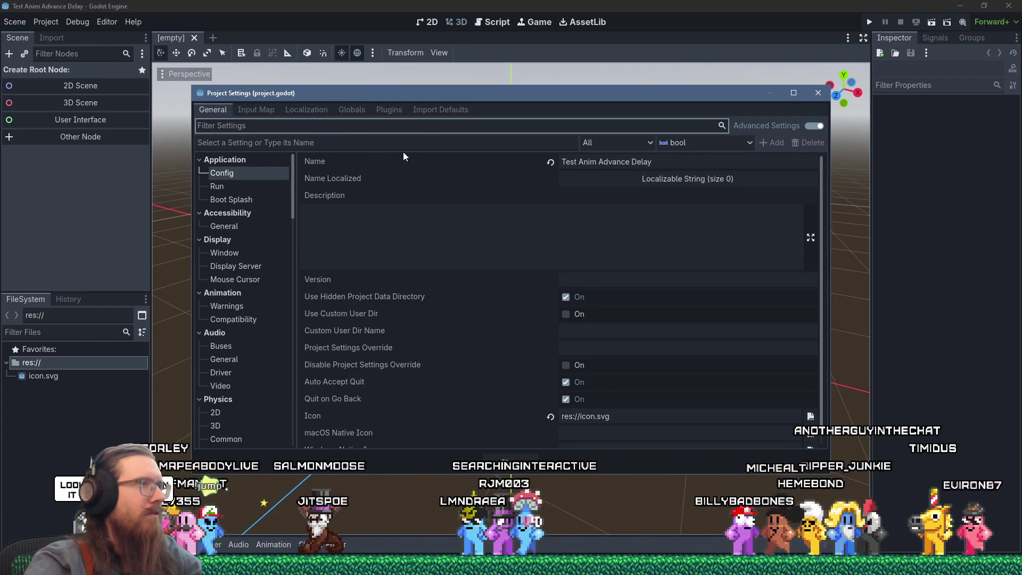
{"action": "type", "text": "max"}
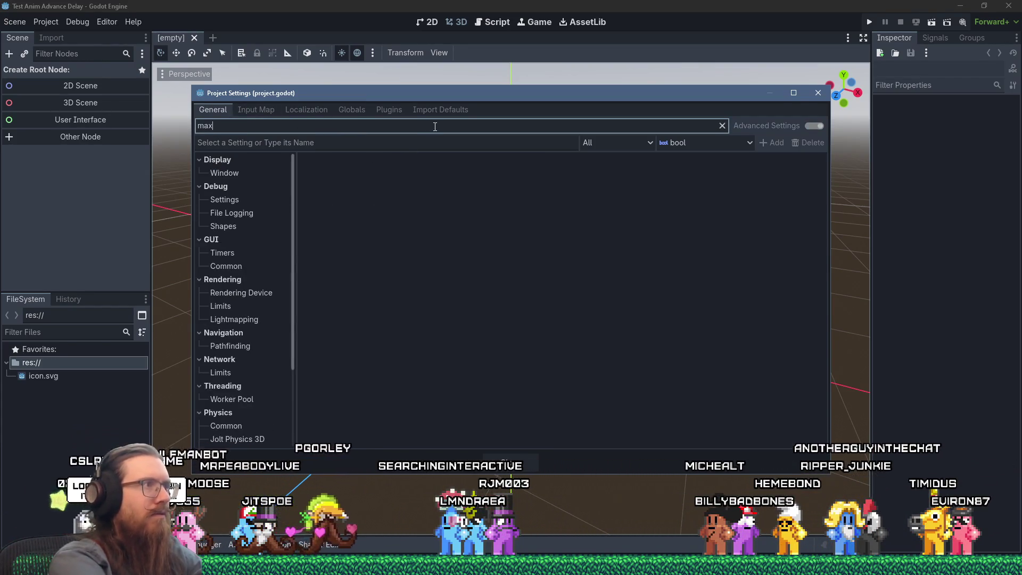
{"action": "key", "text": "BackSpace"}
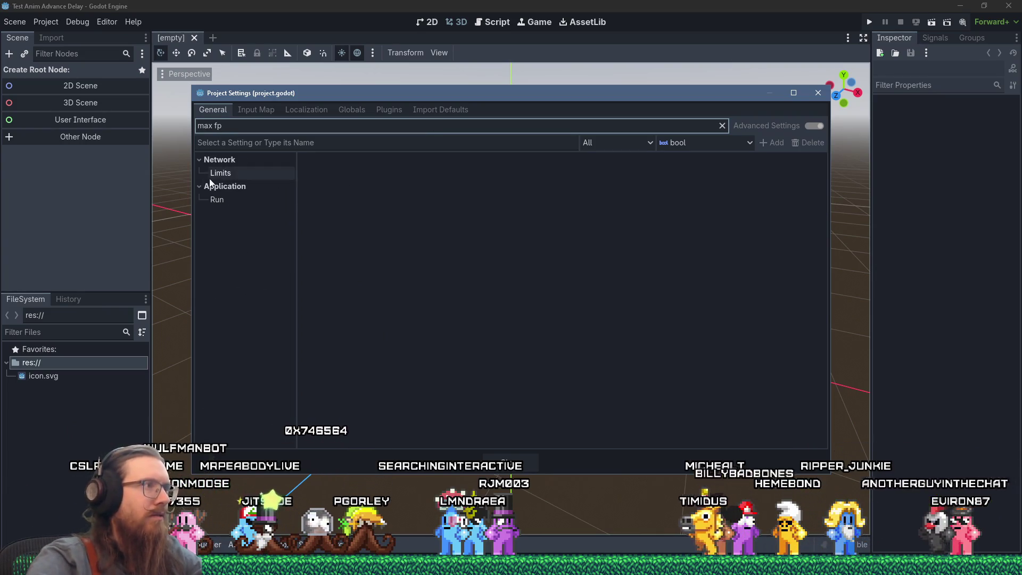
{"action": "left_click", "coordinate": [218, 199]}
{"action": "left_click", "coordinate": [613, 162]}
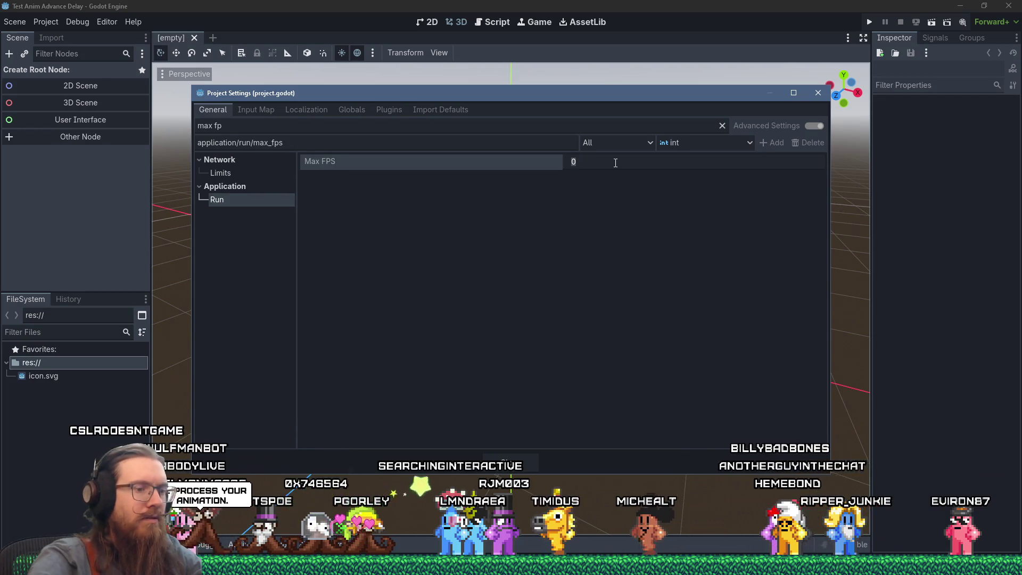
{"action": "type", "text": "20"}
{"action": "key", "text": "Return"}
{"action": "left_click", "coordinate": [615, 162]}
{"action": "type", "text": "10"}
{"action": "key", "text": "Return"}
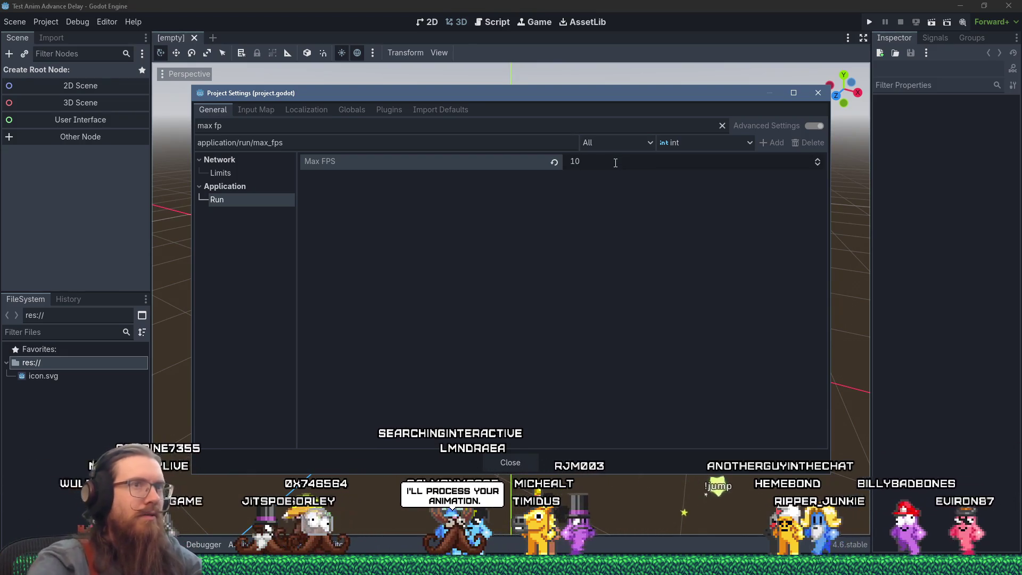
{"action": "left_click", "coordinate": [817, 93]}
{"action": "left_click", "coordinate": [80, 102]}
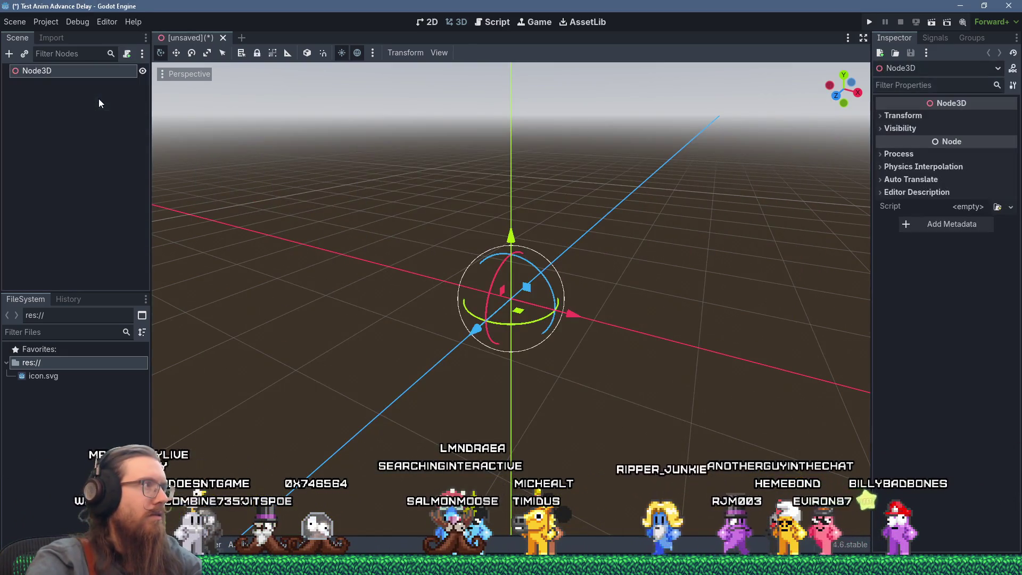
- Add an AnimationPlayer child under the Node3D root
{"action": "left_click", "coordinate": [9, 54]}
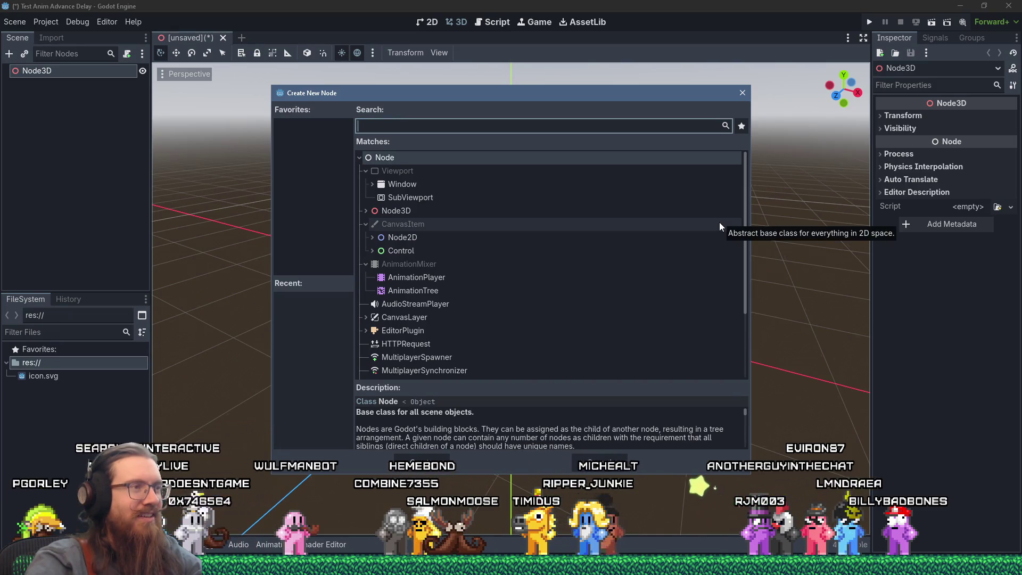
{"action": "double_click", "coordinate": [462, 277]}
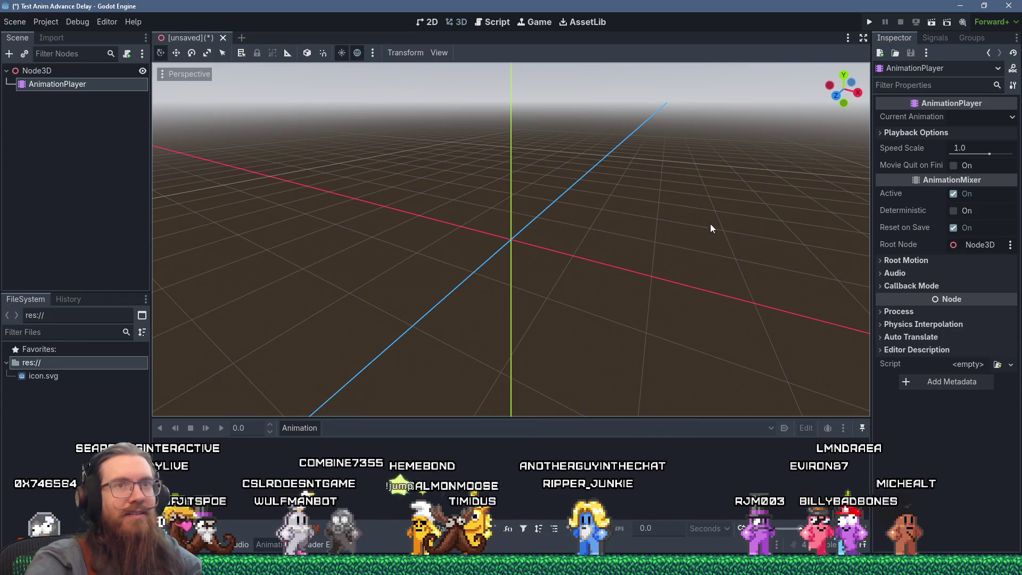
{"action": "left_click_drag", "start_coordinate": [871, 225], "coordinate": [830, 228]}
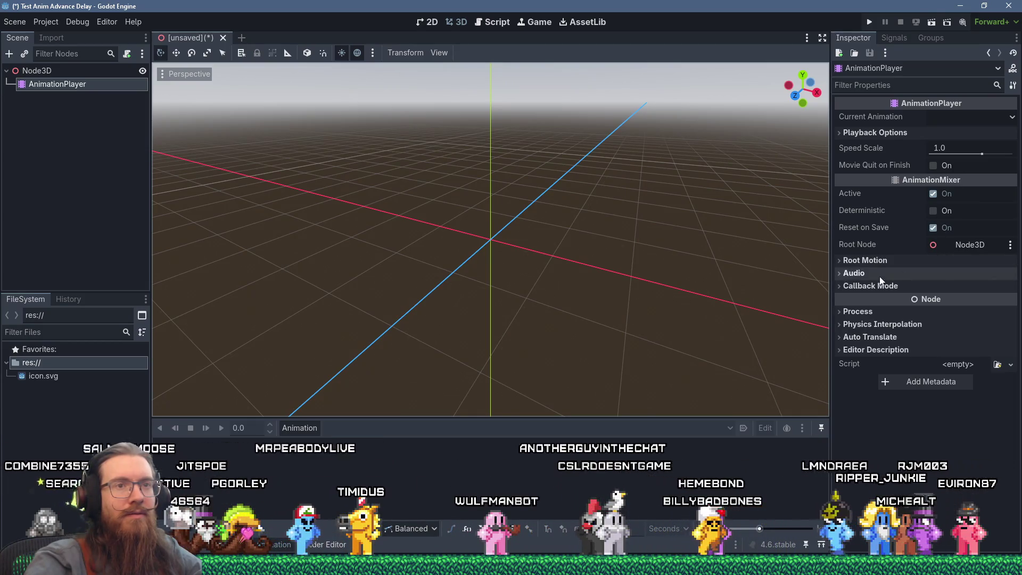
- Set the AnimationPlayer's Callback Mode Process to Manual
{"action": "left_click", "coordinate": [840, 286]}
{"action": "left_click", "coordinate": [947, 304]}
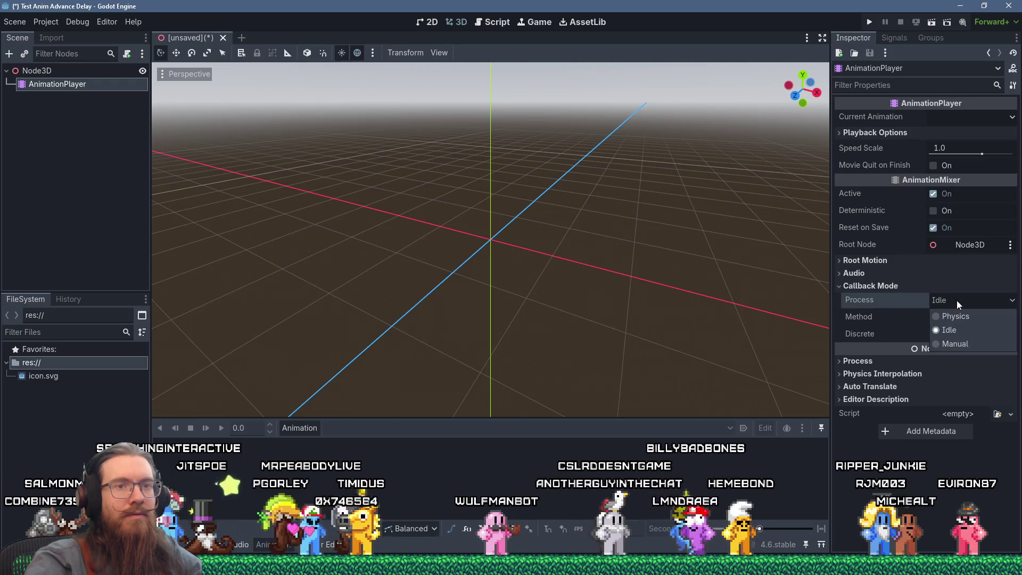
{"action": "left_click", "coordinate": [953, 344]}
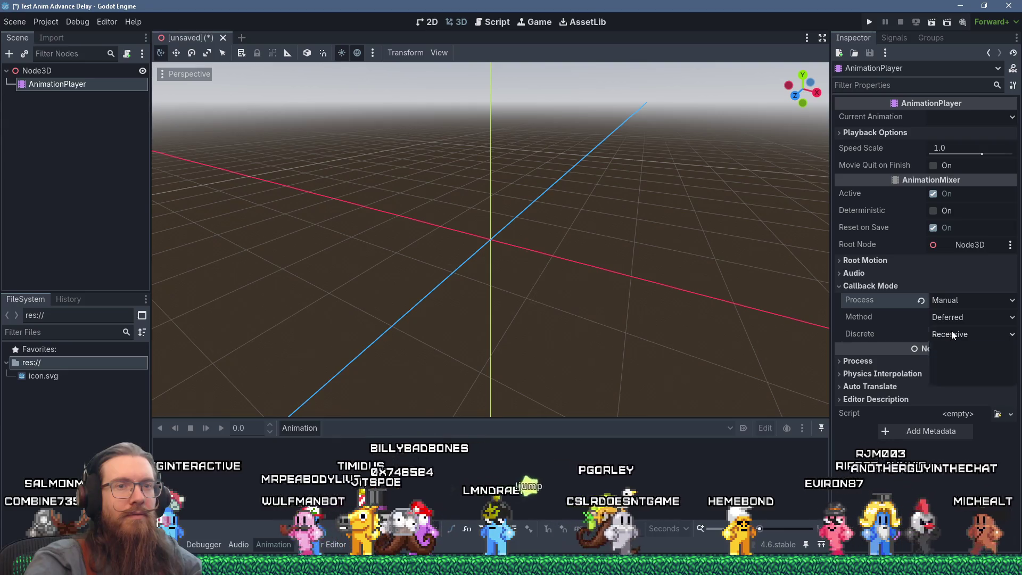
- Review the Discrete and Method callback options, keeping Recessive and Deferred
{"action": "left_click", "coordinate": [951, 334]}
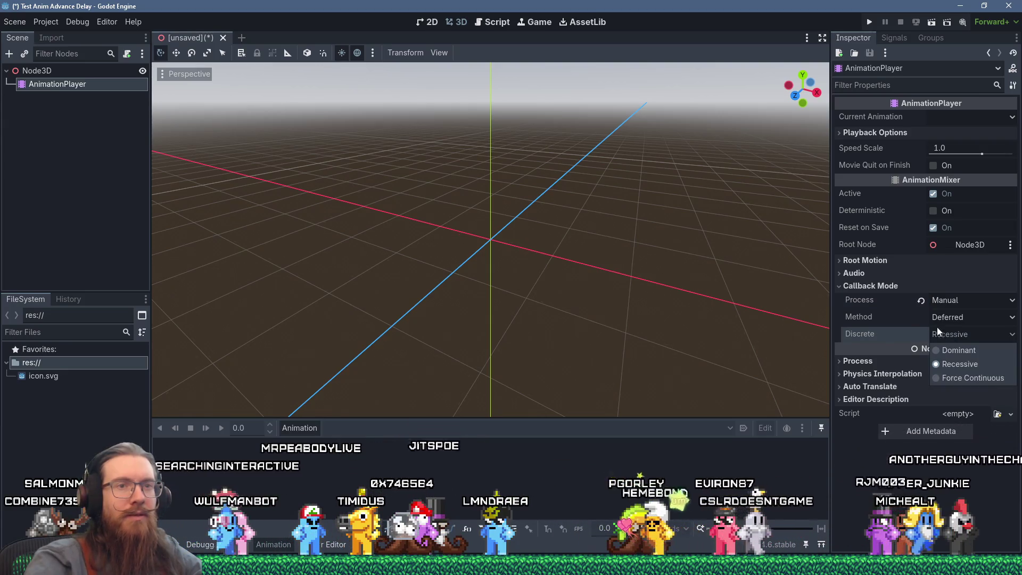
{"action": "left_click", "coordinate": [905, 318]}
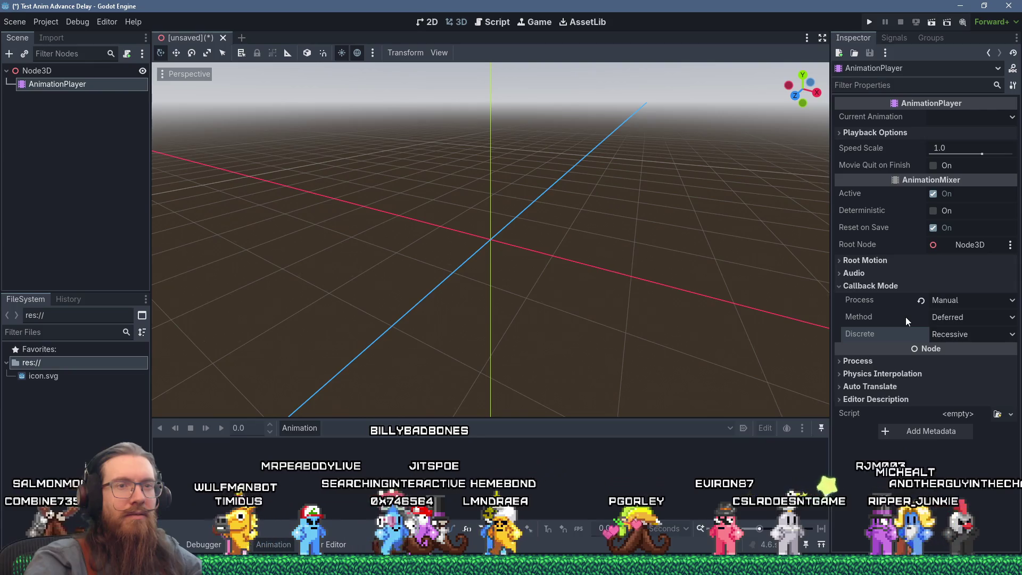
{"action": "left_click", "coordinate": [952, 336]}
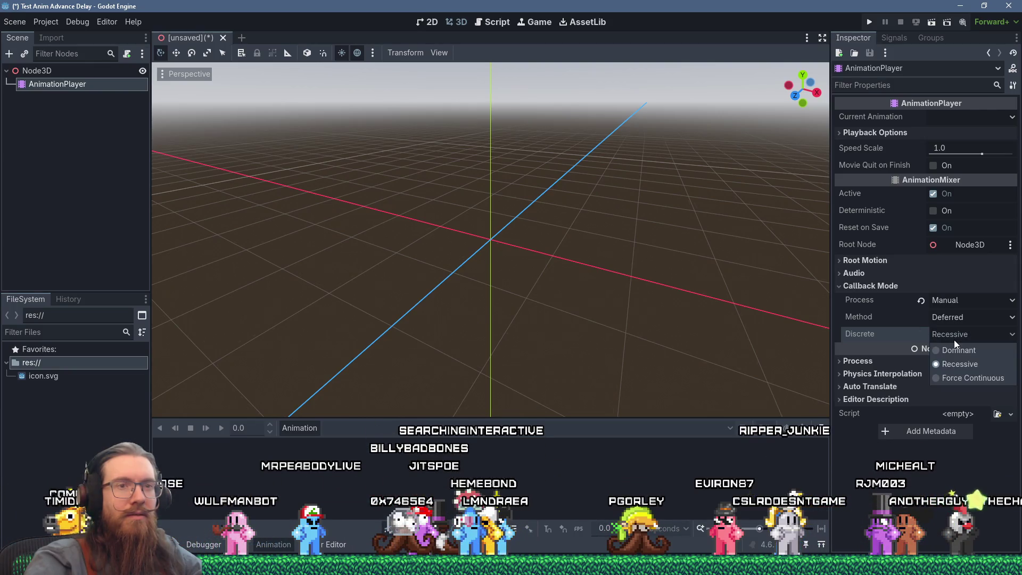
{"action": "left_click", "coordinate": [908, 321]}
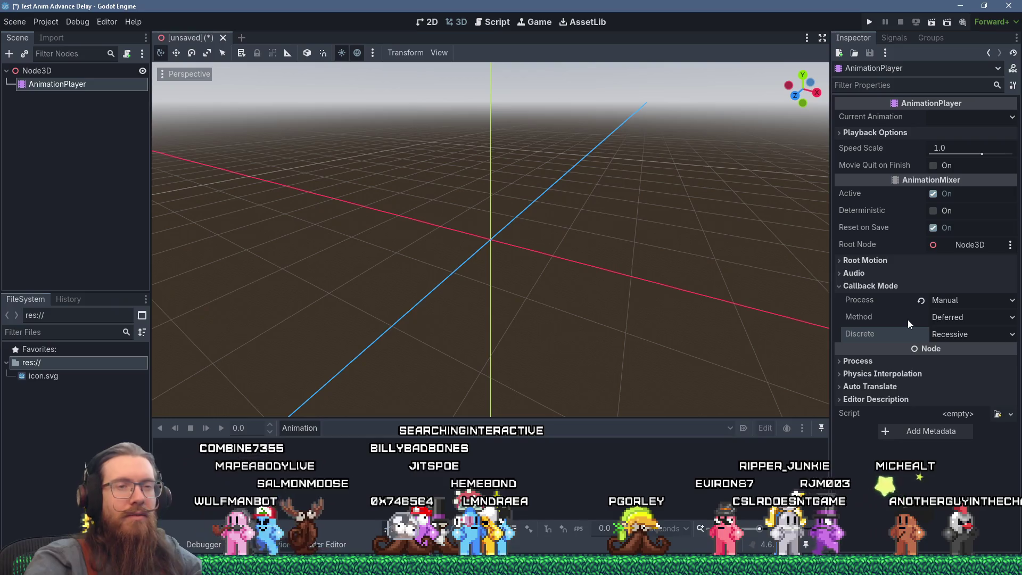
{"action": "mouse_move", "coordinate": [908, 319]}
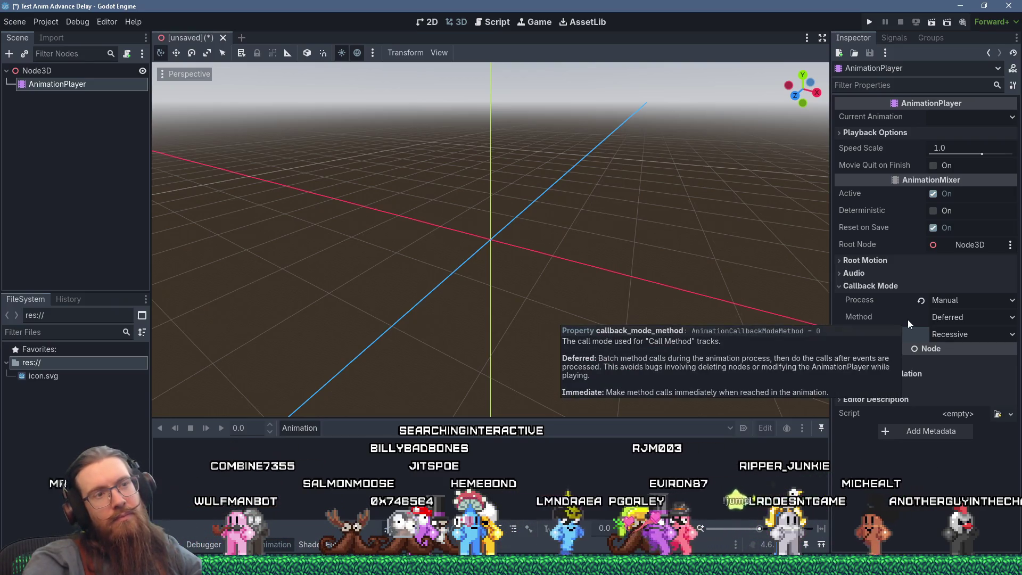
{"action": "left_click", "coordinate": [956, 317]}
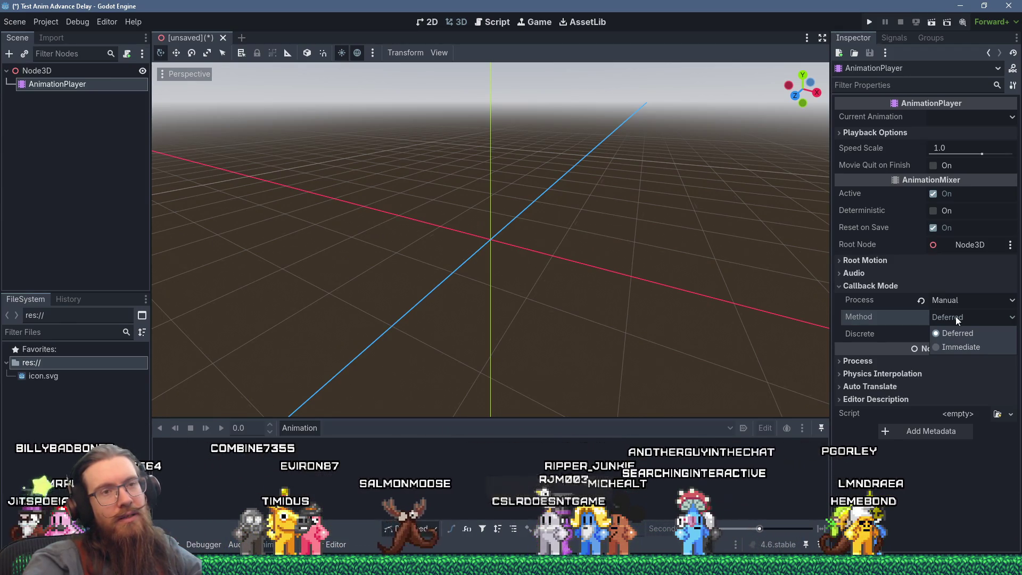
{"action": "left_click", "coordinate": [876, 290]}
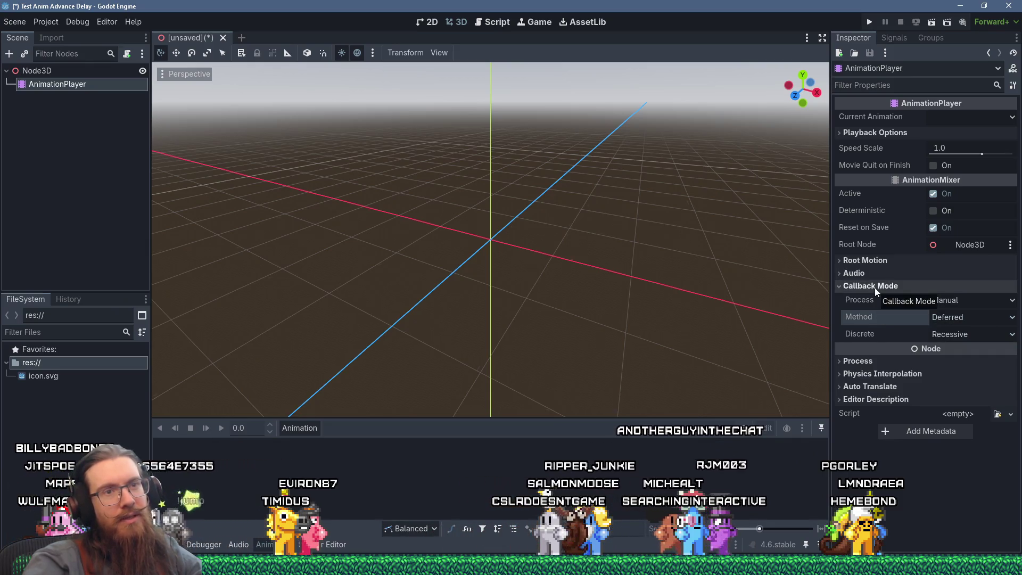
{"action": "mouse_move", "coordinate": [870, 300]}
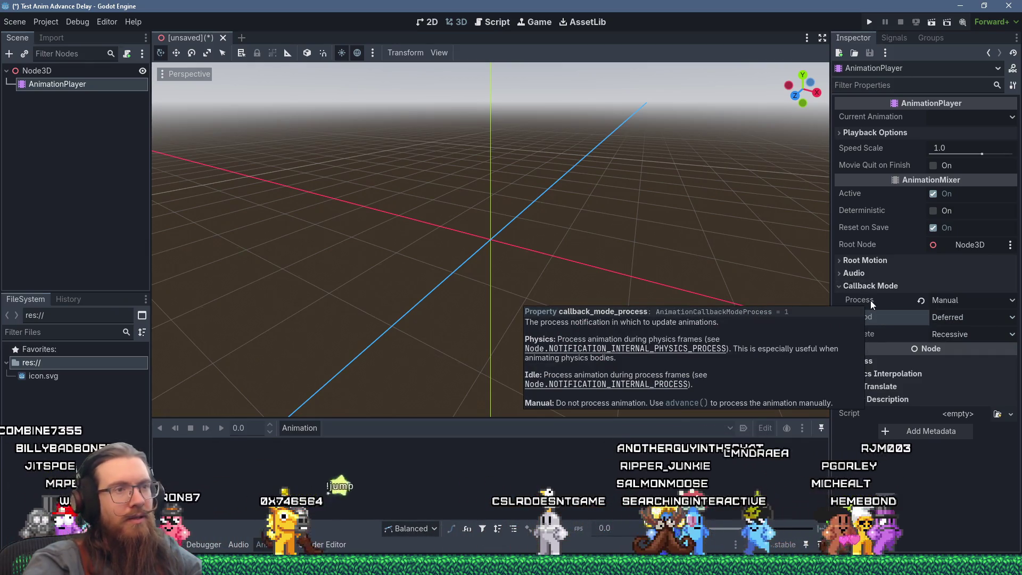
{"action": "key", "text": "alt+Tab"}
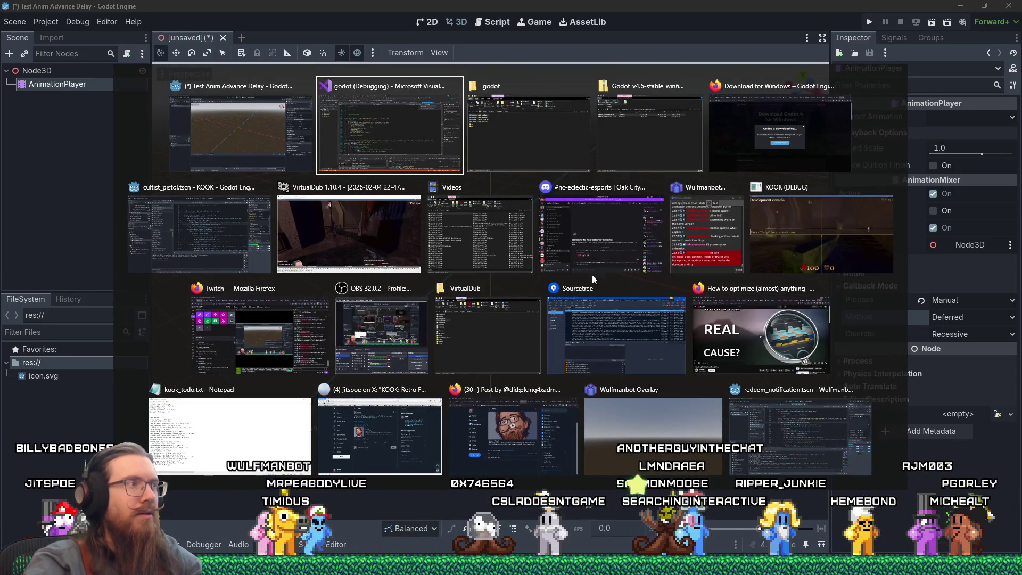
- In the KOOK script, find the callback_mode_process assignment in update_anims by searching 'process_mode'
{"action": "left_click", "coordinate": [227, 232]}
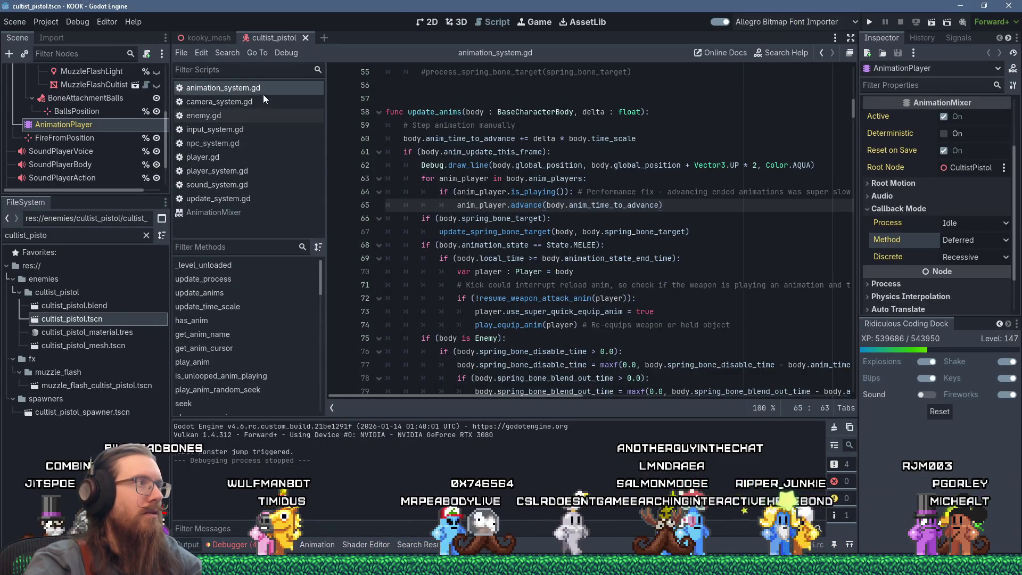
{"action": "left_click", "coordinate": [523, 138]}
{"action": "key", "text": "ctrl+f"}
{"action": "type", "text": "proc"}
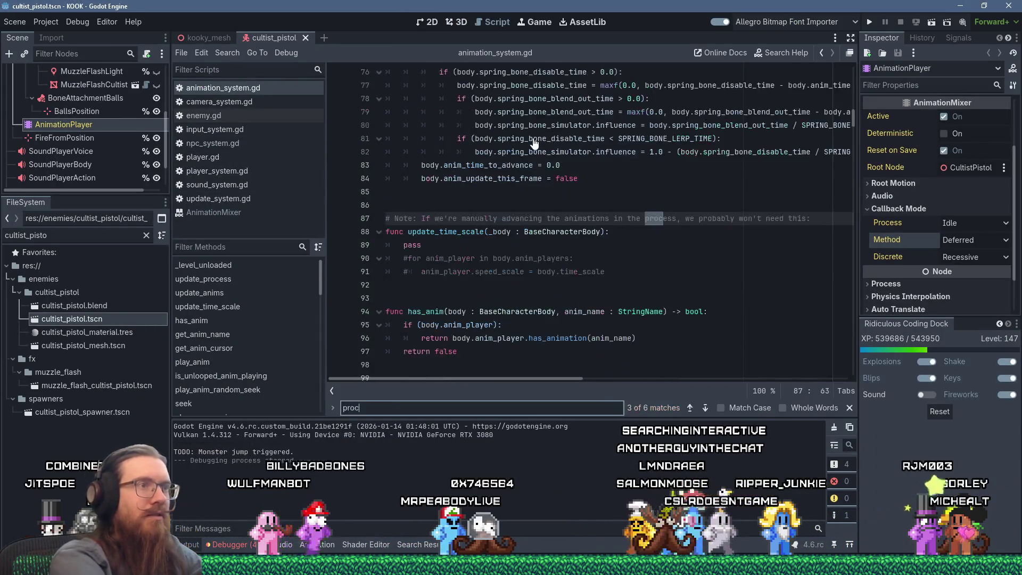
{"action": "type", "text": "ess_mode"}
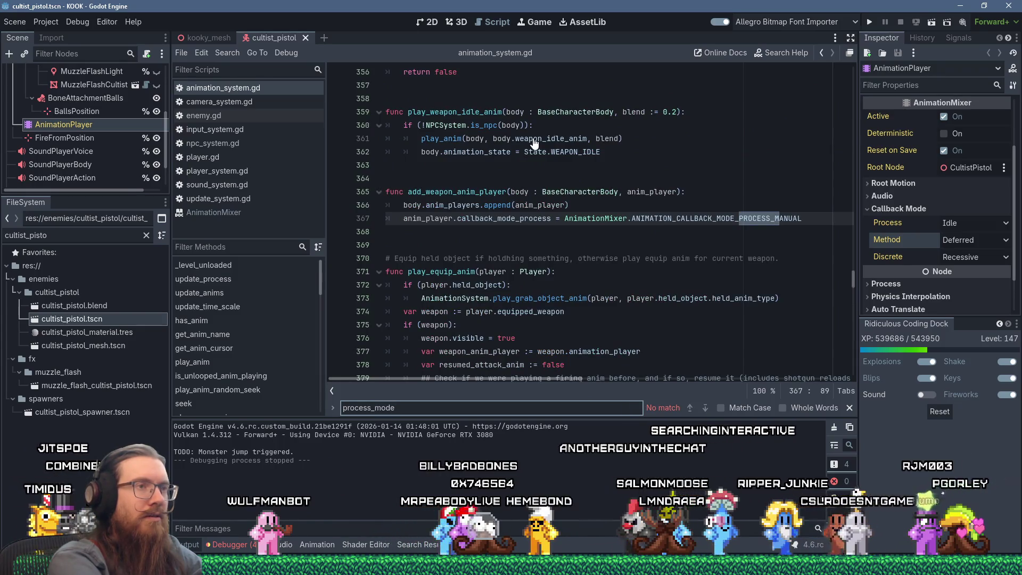
{"action": "left_click", "coordinate": [548, 218]}
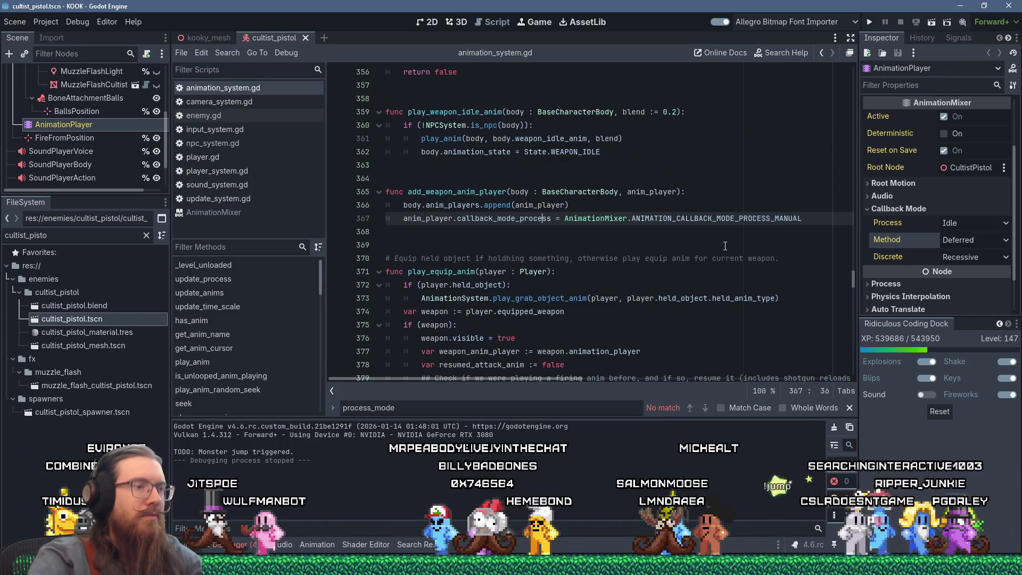
- Start an 'anim_player.call' line below line 367 and type the parameter as ': AnimationPlayer'
{"action": "key", "text": "End"}
{"action": "key", "text": "Return"}
{"action": "type", "text": "anim_"}
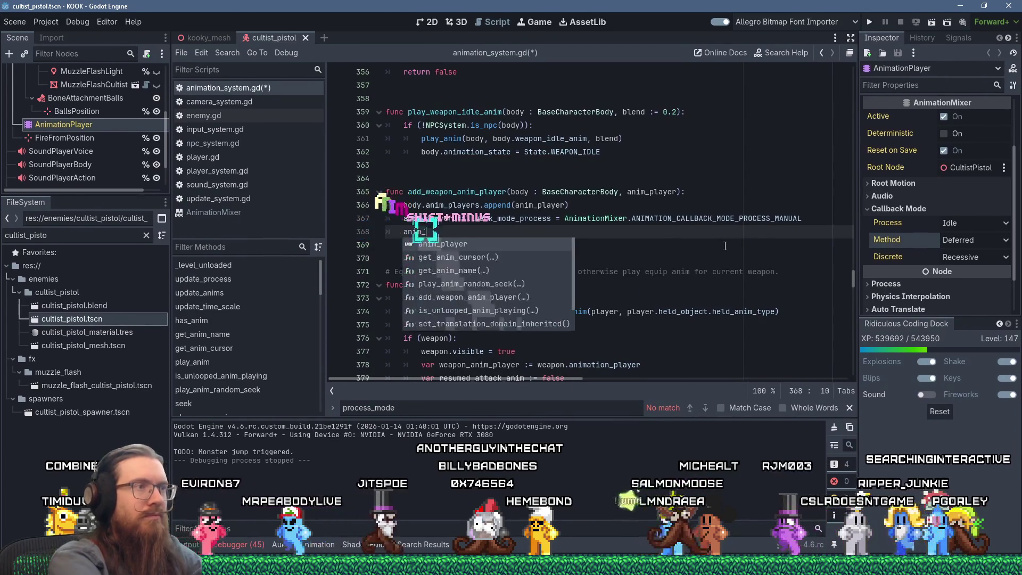
{"action": "type", "text": "player.call"}
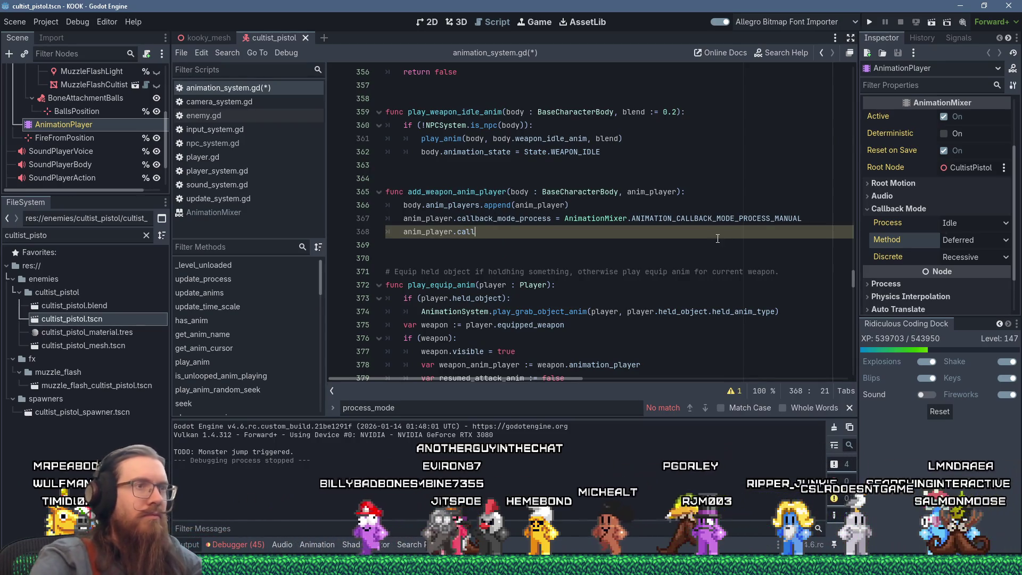
{"action": "left_click", "coordinate": [678, 191]}
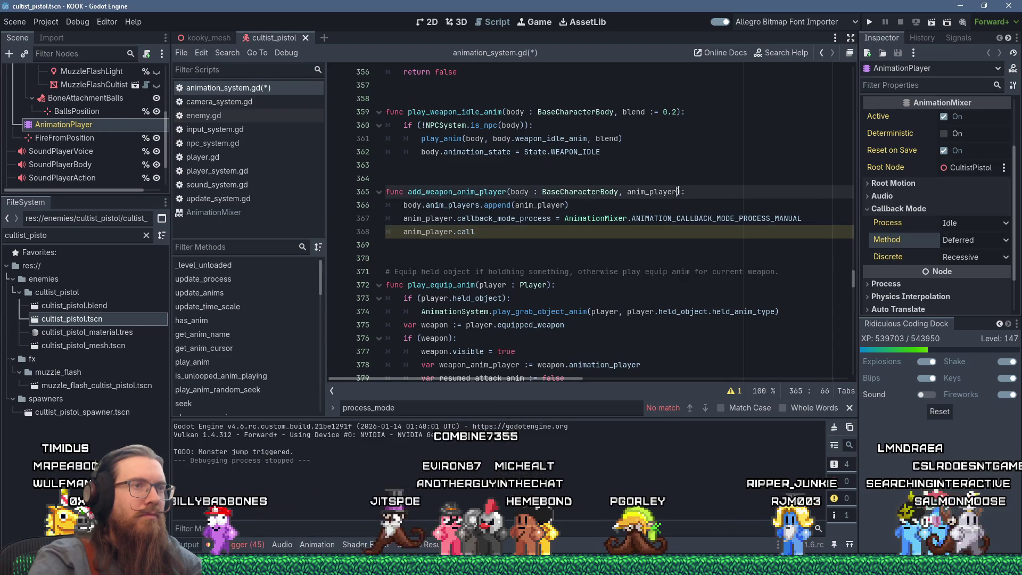
{"action": "type", "text": ":"}
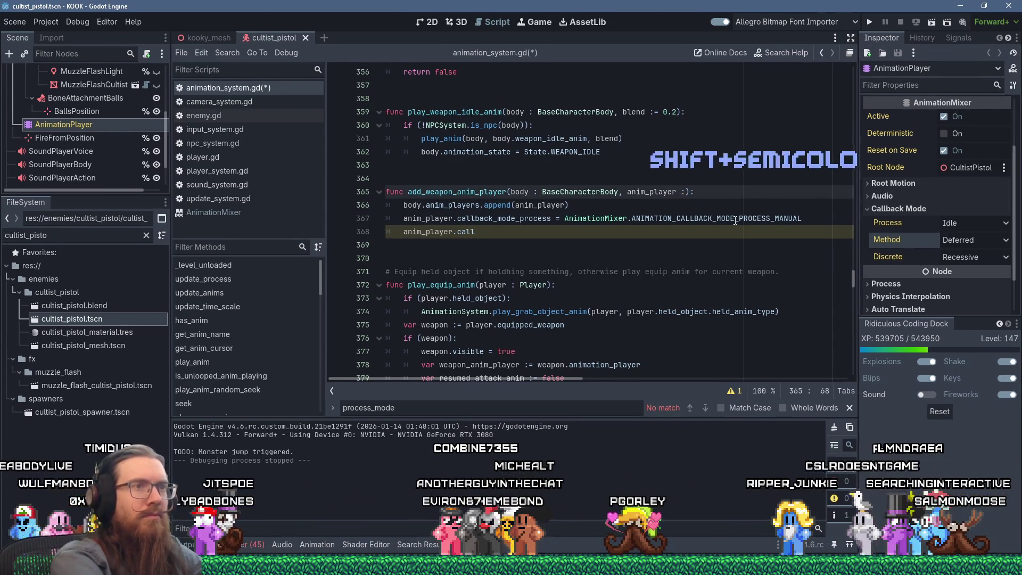
{"action": "type", "text": " AnimationPlaye"}
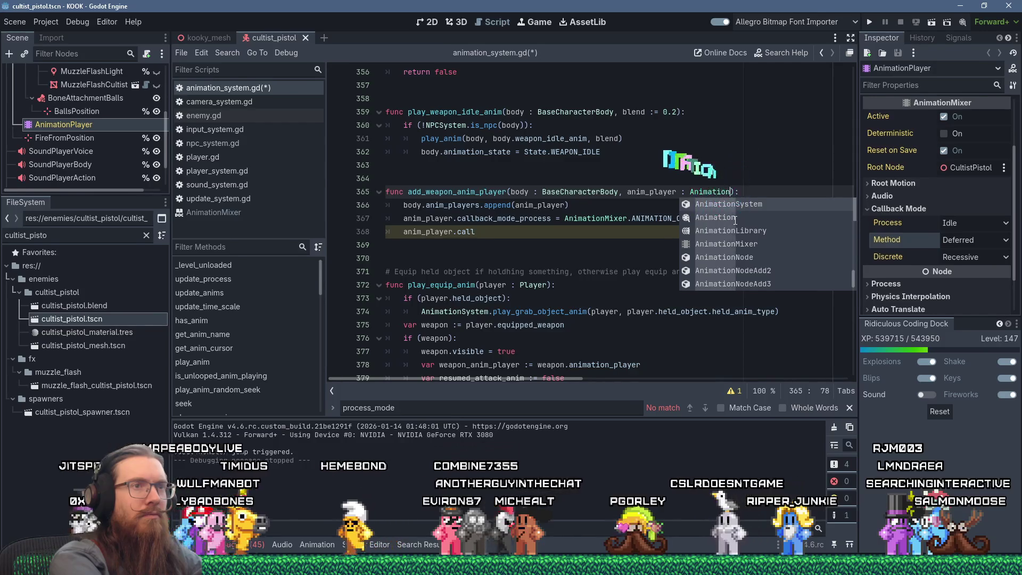
{"action": "type", "text": "r"}
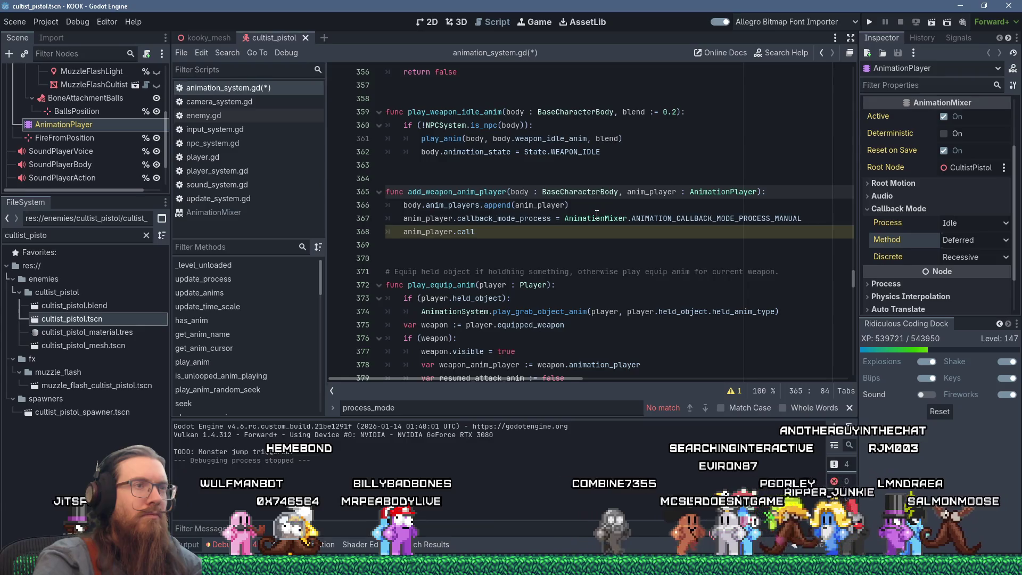
{"action": "mouse_move", "coordinate": [597, 214]}
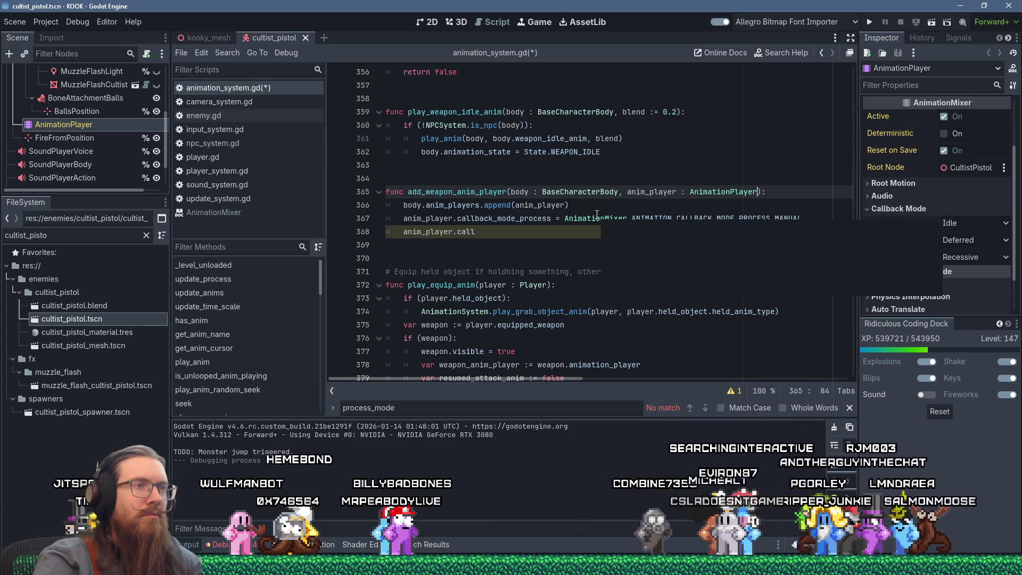
- Delete the unfinished anim_player.call line 368
{"action": "left_click", "coordinate": [467, 232]}
{"action": "double_click", "coordinate": [467, 232]}
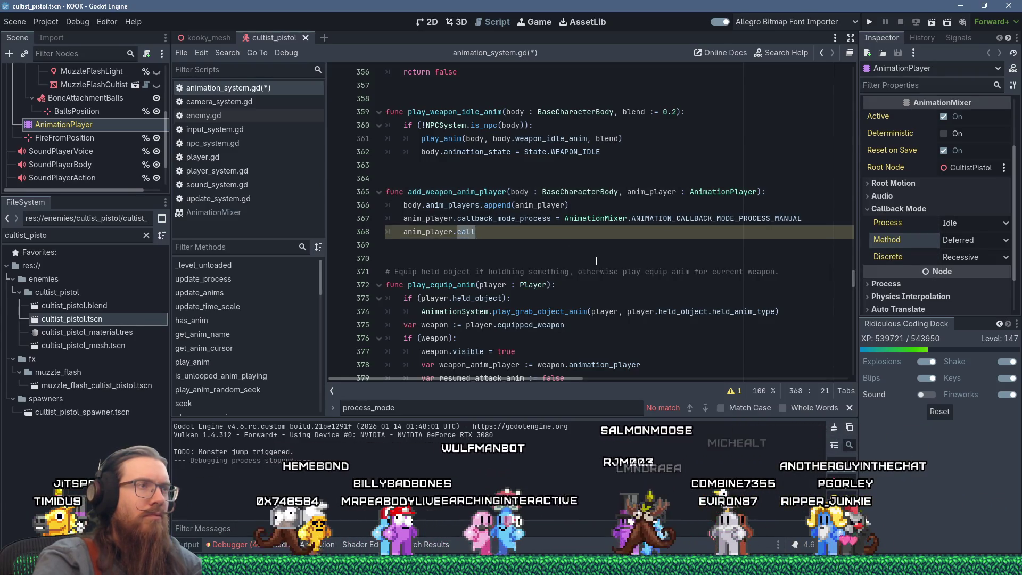
{"action": "scroll", "coordinate": [589, 258], "scroll_direction": "up", "scroll_amount": 3}
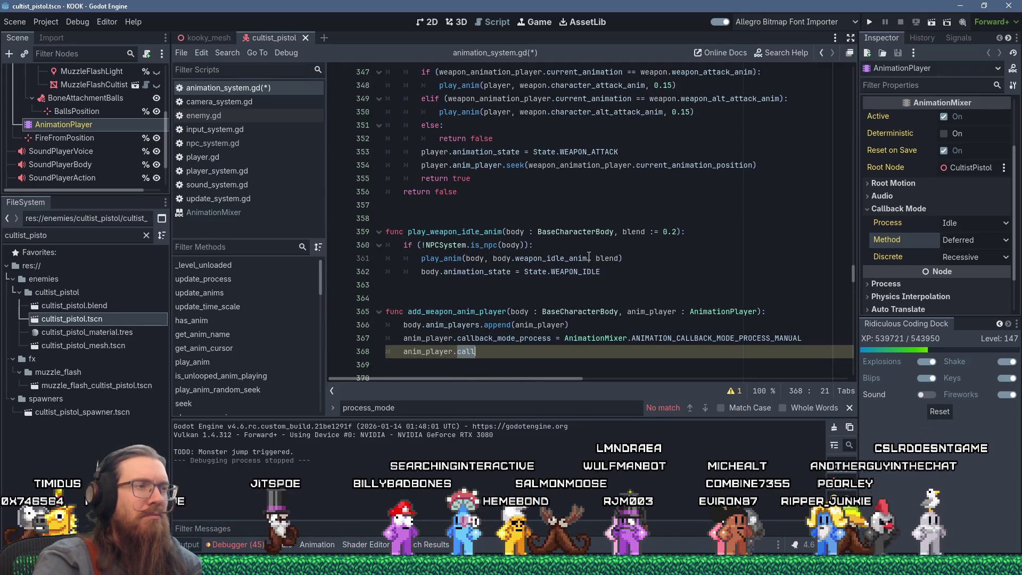
{"action": "scroll", "coordinate": [589, 257], "scroll_direction": "down", "scroll_amount": 4}
{"action": "scroll", "coordinate": [589, 256], "scroll_direction": "up", "scroll_amount": 2}
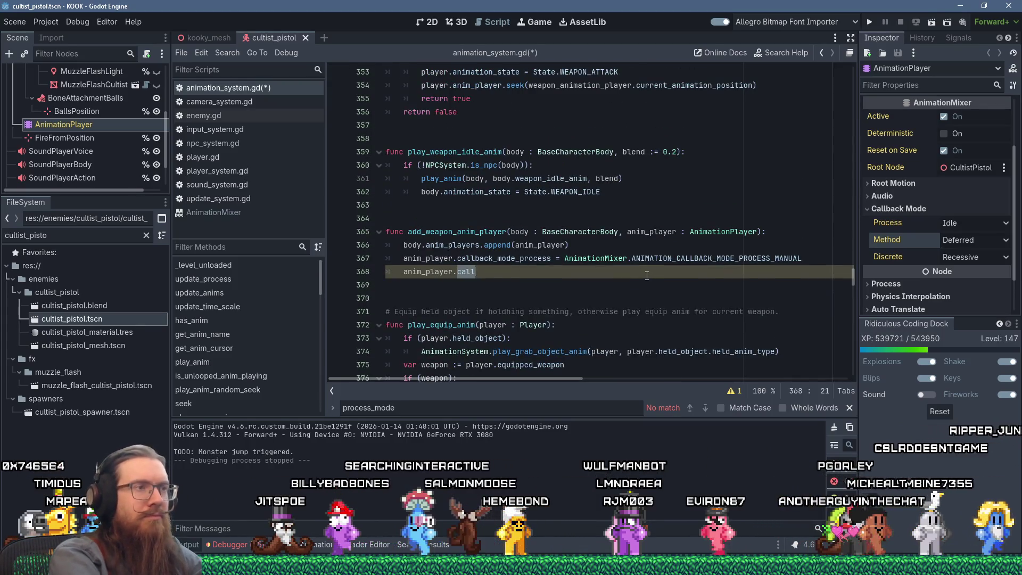
{"action": "key", "text": "shift+Home"}
{"action": "key", "text": "shift+Home"}
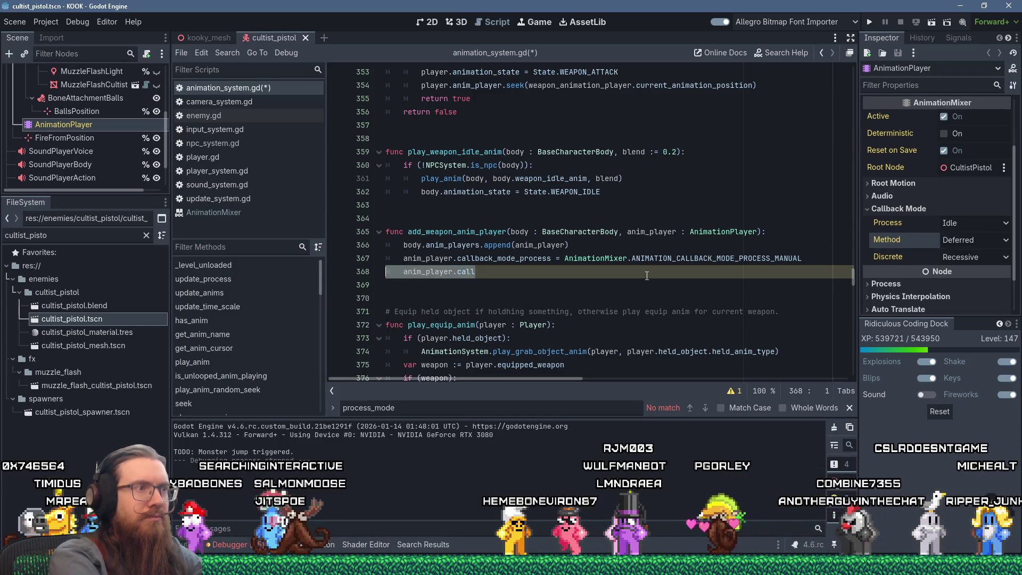
{"action": "key", "text": "Delete"}
{"action": "key", "text": "BackSpace"}
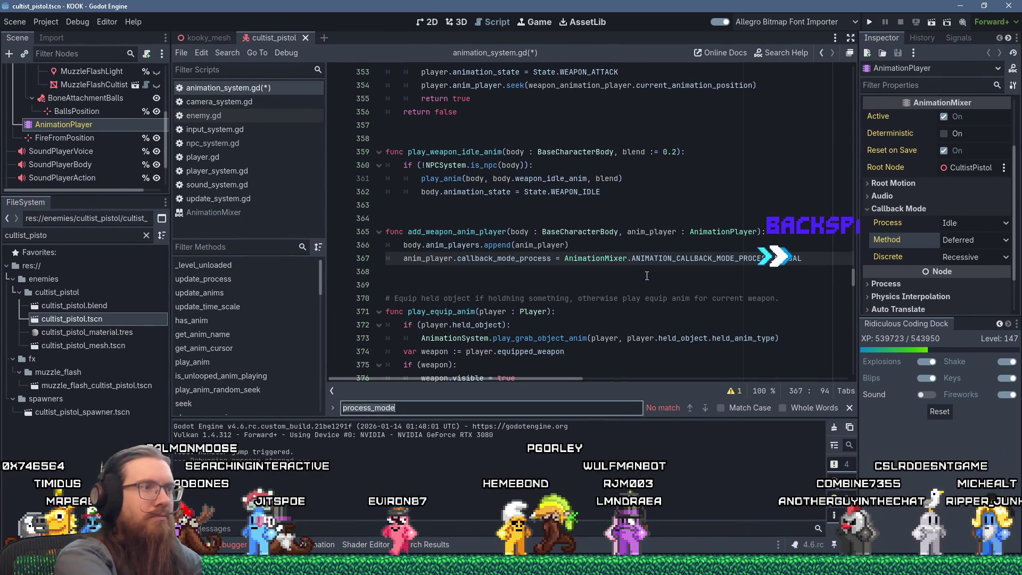
- Search callback_mode_process in the script, then across all project files with Find in Files
{"action": "key", "text": "ctrl+f"}
{"action": "type", "text": "callback_mode_p"}
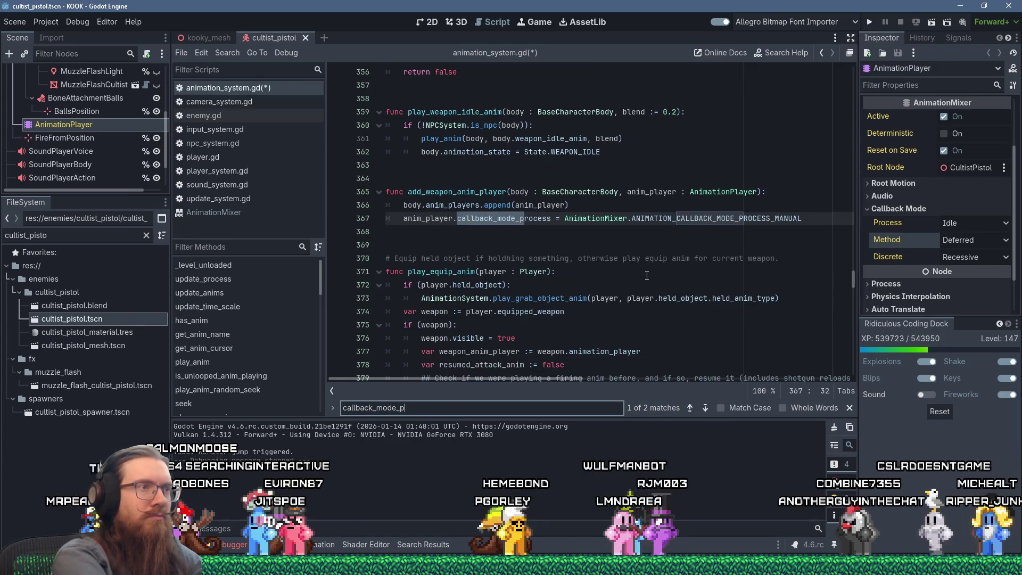
{"action": "type", "text": "rocess"}
{"action": "key", "text": "Return"}
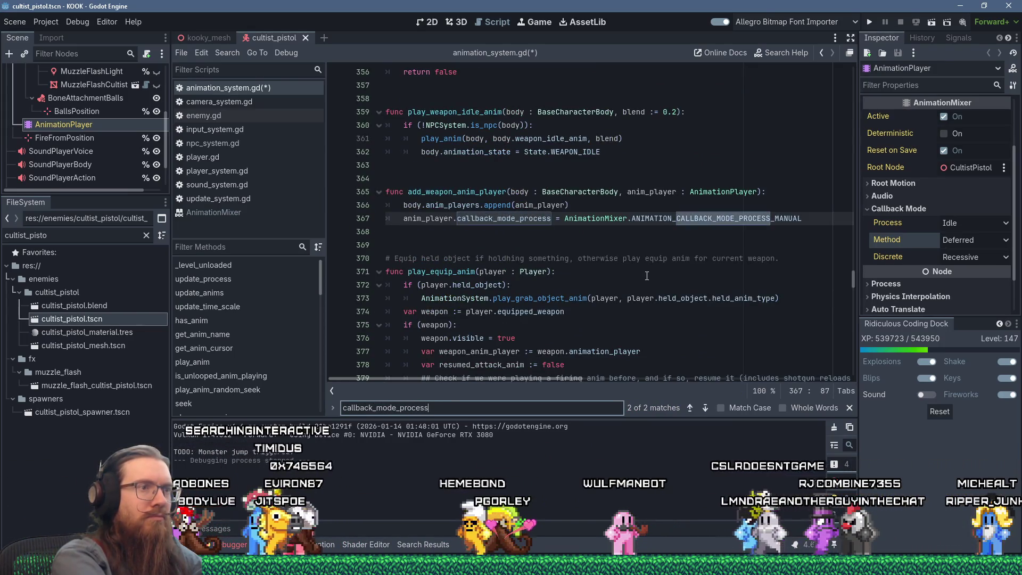
{"action": "double_click", "coordinate": [503, 218]}
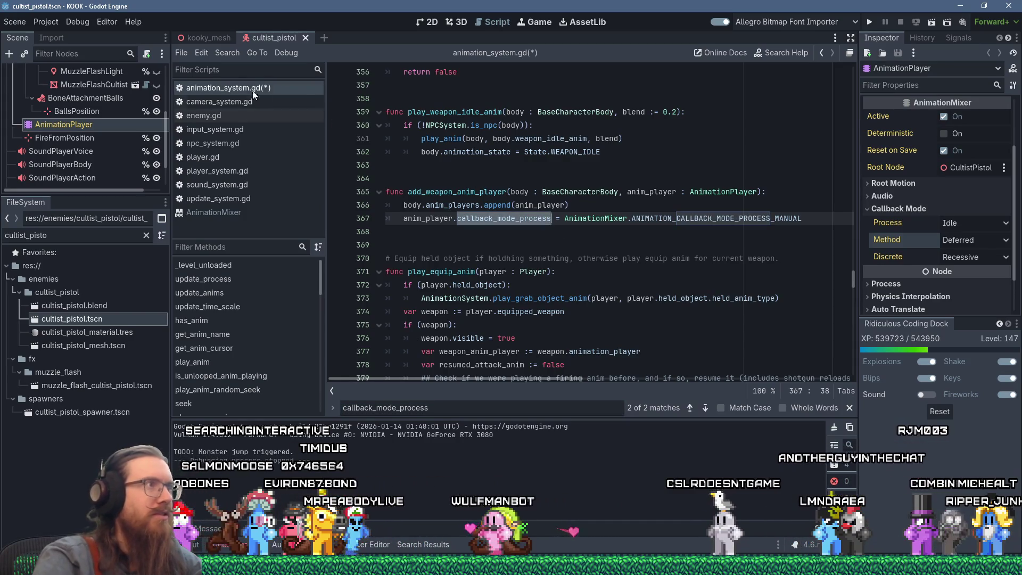
{"action": "left_click", "coordinate": [229, 56]}
{"action": "left_click", "coordinate": [254, 131]}
{"action": "left_click", "coordinate": [508, 337]}
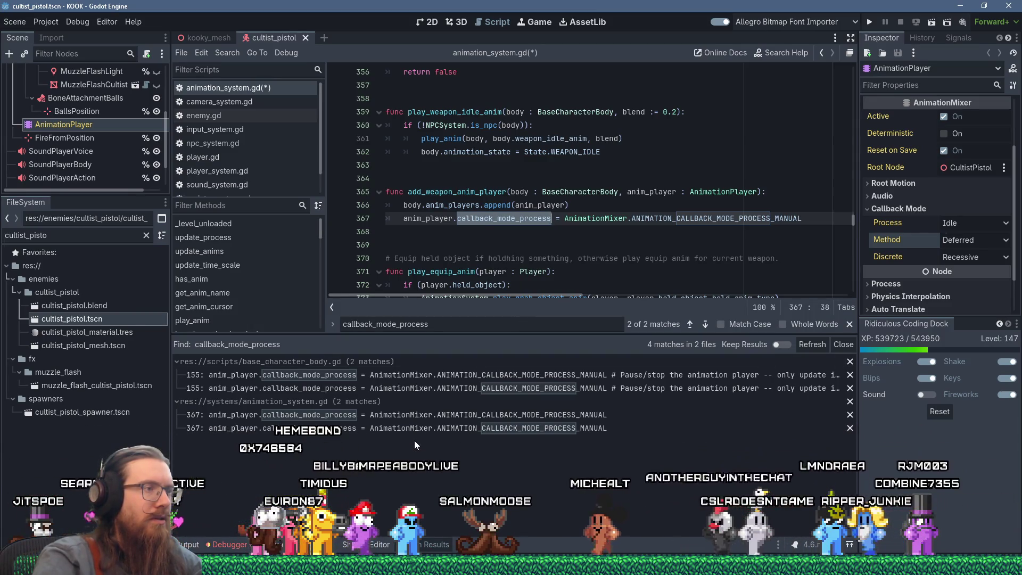
- Open the line 155 match in base_character_body.gd and begin an anim_player.callback line at 156
{"action": "left_click", "coordinate": [343, 384]}
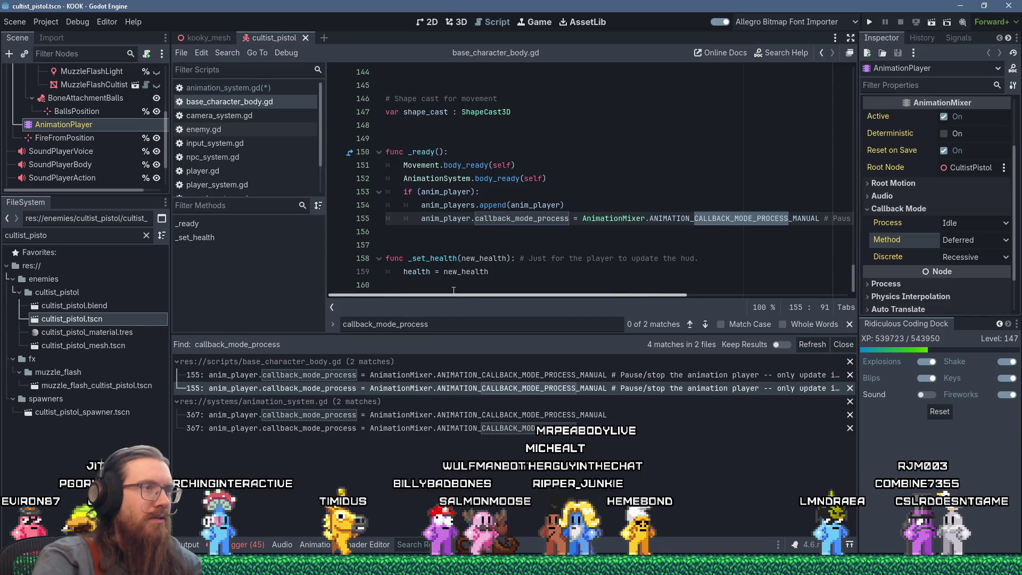
{"action": "left_click", "coordinate": [436, 229]}
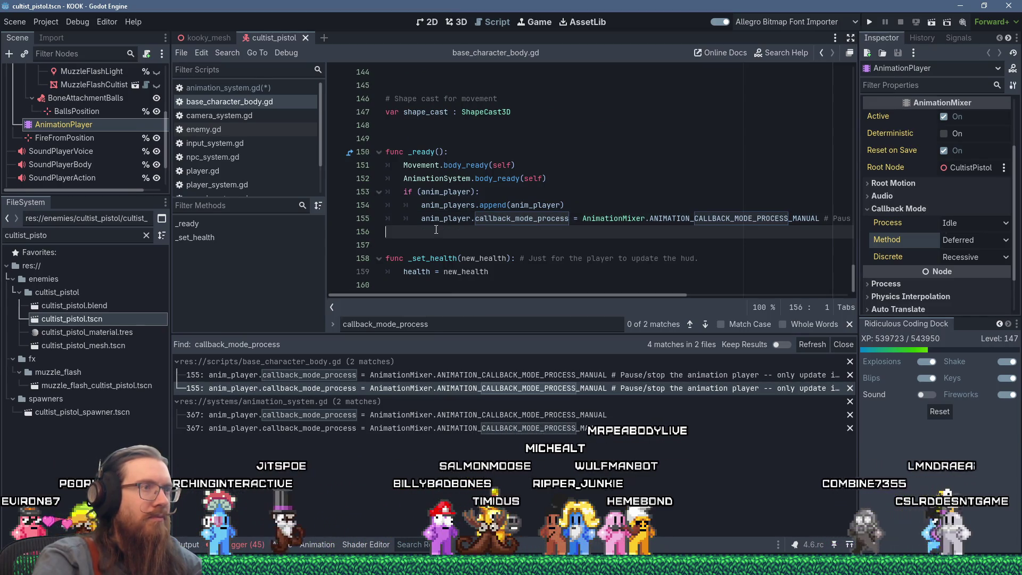
{"action": "key", "text": "Tab"}
{"action": "key", "text": "Tab"}
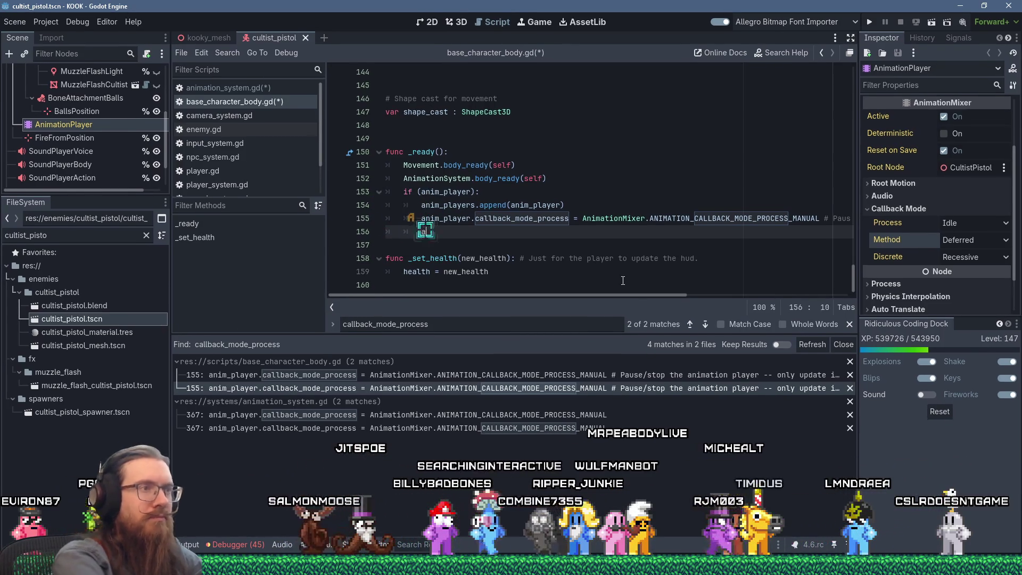
{"action": "type", "text": "nim_player."}
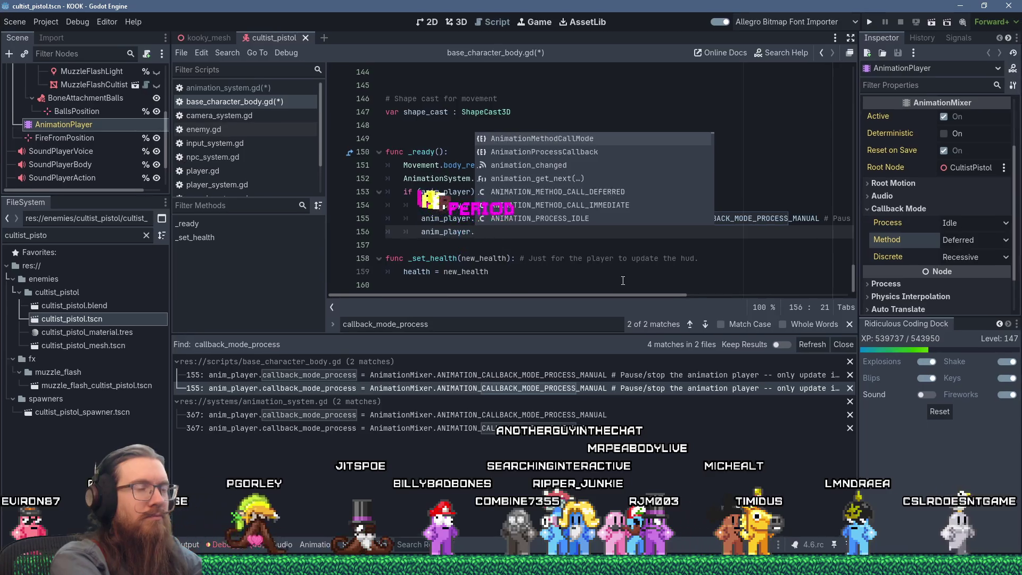
{"action": "type", "text": "callback"}
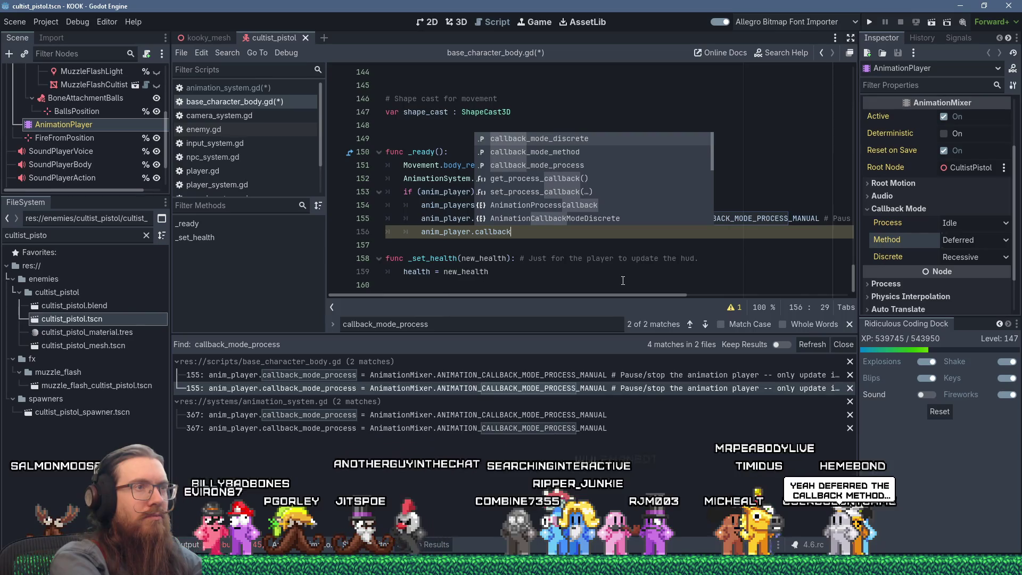
{"action": "key", "text": "alt+Tab"}
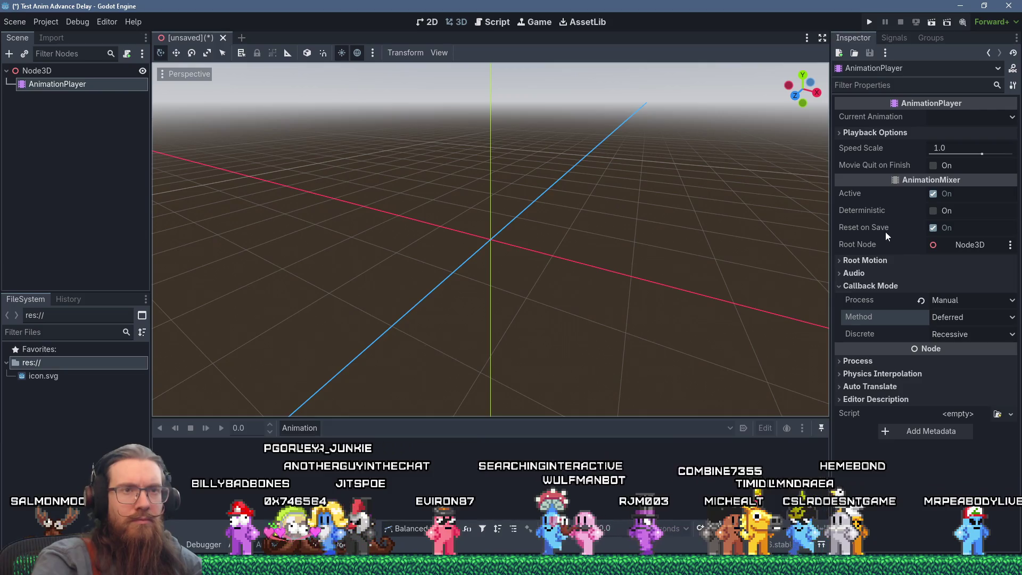
{"action": "mouse_move", "coordinate": [873, 230]}
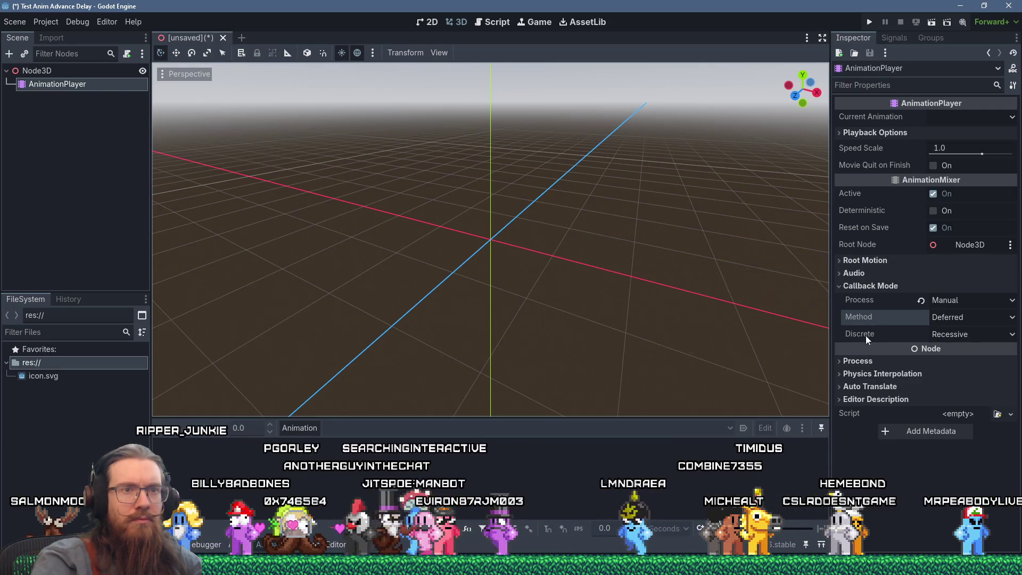
{"action": "mouse_move", "coordinate": [866, 322]}
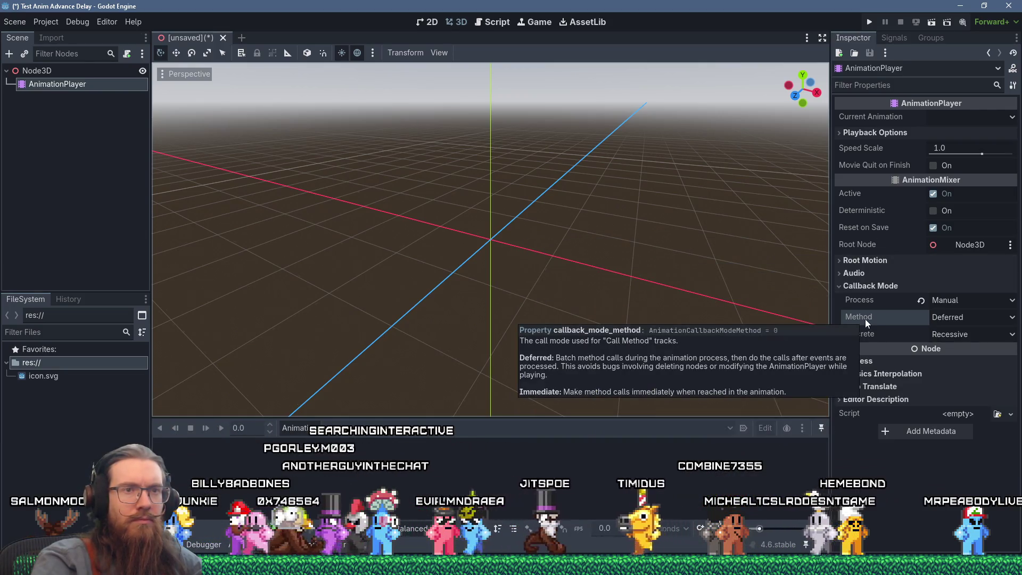
{"action": "key", "text": "alt+Tab"}
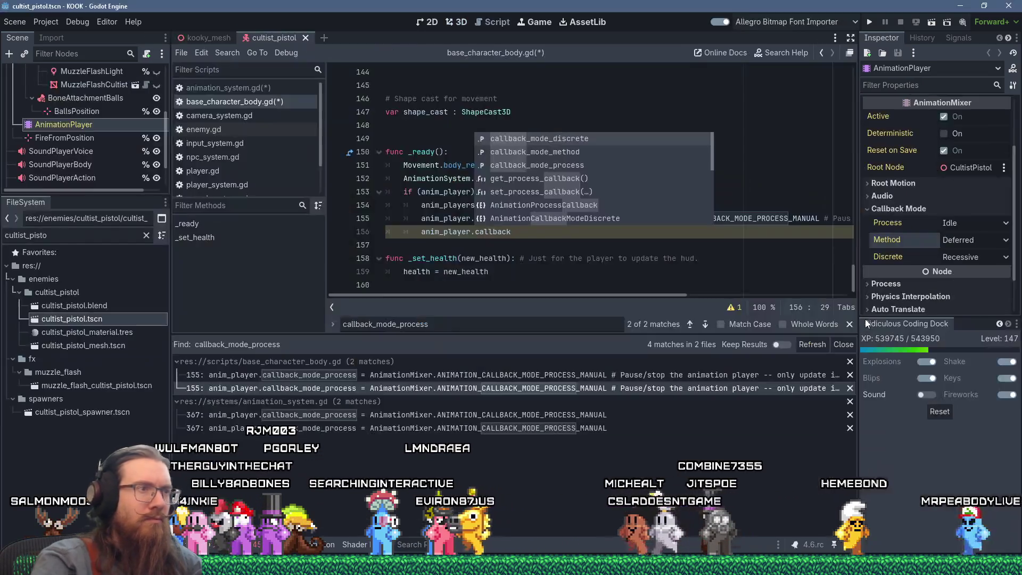
- Complete callback_mode_method = AnimationMixer.ANIMATION_CALLBACK_MODE_METHOD_IMMEDIATE, save the scripts, and run the game
{"action": "type", "text": "_mode_met"}
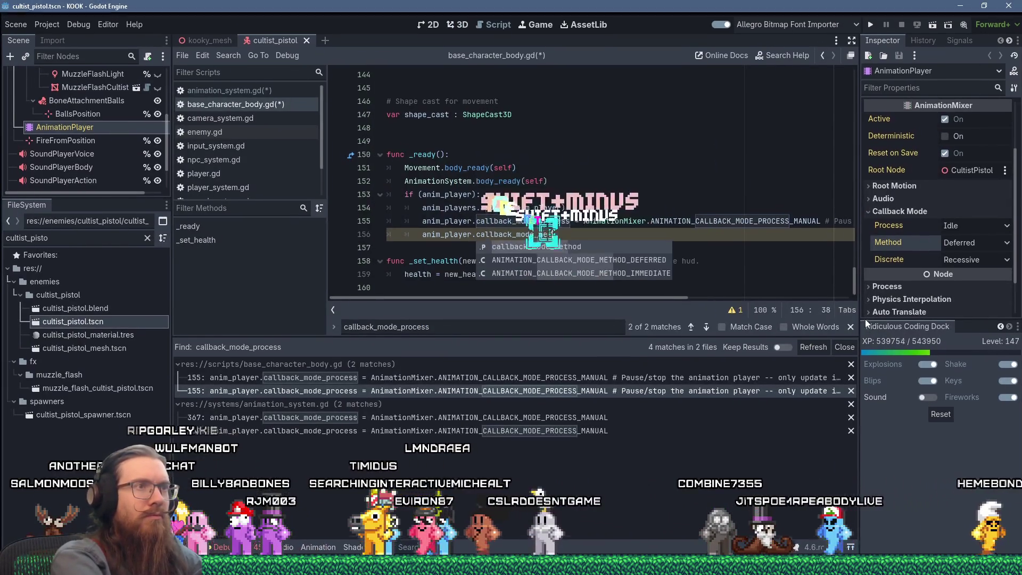
{"action": "type", "text": "hod = AnimationMixer"}
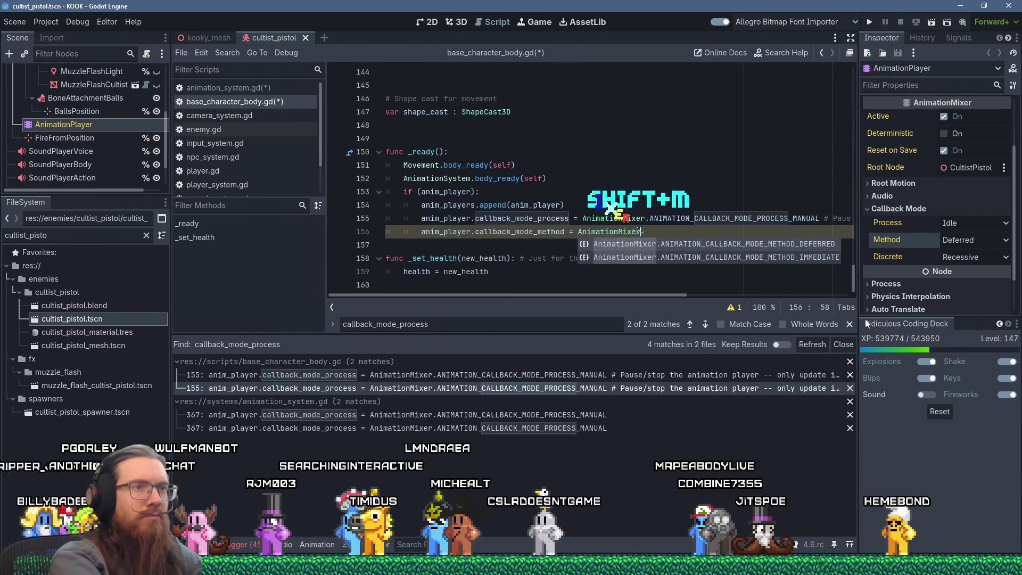
{"action": "key", "text": "Down"}
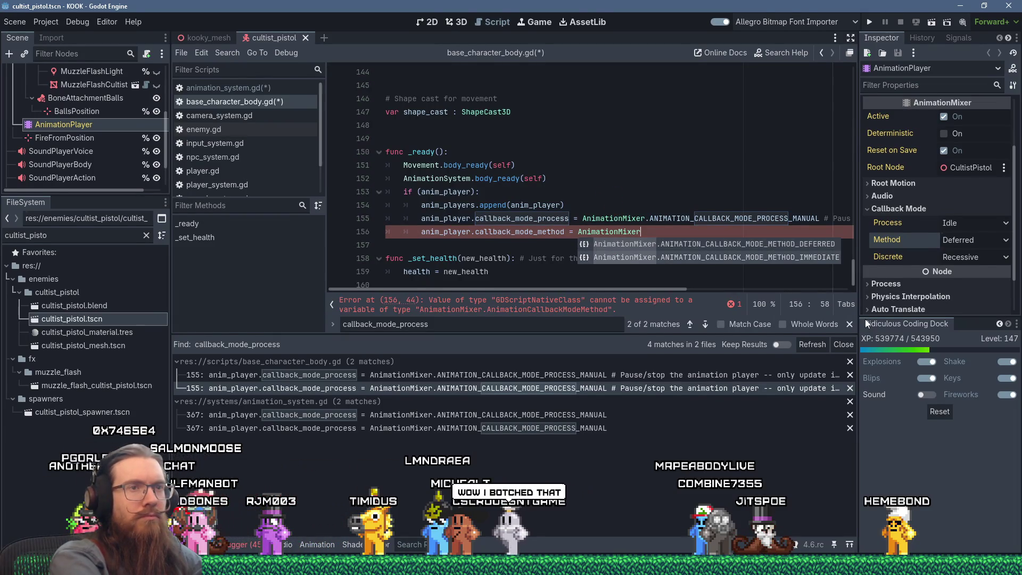
{"action": "key", "text": "Return"}
{"action": "key", "text": "ctrl+s"}
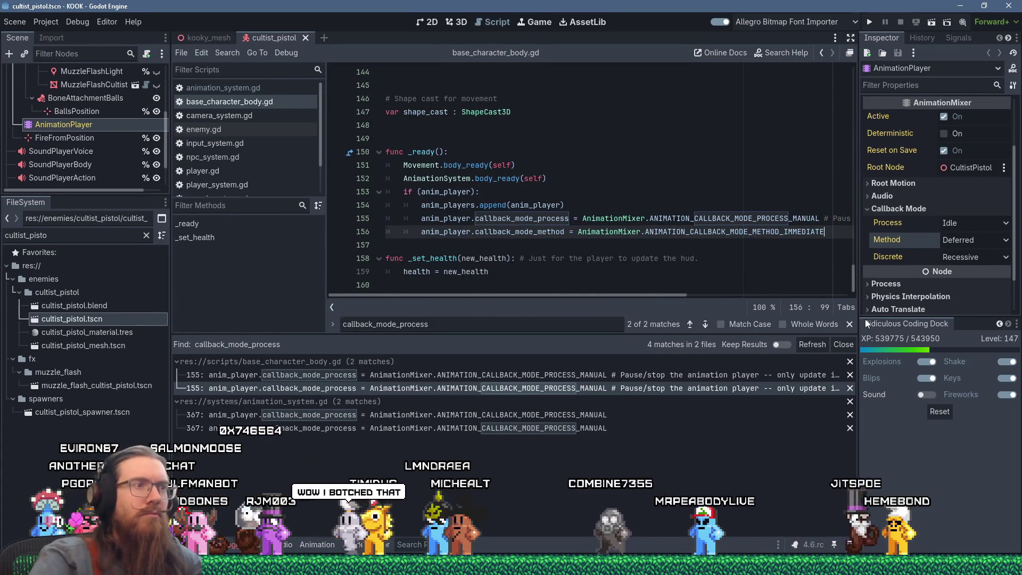
{"action": "left_click", "coordinate": [871, 22]}
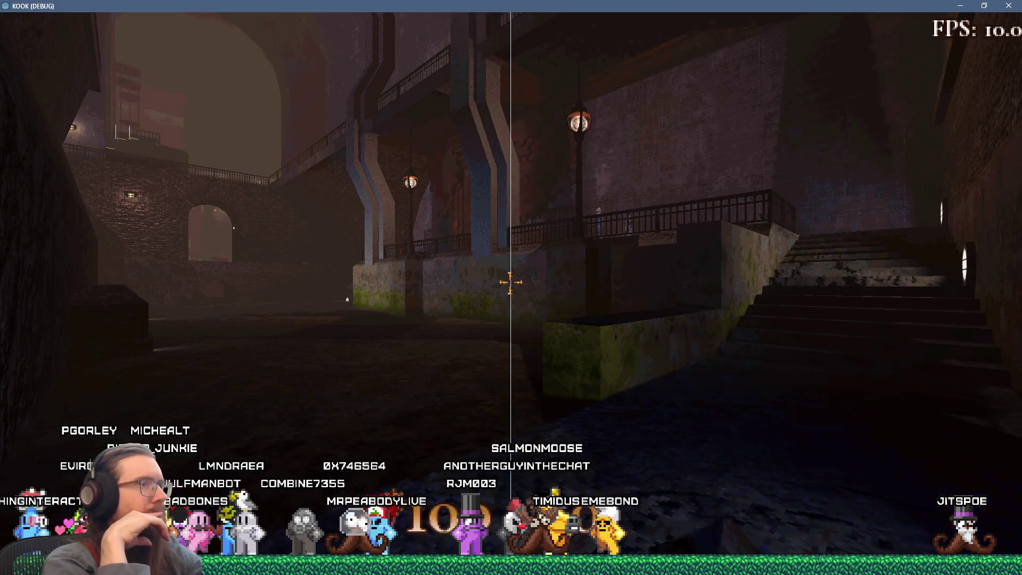
- Walk the walkway with the revolver equipped, open the dev console, then close the game window
{"action": "key", "text": "w"}
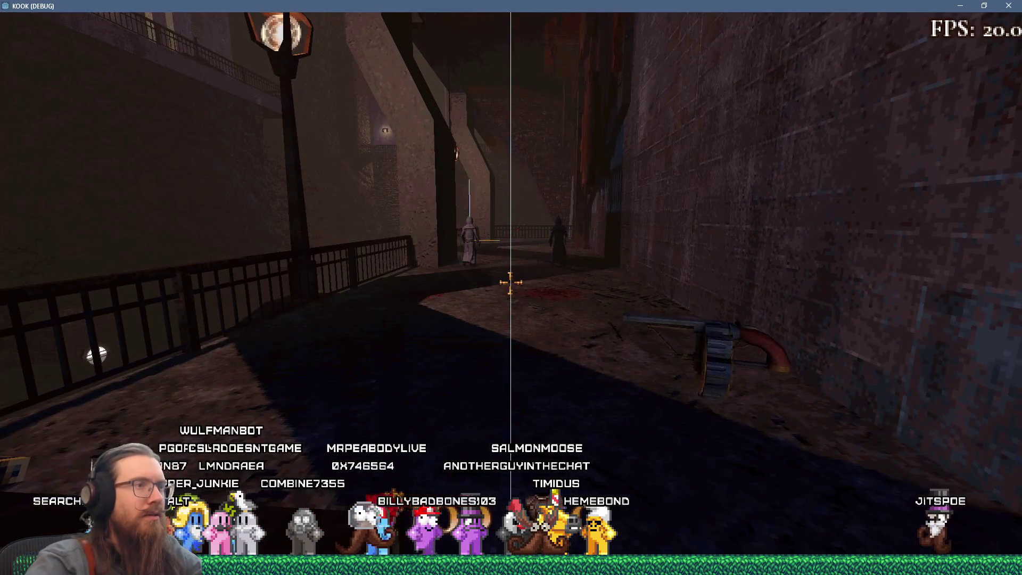
{"action": "key", "text": "2"}
{"action": "key", "text": "w"}
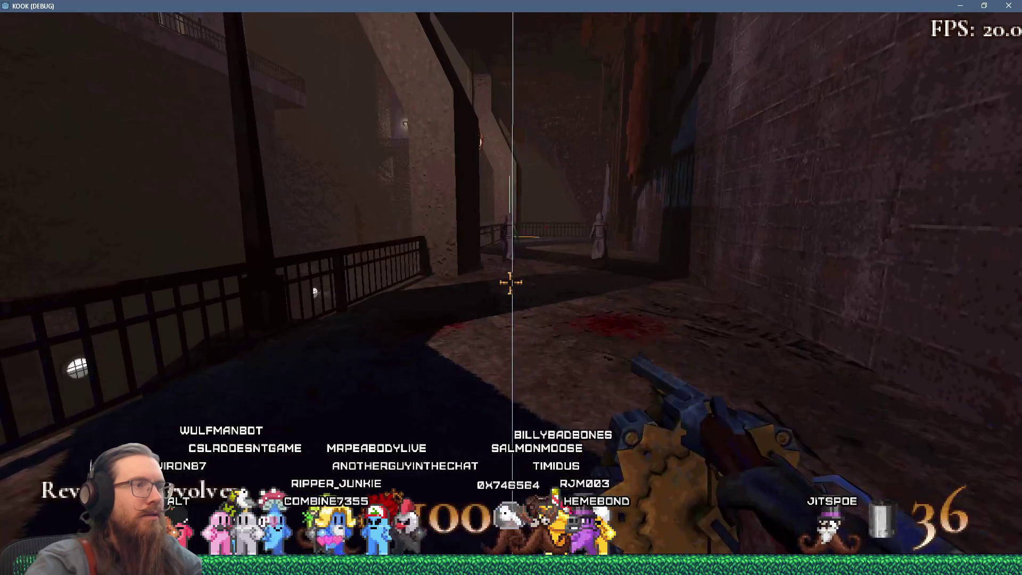
{"action": "key", "text": "w"}
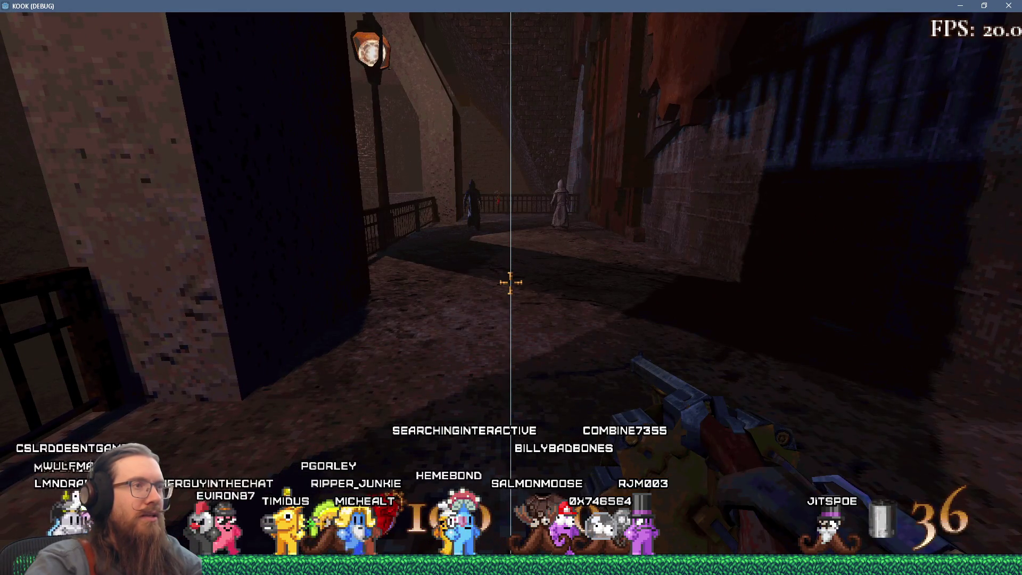
{"action": "key", "text": "grave"}
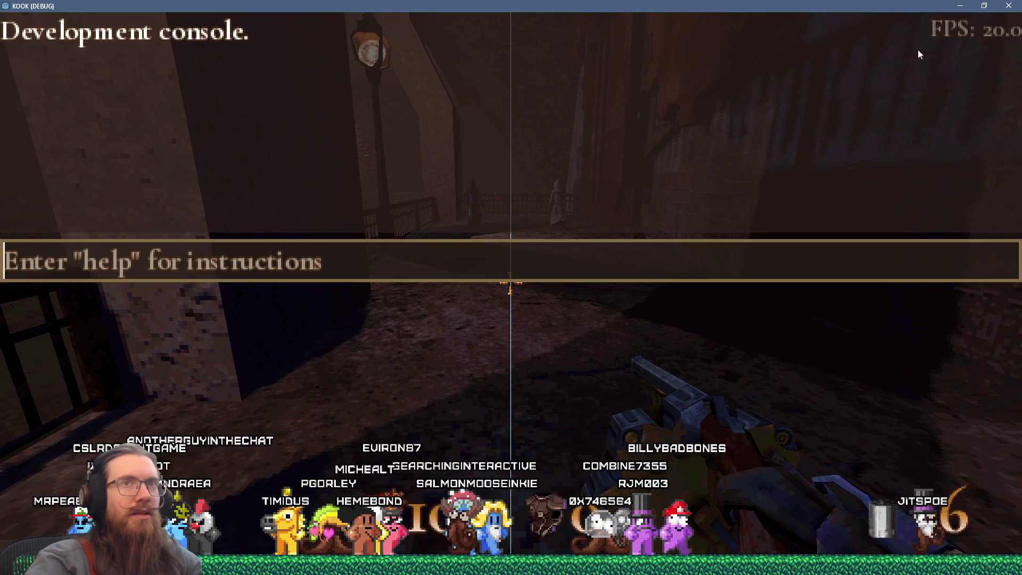
{"action": "left_click", "coordinate": [1006, 5]}
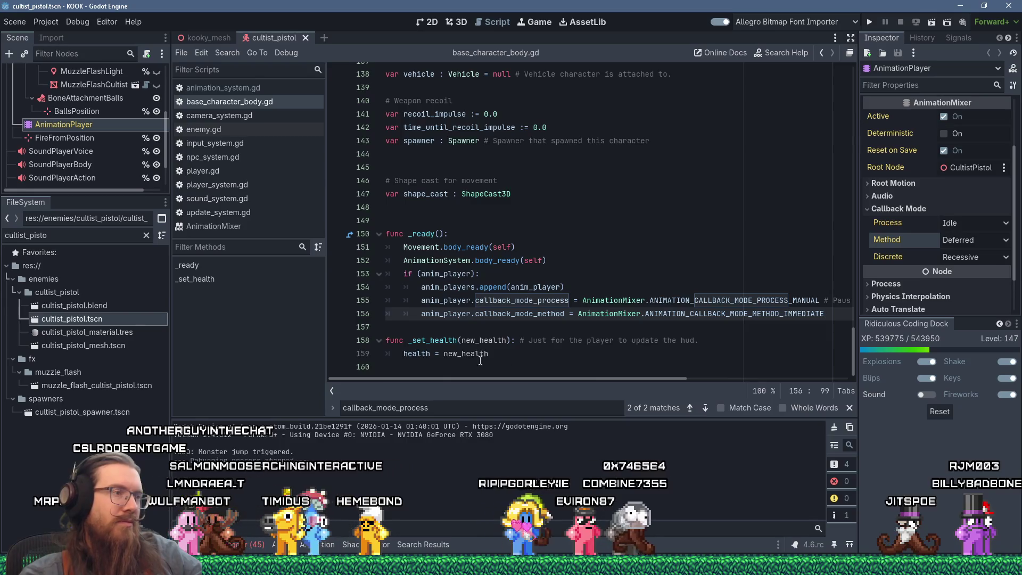
- Comment out the callback_mode_method line, add a blank line after _ready, and save base_character_body.gd
{"action": "left_click", "coordinate": [422, 318]}
{"action": "type", "text": "#"}
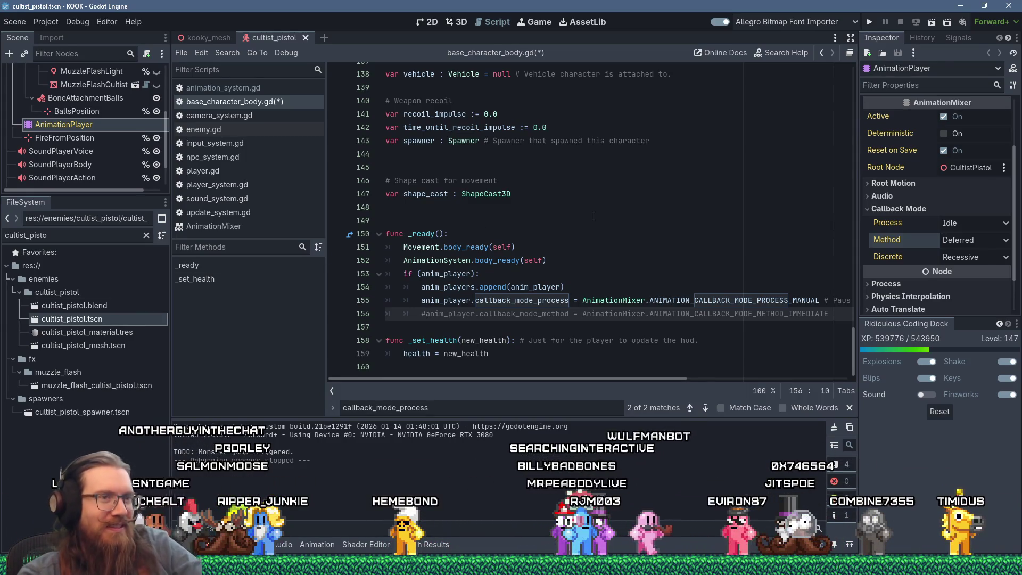
{"action": "left_click", "coordinate": [522, 322]}
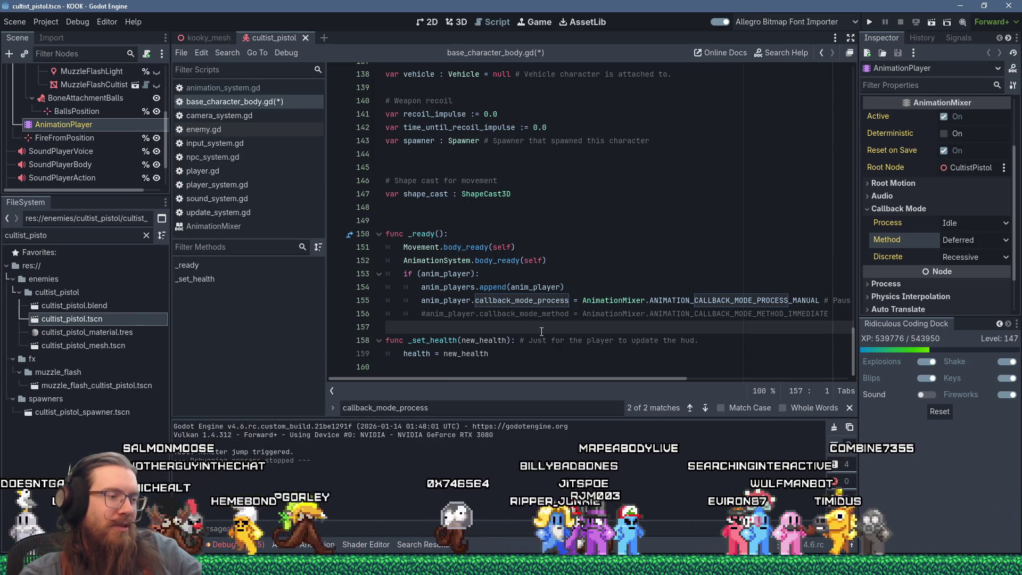
{"action": "key", "text": "Return"}
{"action": "key", "text": "ctrl+s"}
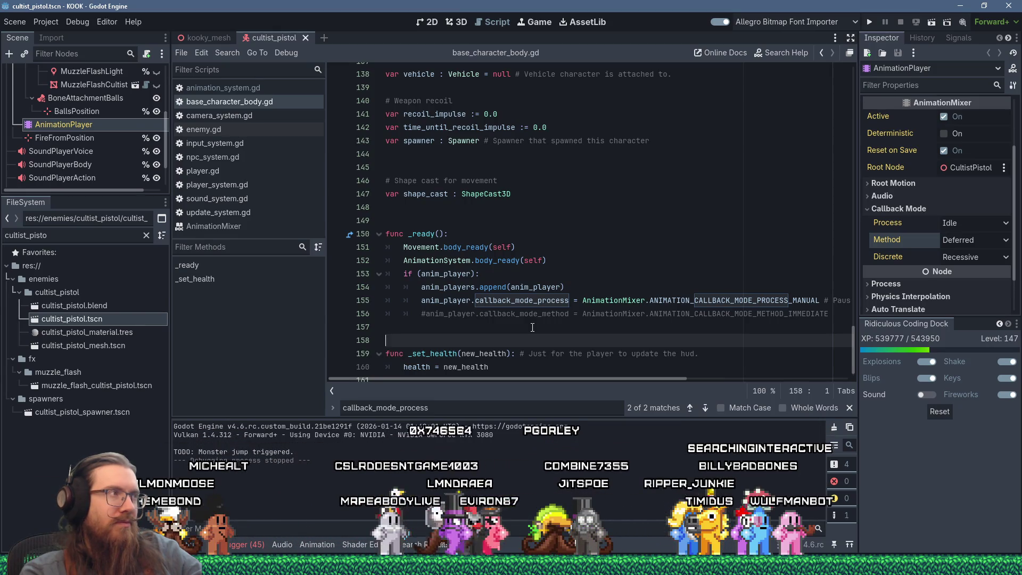
{"action": "scroll", "coordinate": [80, 149], "scroll_direction": "up", "scroll_amount": 3}
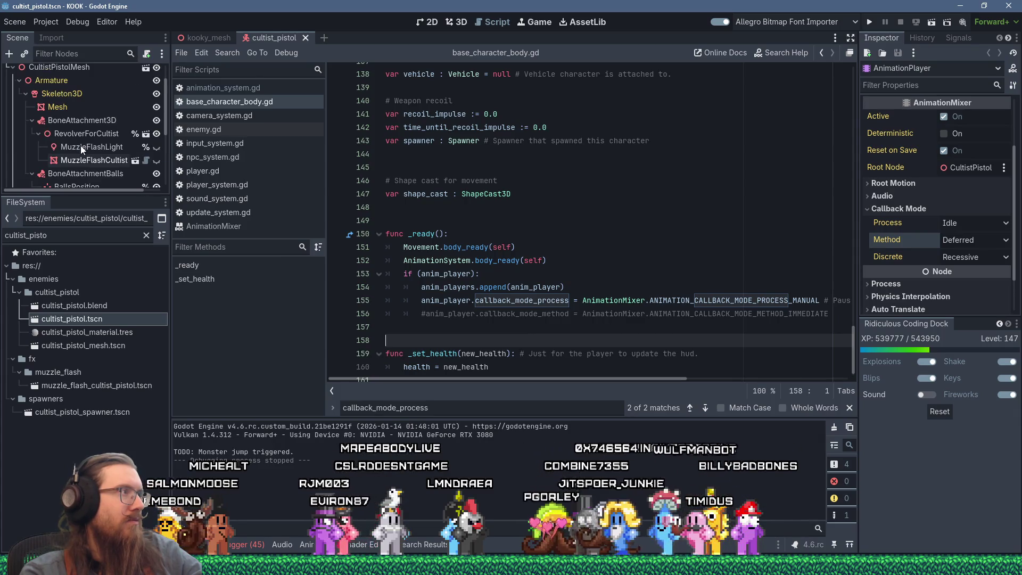
{"action": "left_click", "coordinate": [85, 94]}
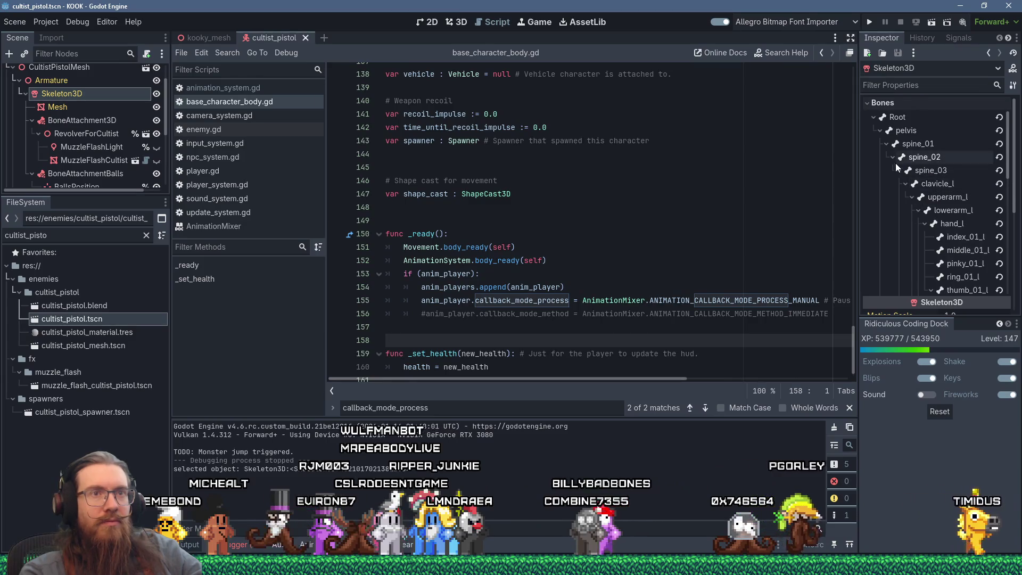
- Expand Skeleton3D's Inspector groups, including Deprecated, Modifier, Process and Editor Description
{"action": "scroll", "coordinate": [893, 298], "scroll_direction": "down", "scroll_amount": 10}
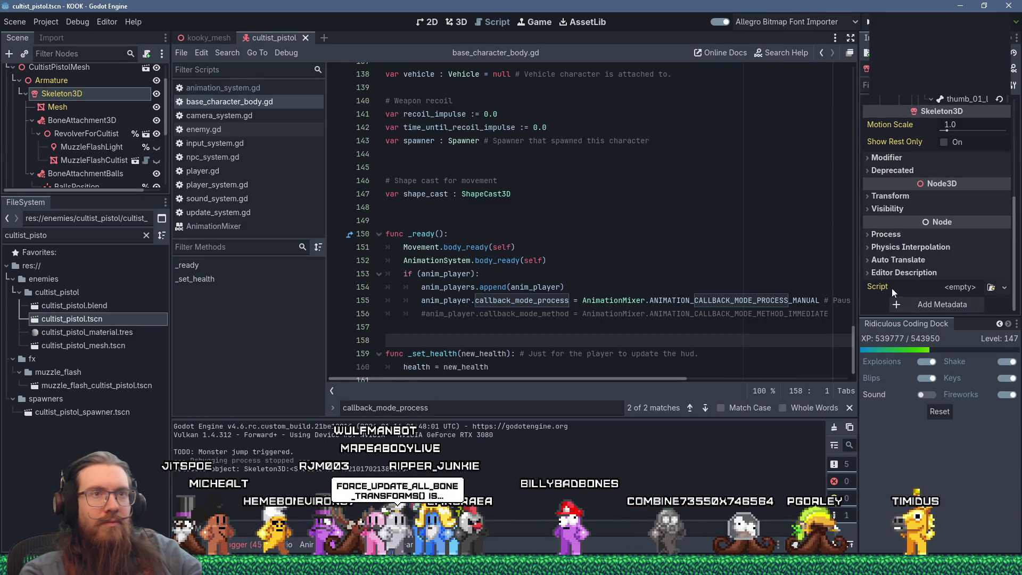
{"action": "left_click", "coordinate": [867, 170]}
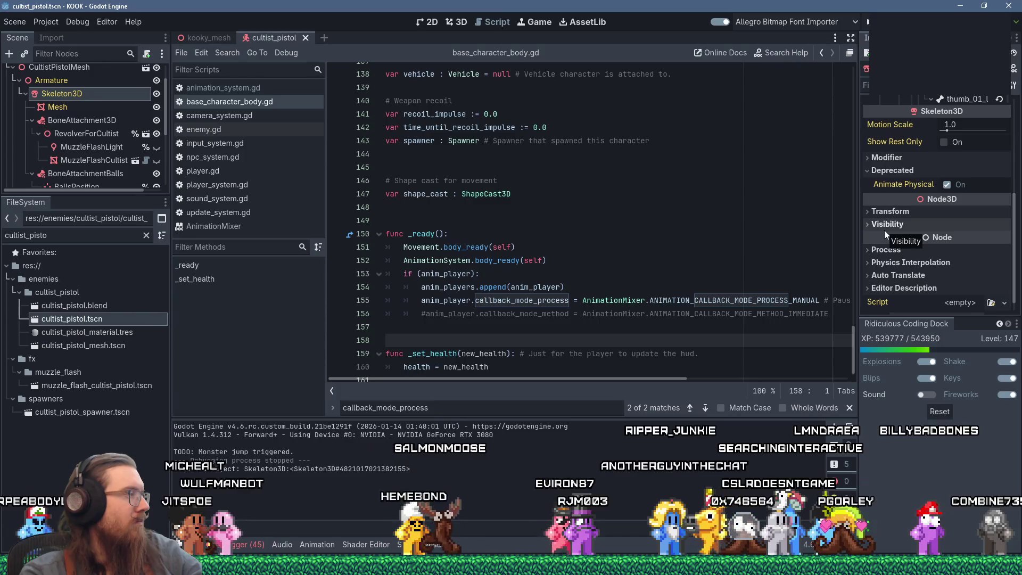
{"action": "left_click", "coordinate": [869, 160]}
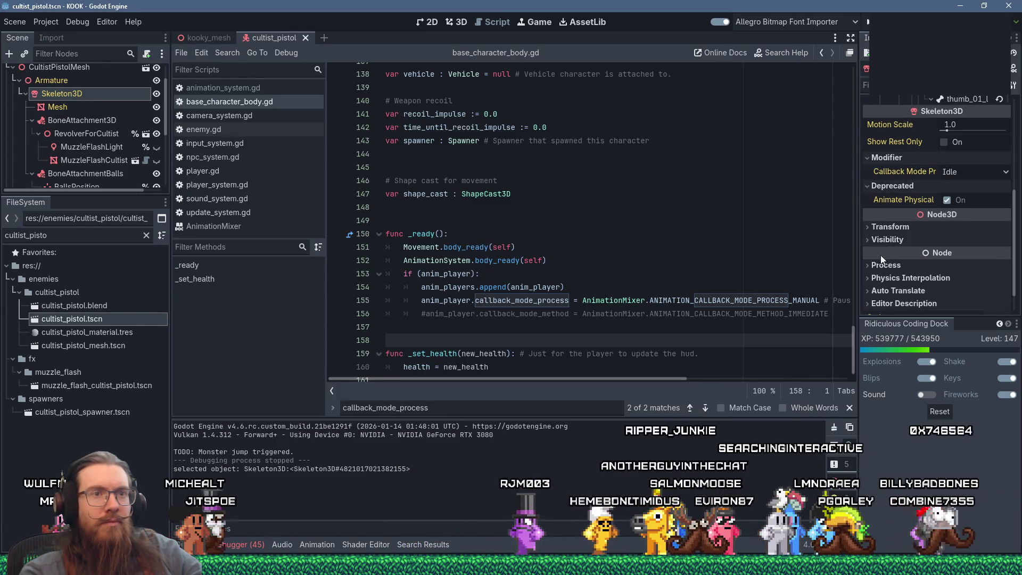
{"action": "left_click", "coordinate": [865, 227]}
{"action": "left_click", "coordinate": [864, 228]}
{"action": "left_click", "coordinate": [868, 238]}
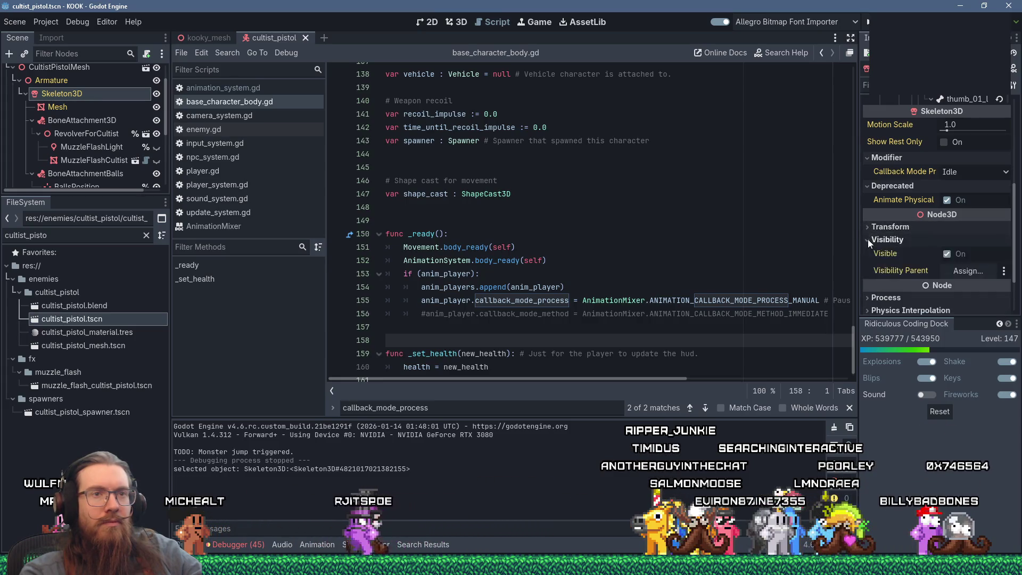
{"action": "left_click", "coordinate": [868, 238]}
{"action": "left_click", "coordinate": [868, 264]}
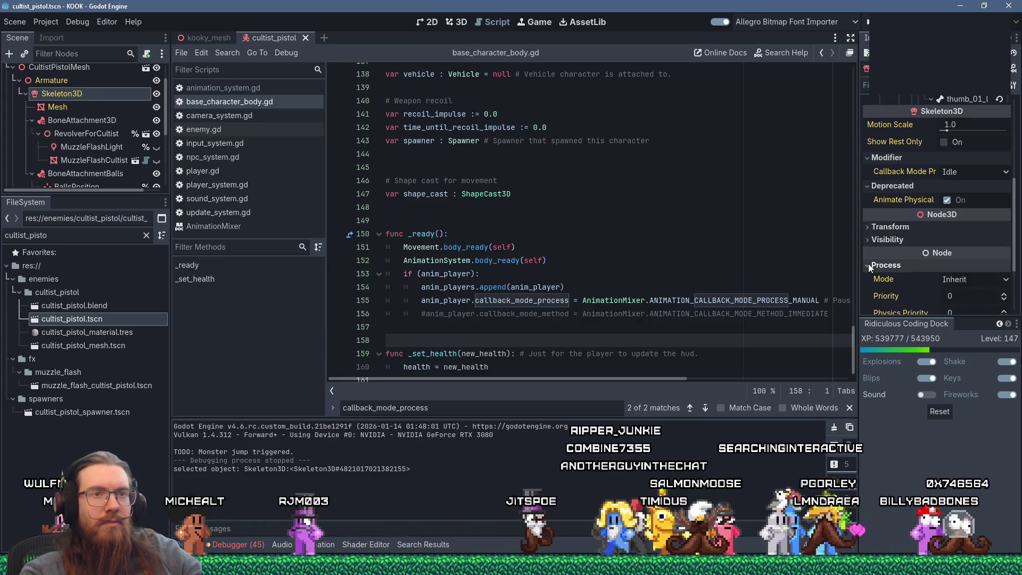
{"action": "scroll", "coordinate": [867, 264], "scroll_direction": "down", "scroll_amount": 2}
{"action": "left_click", "coordinate": [866, 248]}
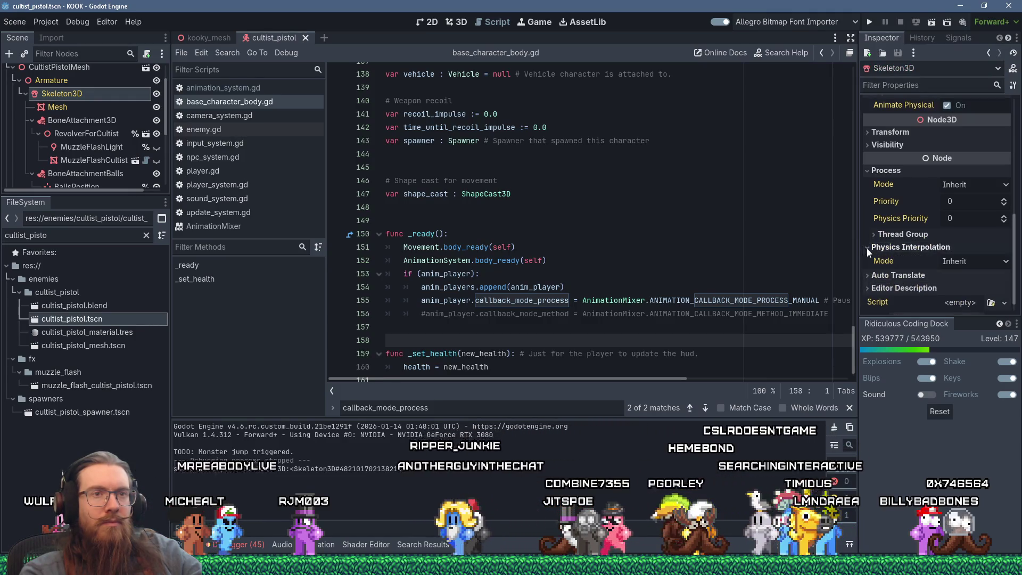
{"action": "left_click", "coordinate": [864, 276]}
{"action": "scroll", "coordinate": [864, 275], "scroll_direction": "down", "scroll_amount": 1}
{"action": "left_click", "coordinate": [866, 274]}
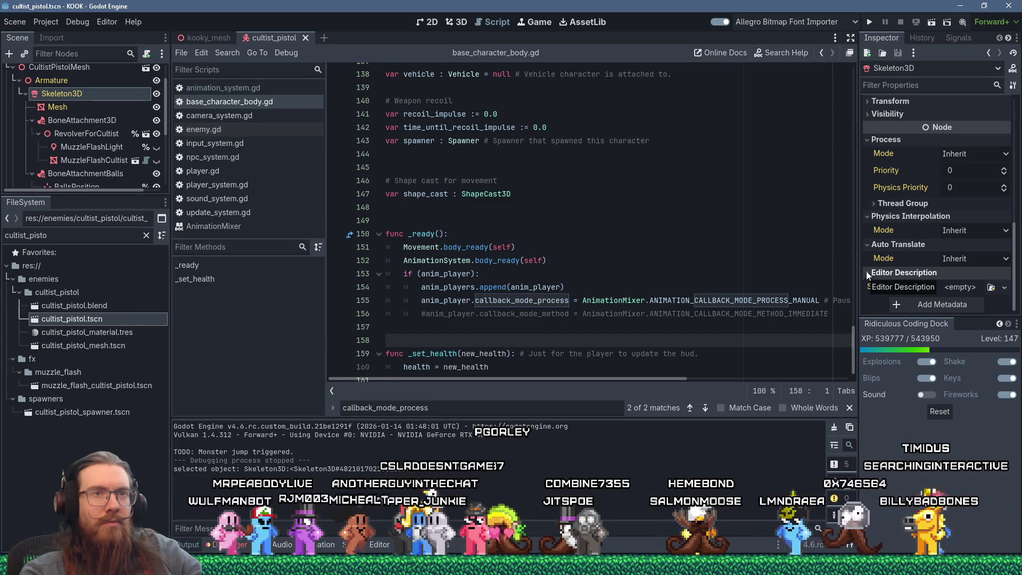
- Check Skeleton3D's process mode and modifier callback mode choices, leaving Inherit and Idle
{"action": "left_click", "coordinate": [953, 155]}
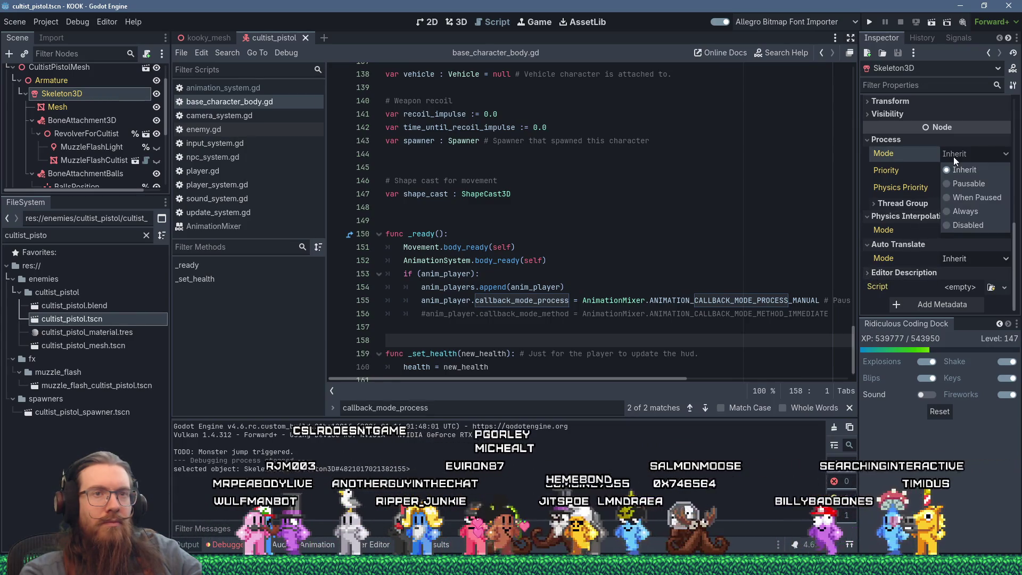
{"action": "left_click", "coordinate": [953, 156]}
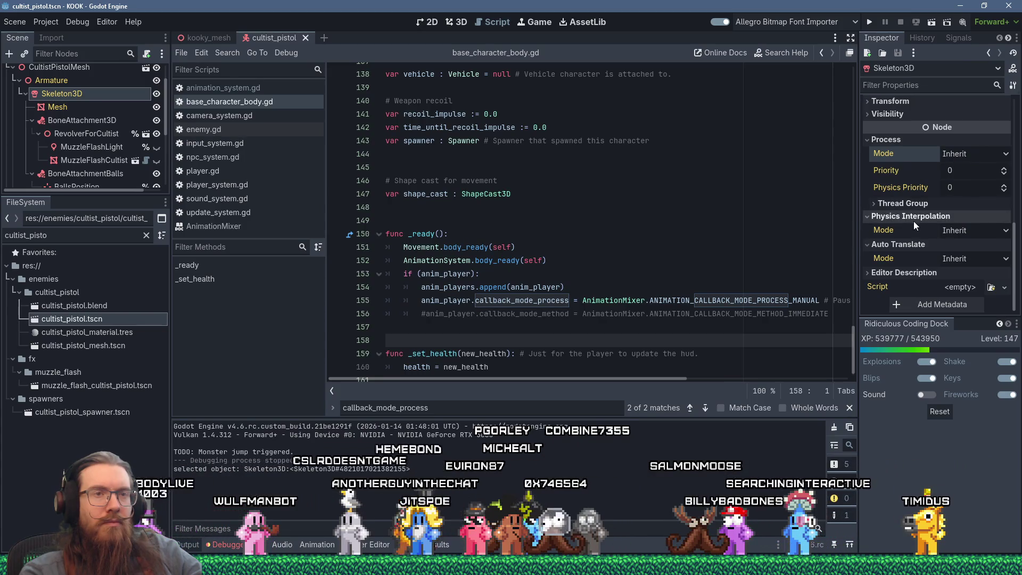
{"action": "scroll", "coordinate": [913, 221], "scroll_direction": "up", "scroll_amount": 2}
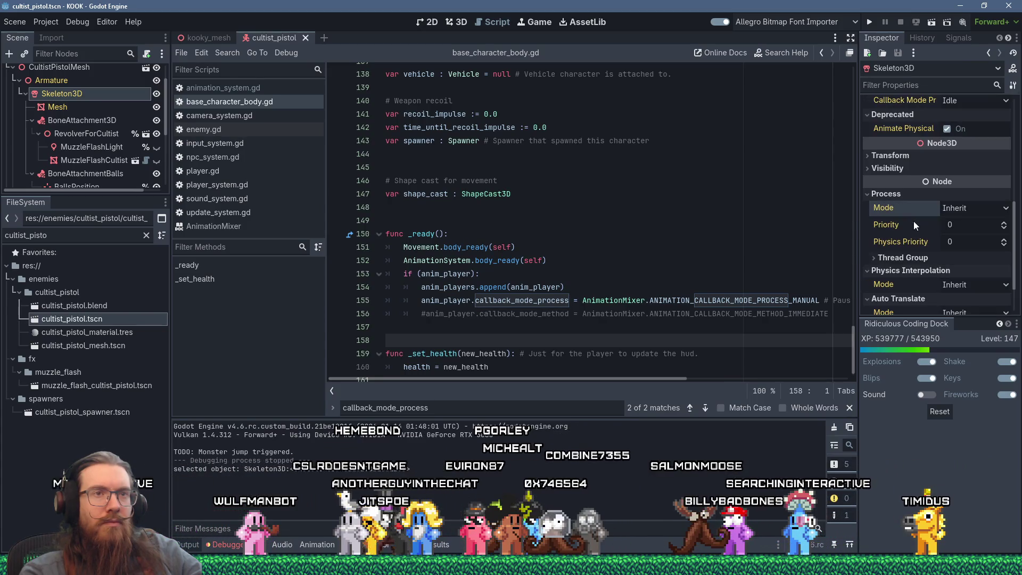
{"action": "left_click", "coordinate": [898, 173]}
{"action": "left_click", "coordinate": [899, 158]}
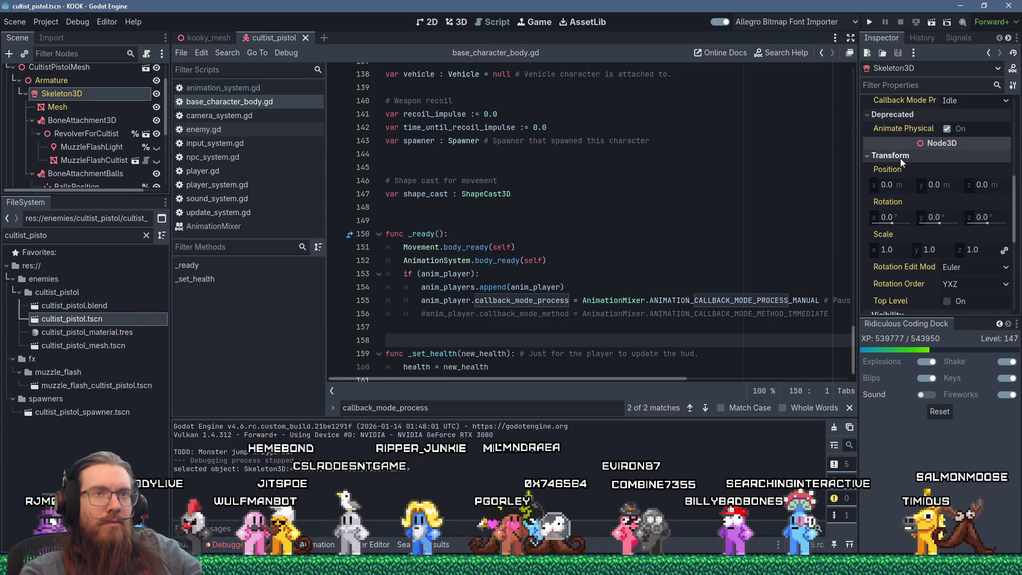
{"action": "left_click", "coordinate": [900, 158]}
{"action": "scroll", "coordinate": [912, 208], "scroll_direction": "up", "scroll_amount": 4}
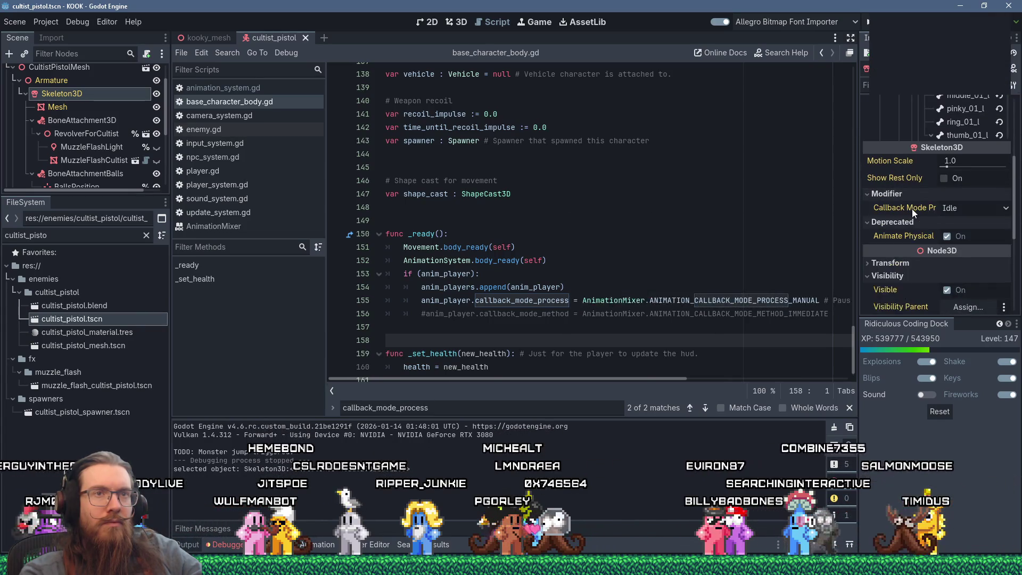
{"action": "left_click", "coordinate": [964, 205]}
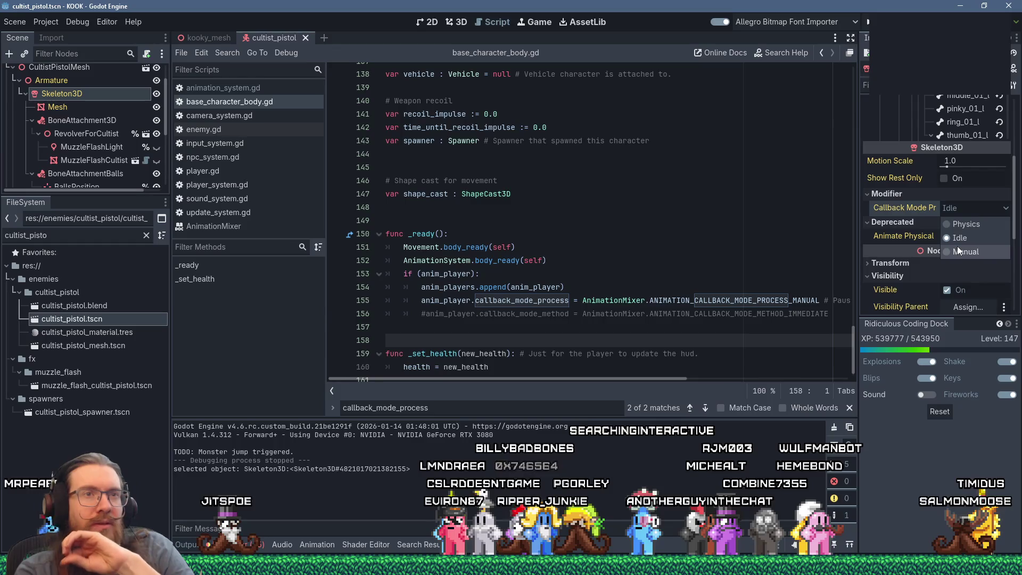
{"action": "left_click", "coordinate": [925, 211]}
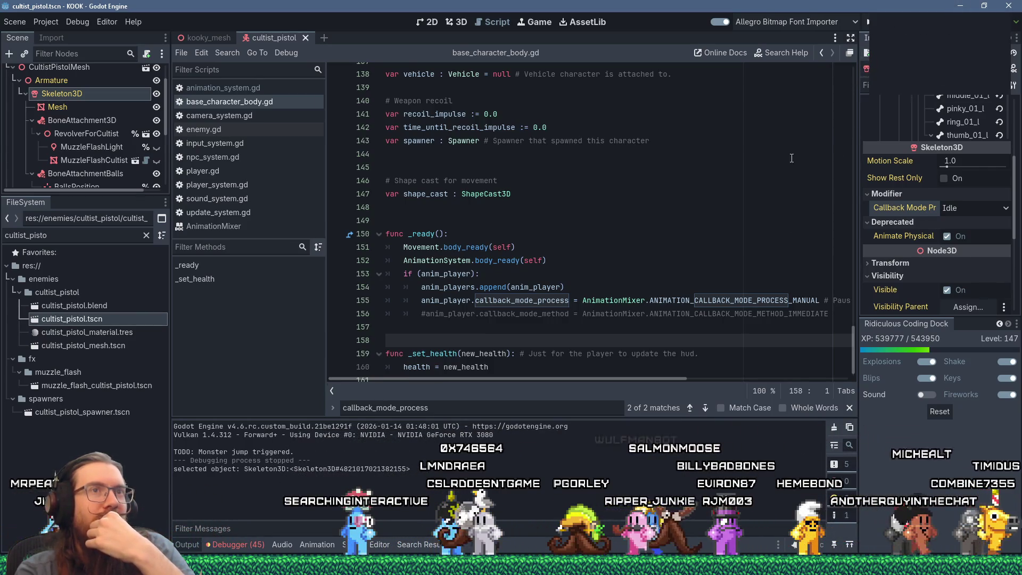
- Restore the KOOK editor window to peek at the test project, then maximize it again
{"action": "scroll", "coordinate": [822, 96], "scroll_direction": "down", "scroll_amount": 1}
{"action": "double_click", "coordinate": [829, 6]}
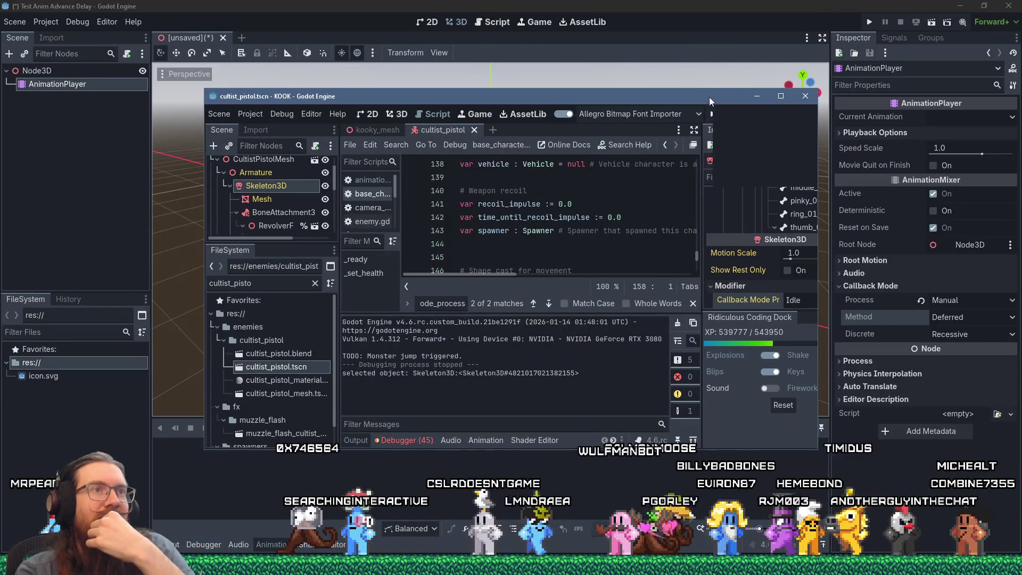
{"action": "left_click_drag", "start_coordinate": [710, 96], "coordinate": [633, 91]}
{"action": "double_click", "coordinate": [632, 90]}
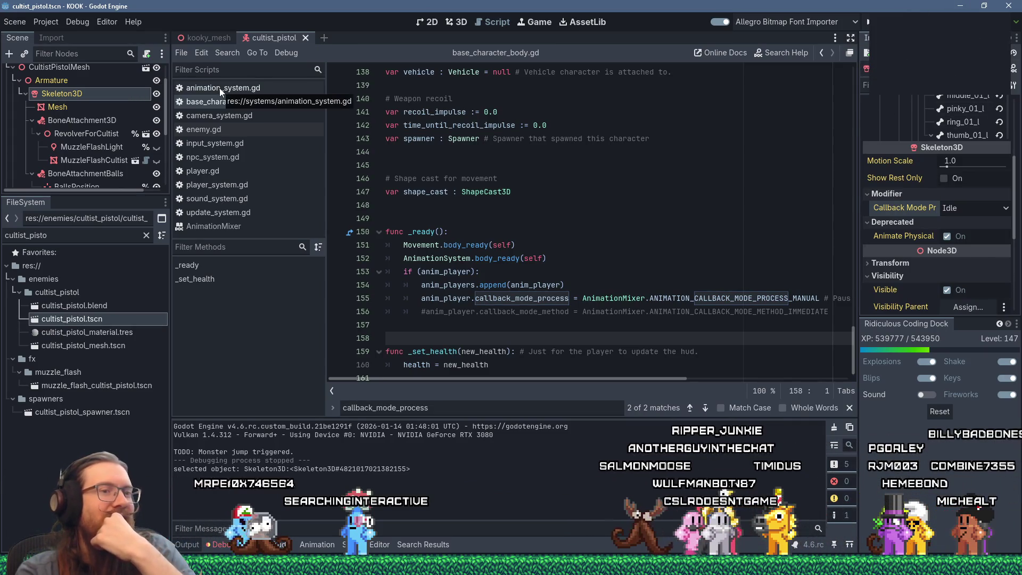
- Reload the KOOK project, then run the test project's Node3D scene with F5
{"action": "left_click", "coordinate": [47, 25]}
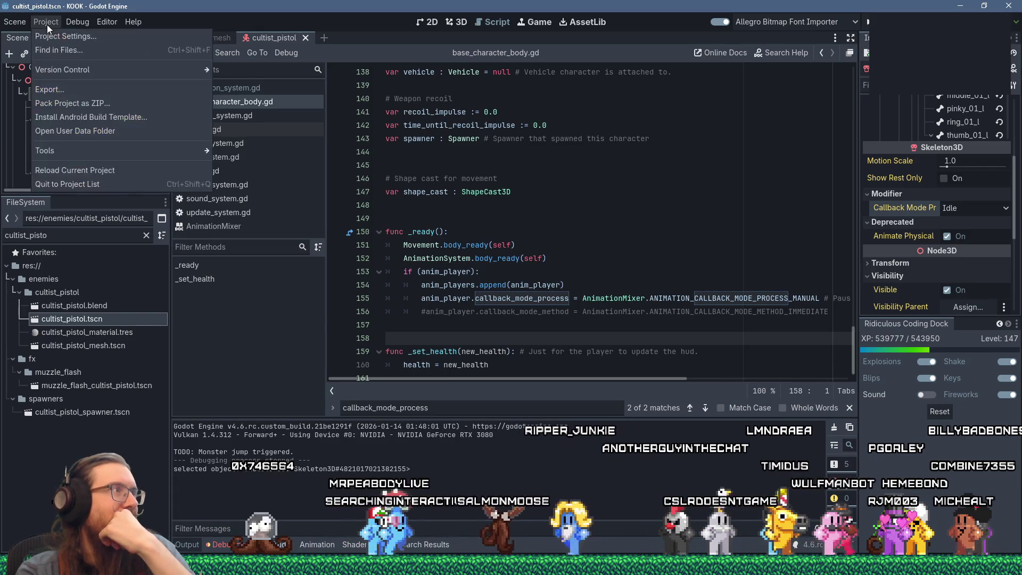
{"action": "left_click", "coordinate": [103, 170]}
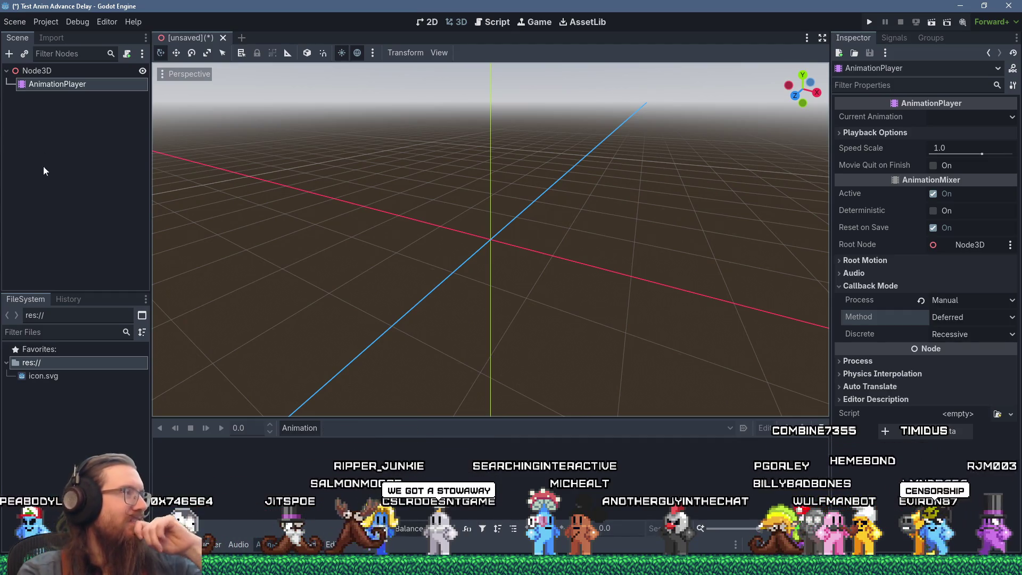
{"action": "left_click", "coordinate": [32, 72]}
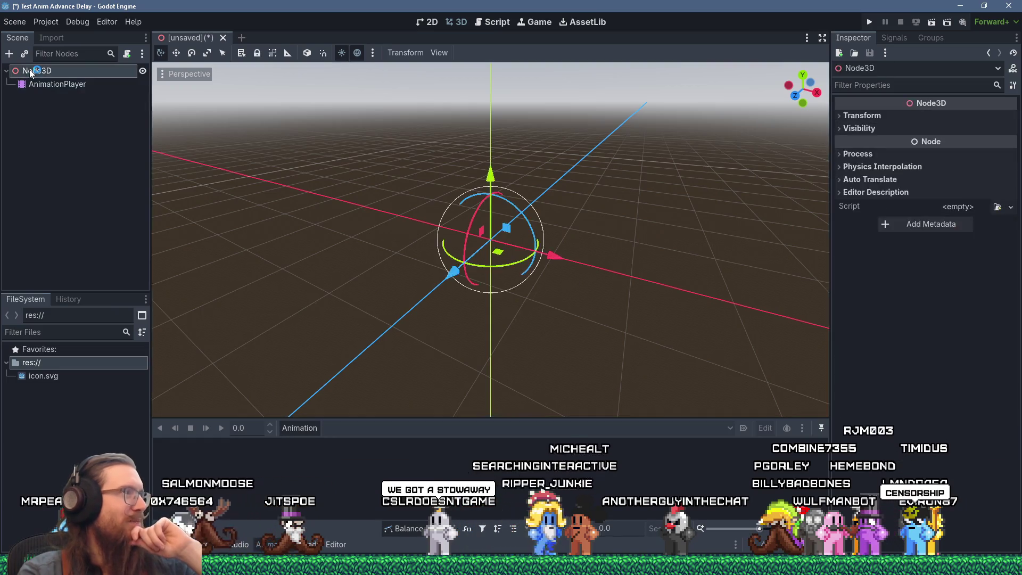
{"action": "key", "text": "F5"}
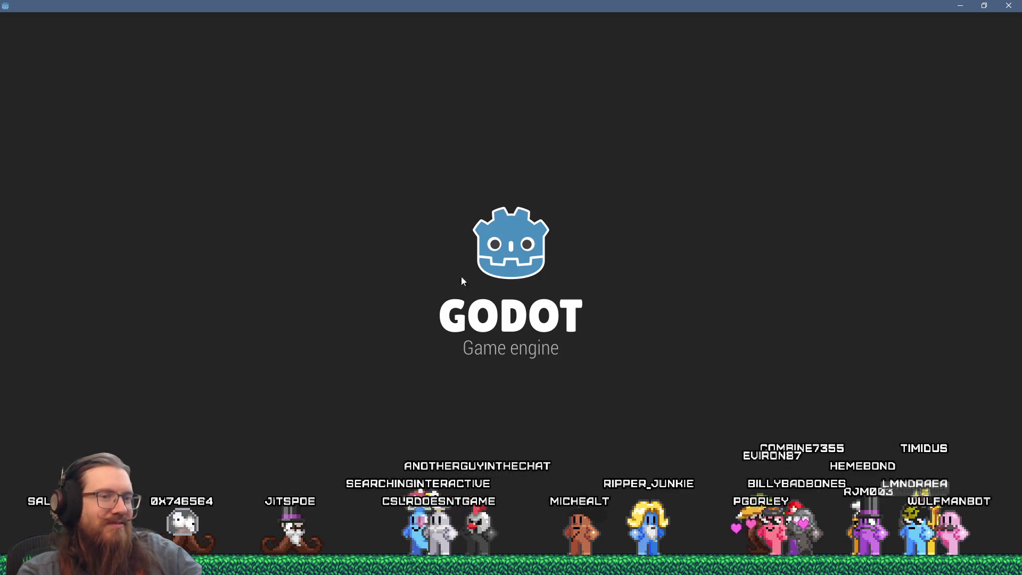
{"action": "key", "text": "alt+Tab"}
{"action": "left_click", "coordinate": [328, 182]}
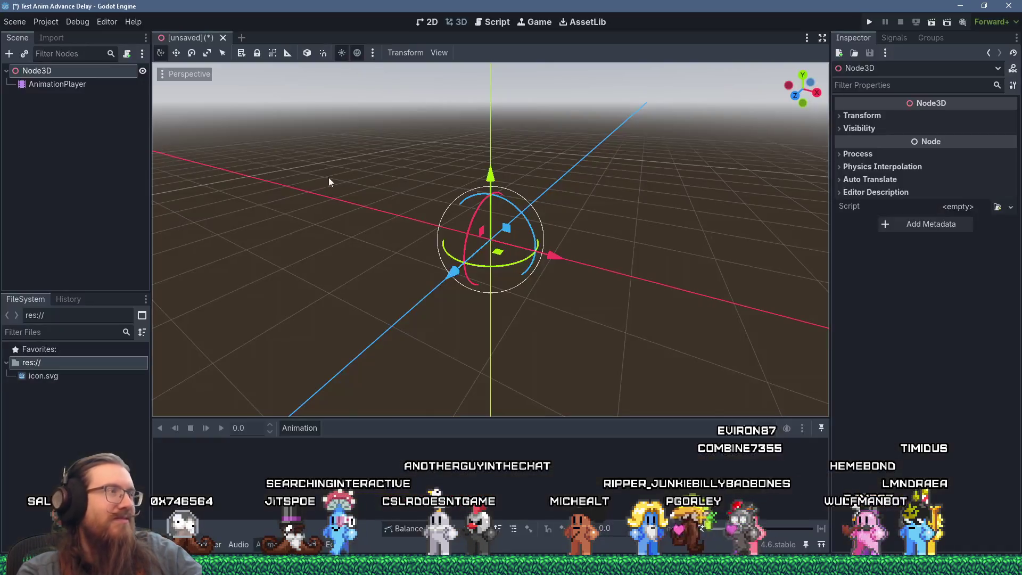
- Cancel the Create New Node dialog, reselect Node3D, and open the Script workspace
{"action": "left_click", "coordinate": [11, 55]}
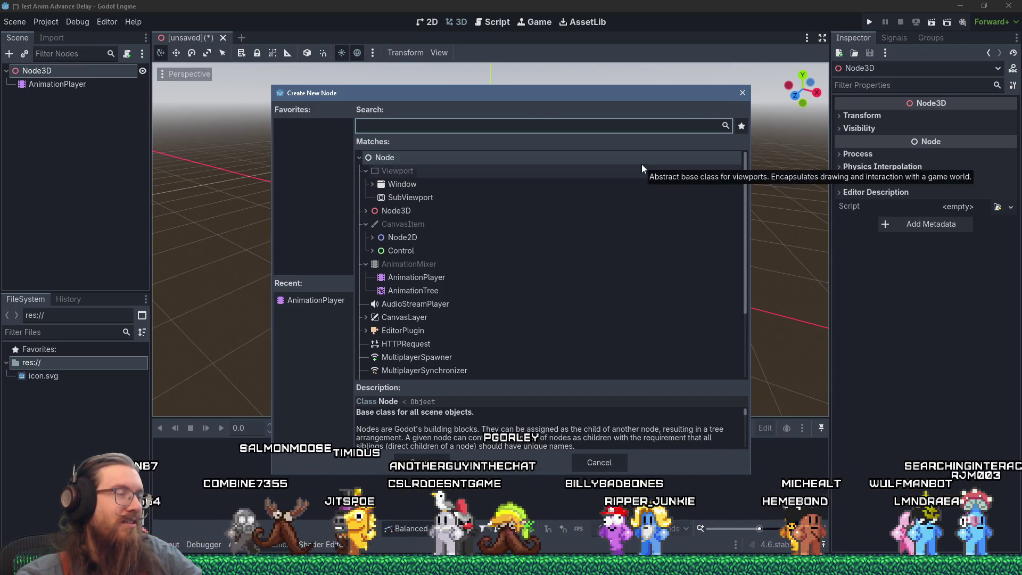
{"action": "left_click", "coordinate": [741, 93]}
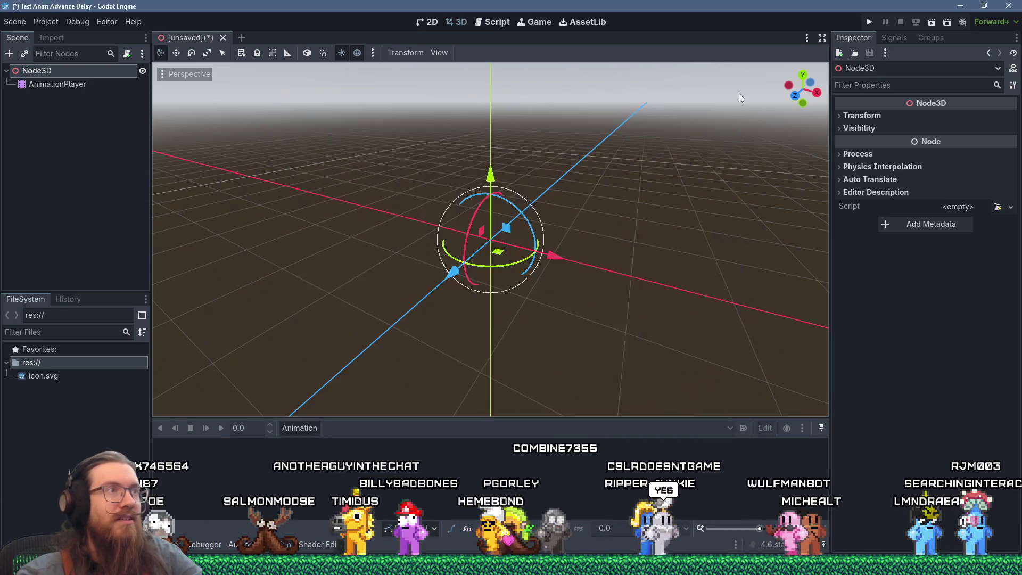
{"action": "key", "text": "Down"}
{"action": "key", "text": "Up"}
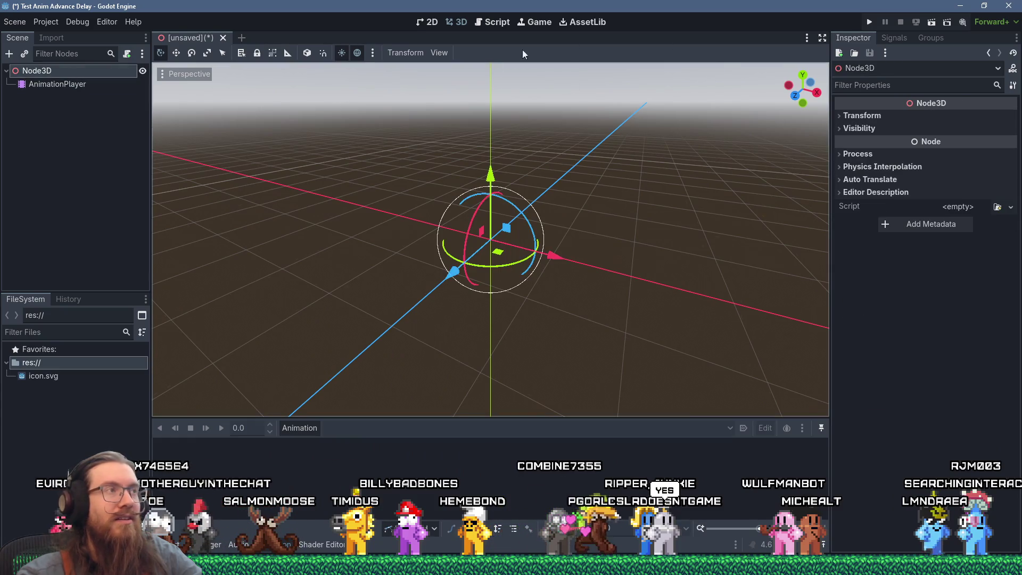
{"action": "key", "text": "ctrl+F3"}
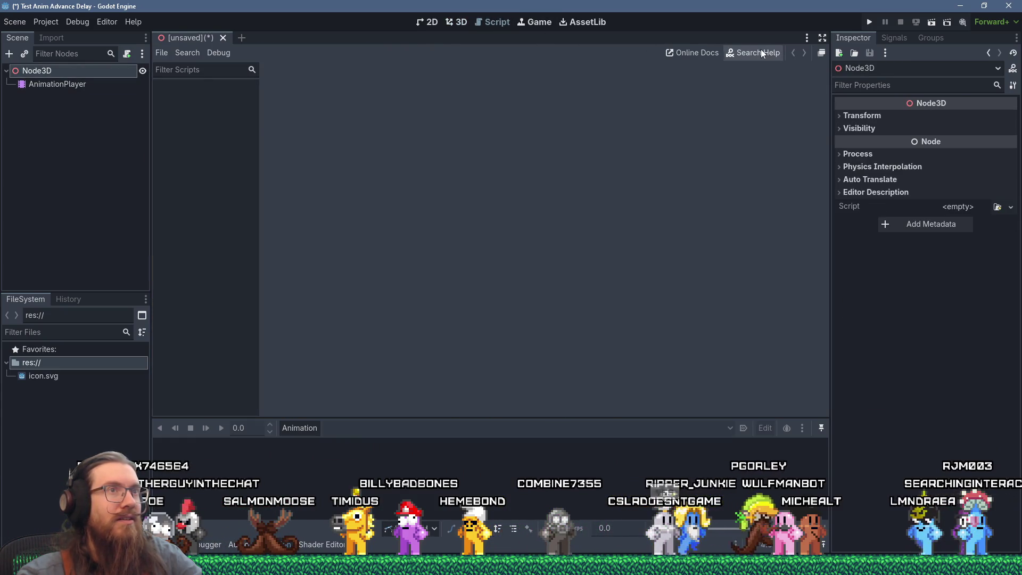
- Search the help docs for 'force_update_b' to find Skeleton3D's force_update_bone_child_transform
{"action": "left_click", "coordinate": [761, 49]}
{"action": "type", "text": "force"}
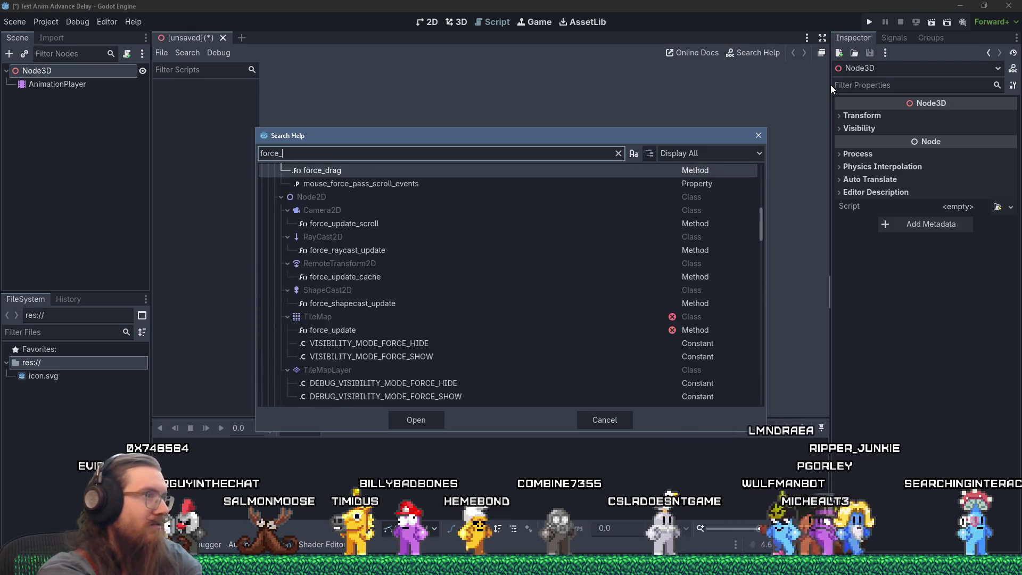
{"action": "type", "text": "_update"}
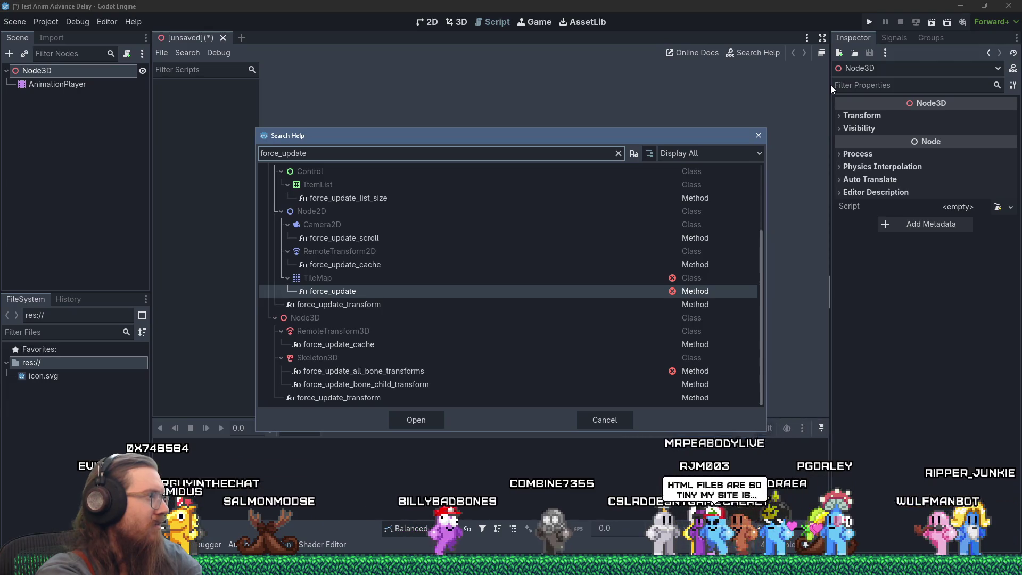
{"action": "type", "text": "_bone"}
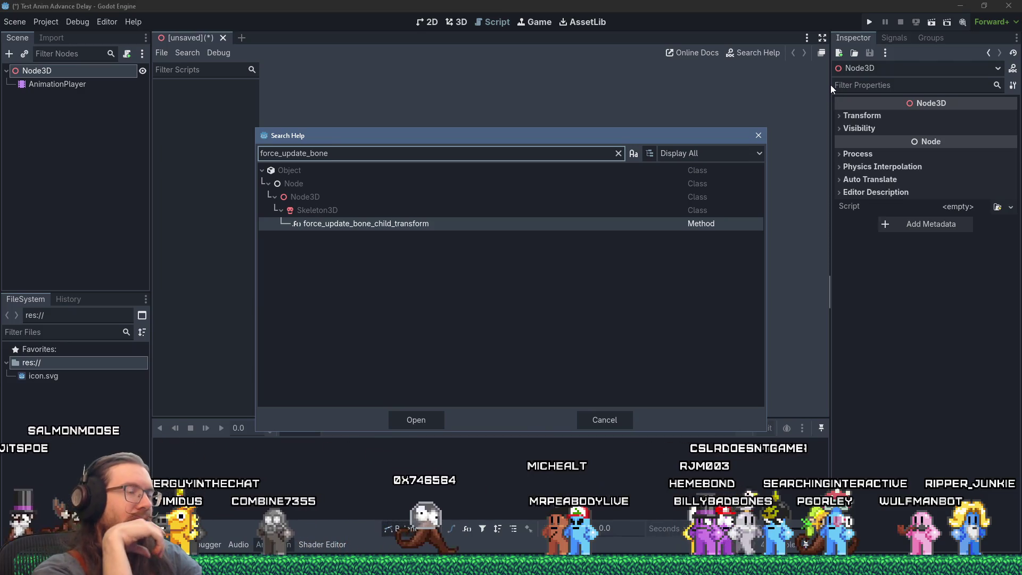
{"action": "key", "text": "alt+Tab"}
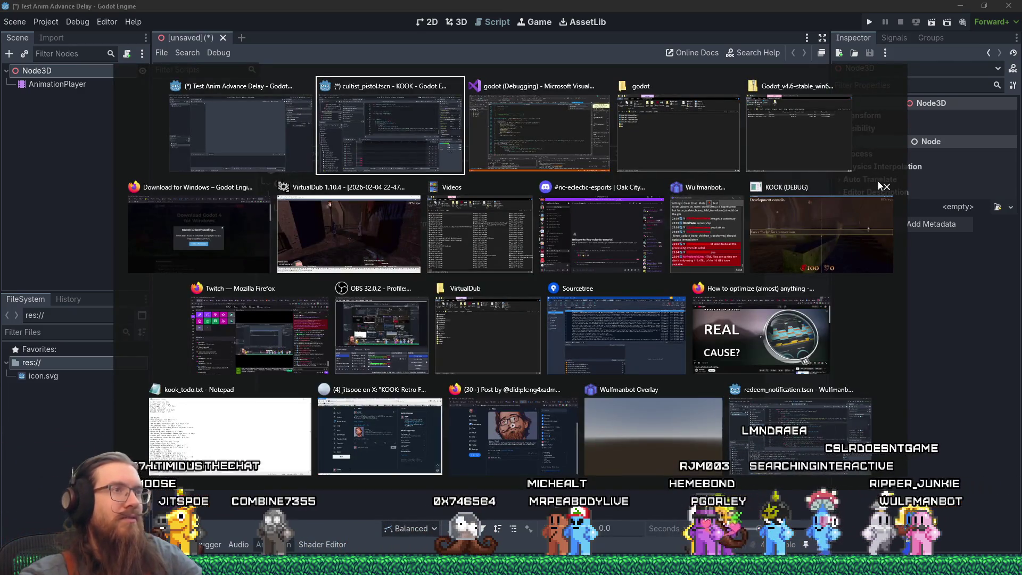
- Return to the KOOK project's editor and review _ready in base_character_body.gd, including the callback mode line
{"action": "mouse_move", "coordinate": [875, 186]}
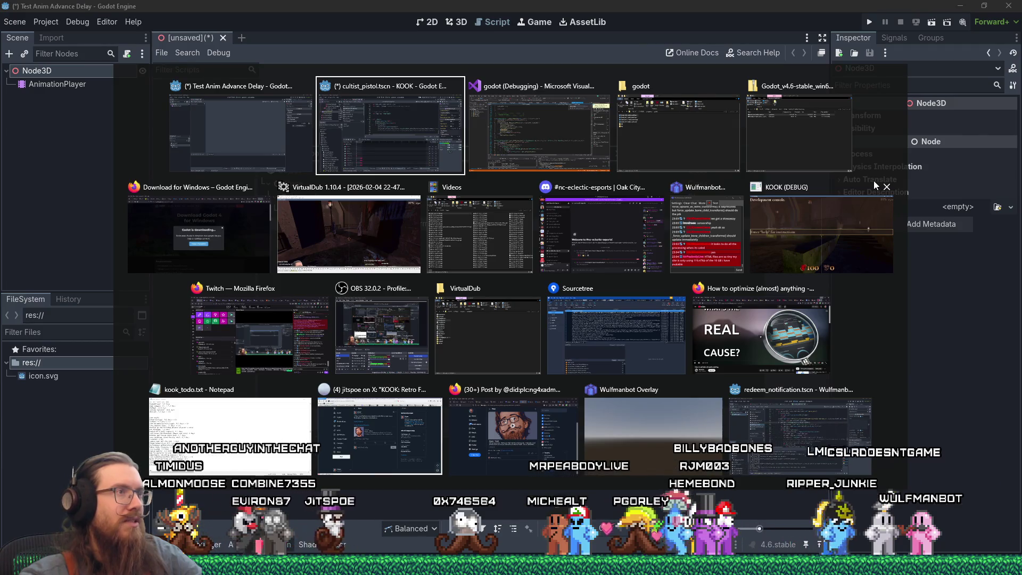
{"action": "key", "text": "Return"}
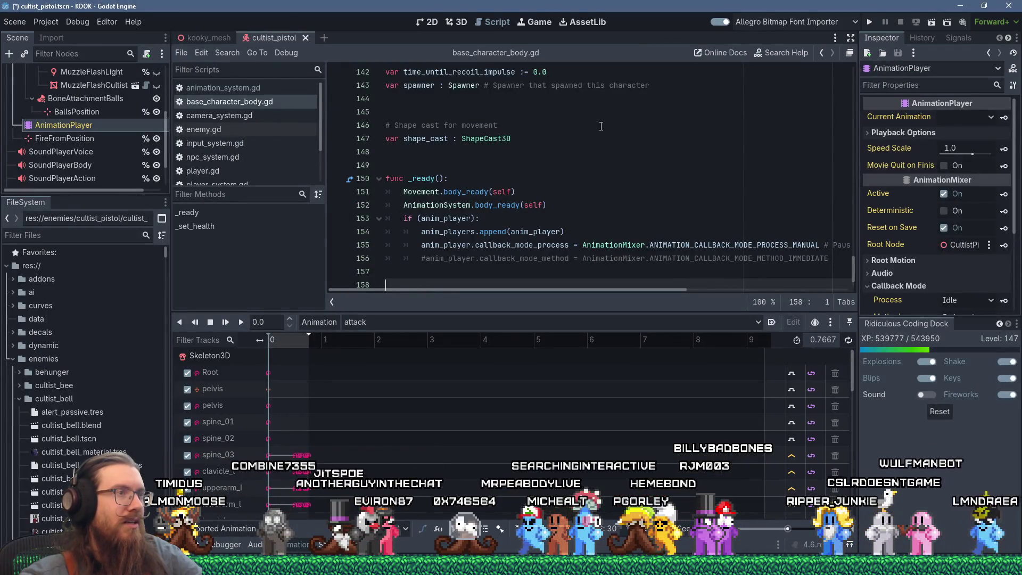
{"action": "scroll", "coordinate": [633, 147], "scroll_direction": "up", "scroll_amount": 1}
{"action": "scroll", "coordinate": [633, 148], "scroll_direction": "down", "scroll_amount": 2}
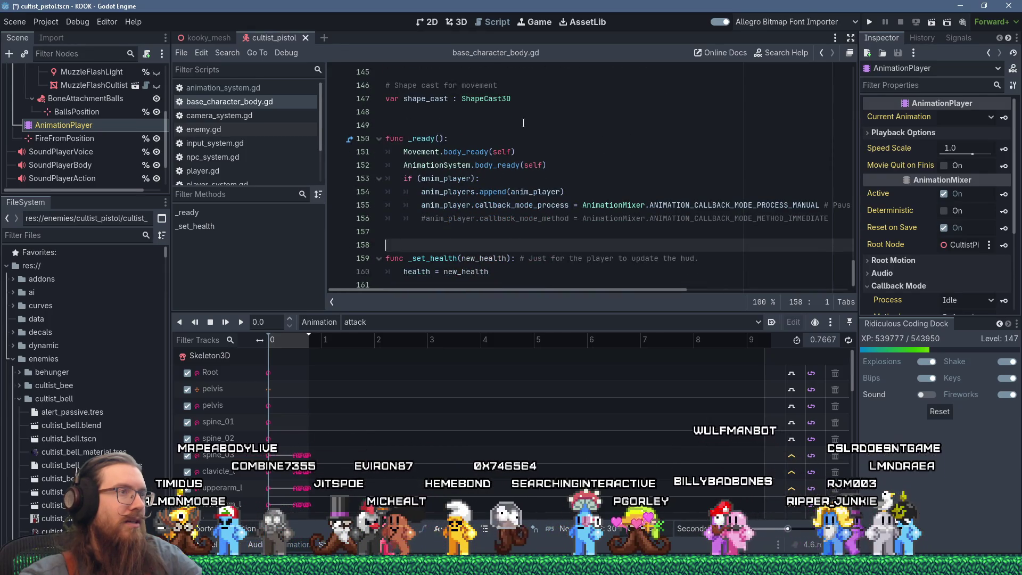
{"action": "left_click", "coordinate": [467, 170]}
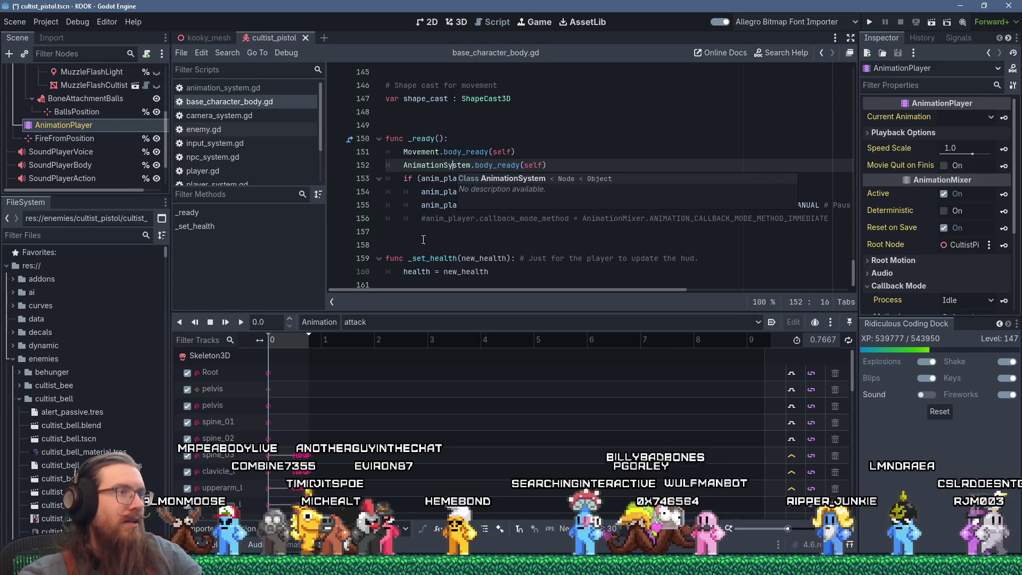
{"action": "left_click", "coordinate": [408, 207]}
{"action": "scroll", "coordinate": [481, 197], "scroll_direction": "up", "scroll_amount": 6}
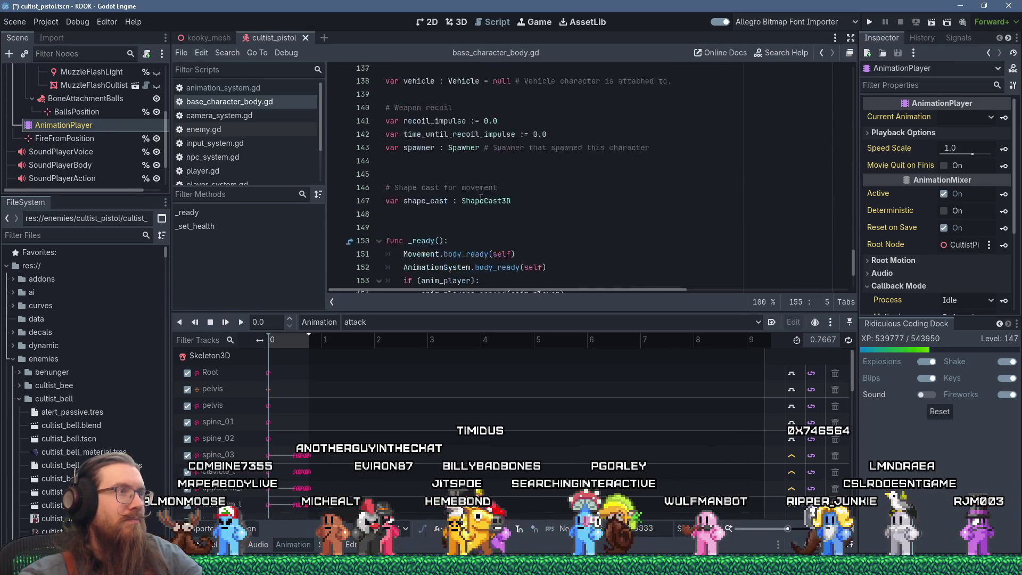
{"action": "scroll", "coordinate": [481, 197], "scroll_direction": "up", "scroll_amount": 7}
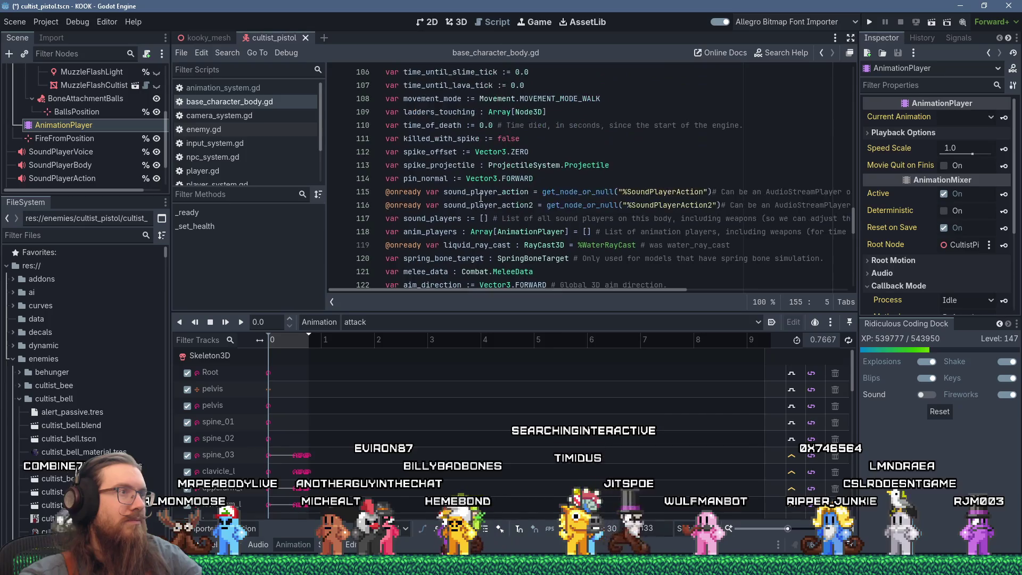
{"action": "scroll", "coordinate": [481, 197], "scroll_direction": "down", "scroll_amount": 12}
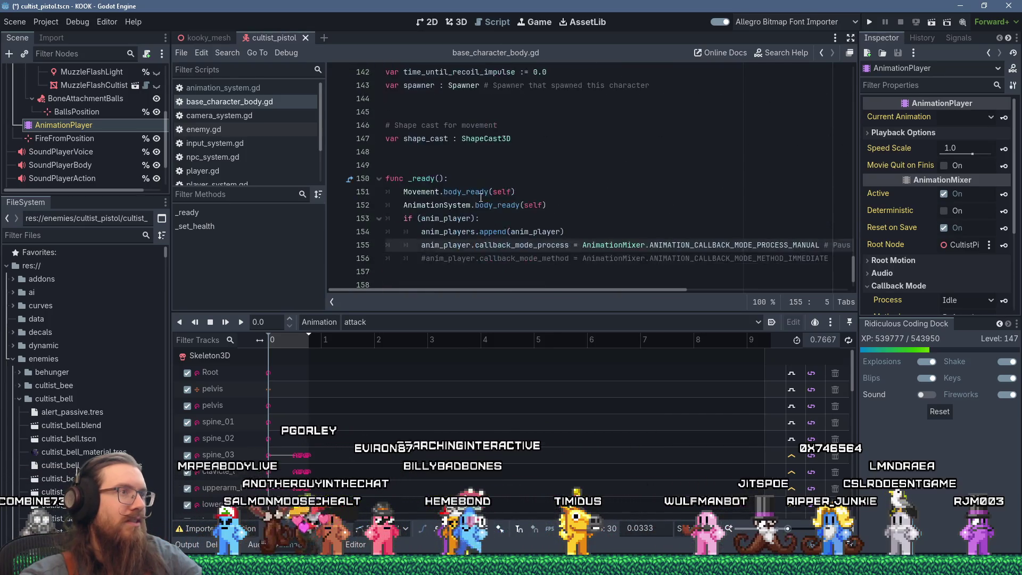
- Search base_character_body.gd for 'skelet', then switch to the enemy.gd script
{"action": "key", "text": "Down"}
{"action": "key", "text": "Down"}
{"action": "key", "text": "Tab"}
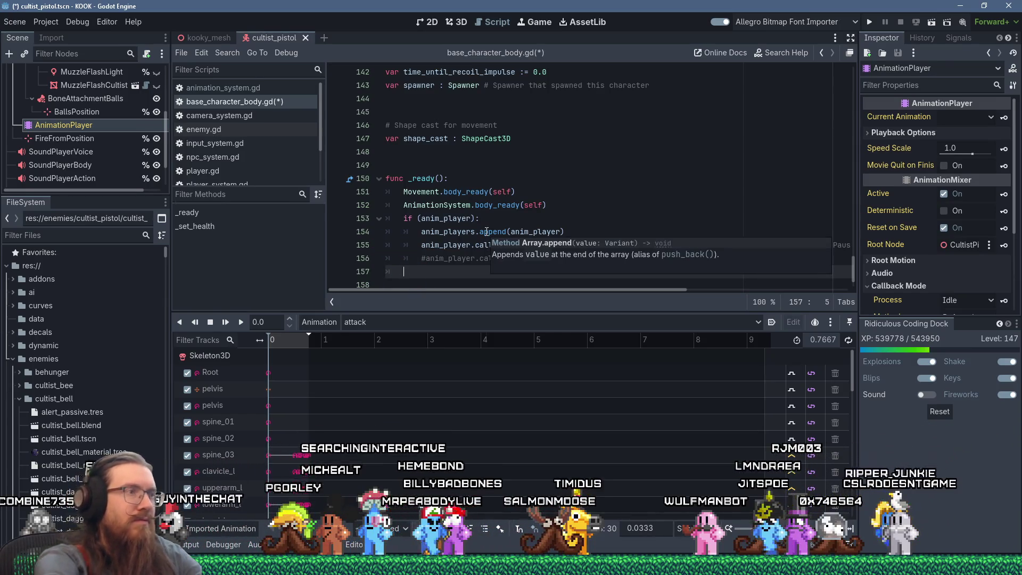
{"action": "key", "text": "shift+Home"}
{"action": "type", "text": "skelet"}
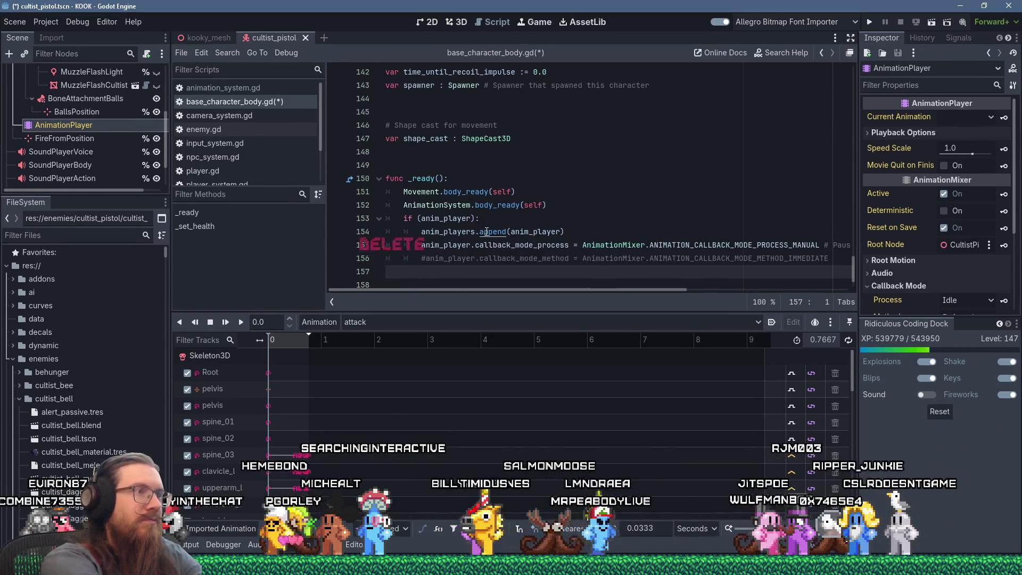
{"action": "key", "text": "ctrl+z"}
{"action": "key", "text": "ctrl+f"}
{"action": "type", "text": "skelet"}
{"action": "key", "text": "BackSpace"}
{"action": "key", "text": "BackSpace"}
{"action": "key", "text": "BackSpace"}
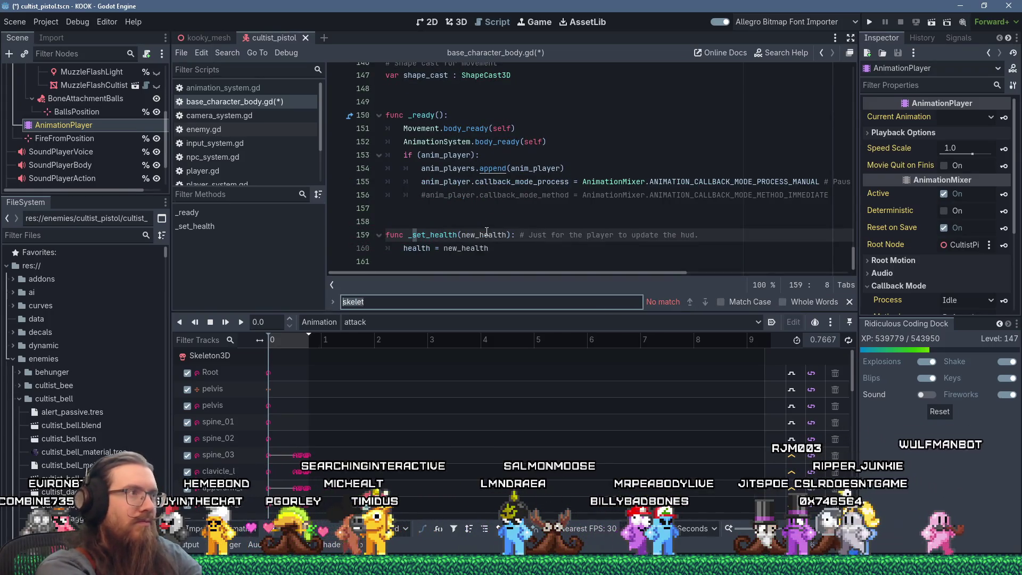
{"action": "left_click", "coordinate": [196, 129]}
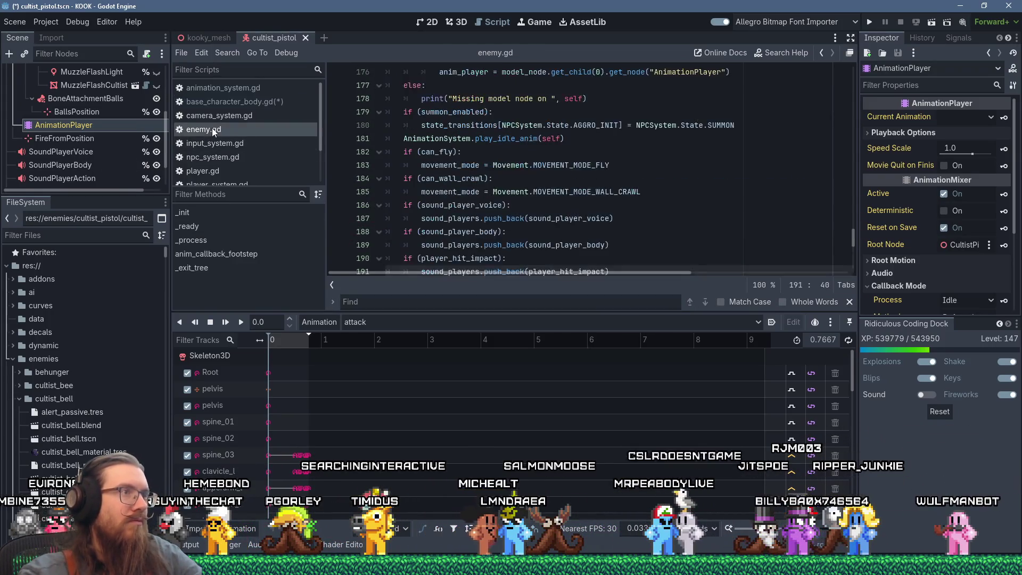
- Find the skeleton export in enemy.gd with a 'skeleton' search and close the cultist_pistol scene
{"action": "left_click", "coordinate": [573, 153]}
{"action": "type", "text": "skeleton"}
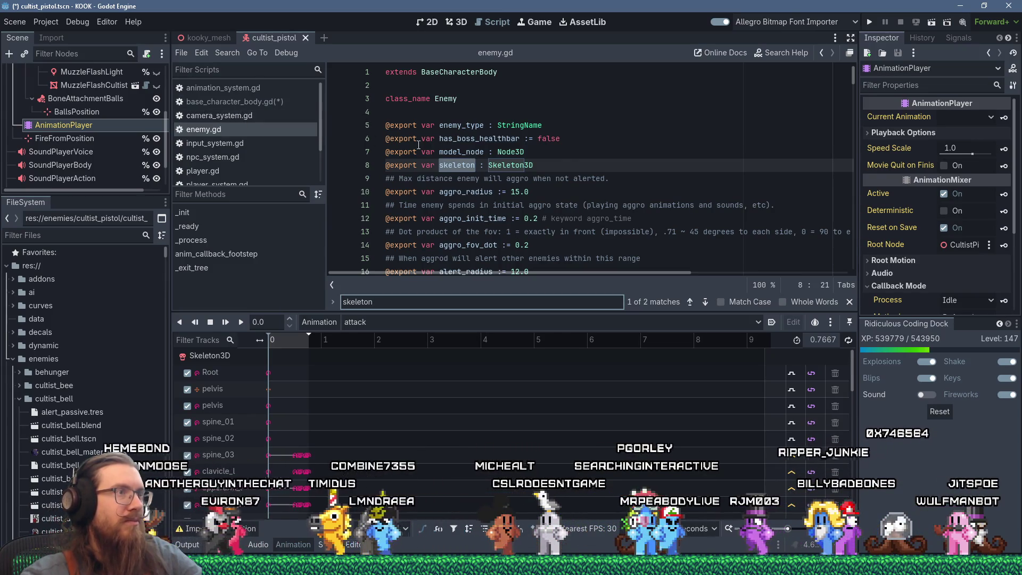
{"action": "left_click", "coordinate": [566, 148]}
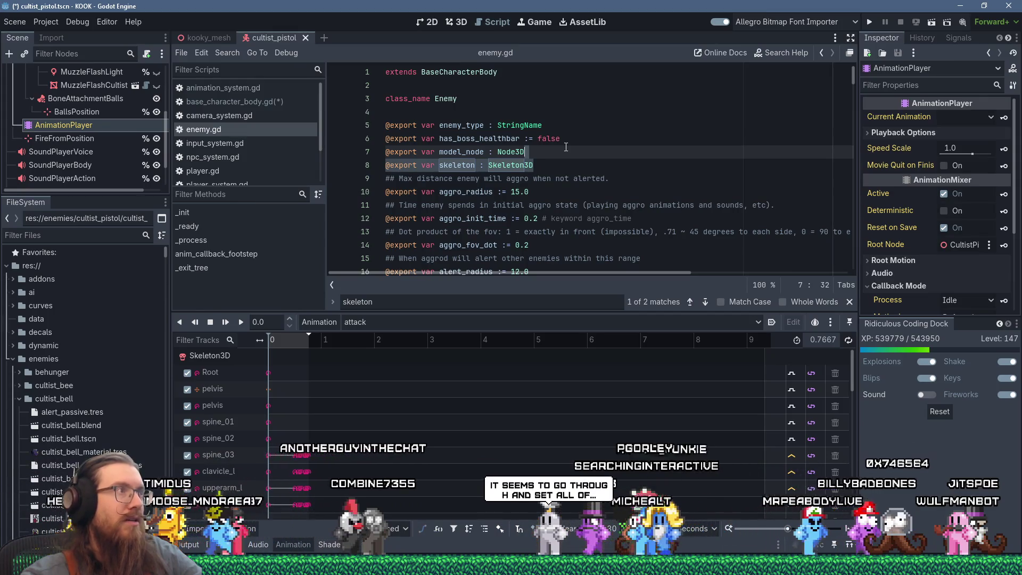
{"action": "middle_click", "coordinate": [274, 38]}
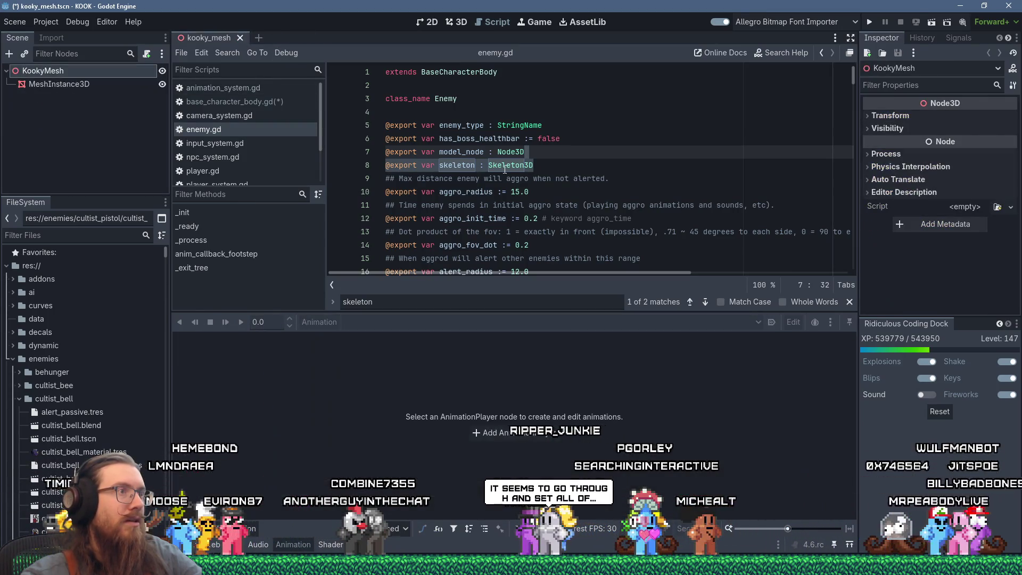
{"action": "right_click", "coordinate": [531, 165]}
{"action": "key", "text": "Escape"}
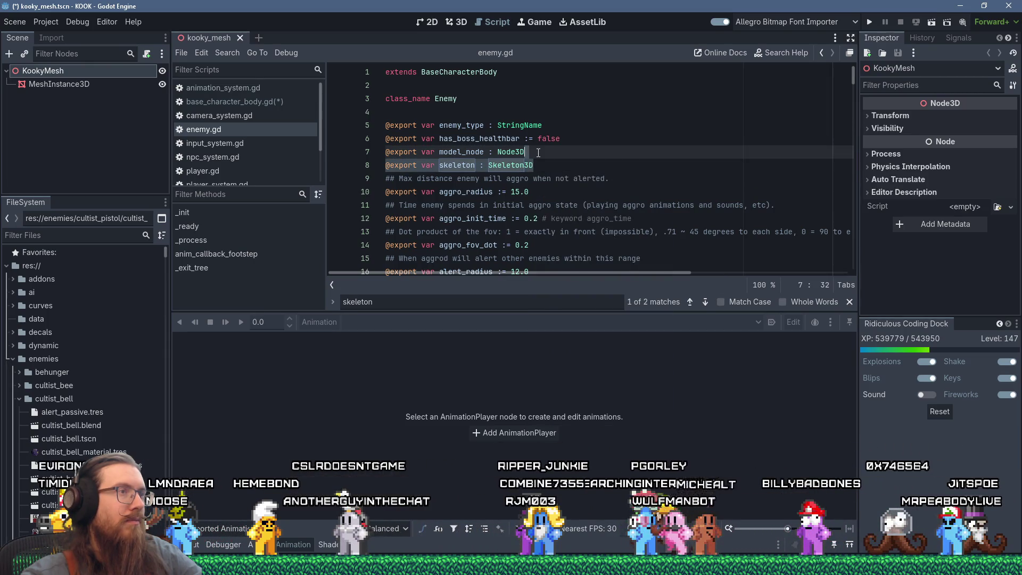
{"action": "left_click", "coordinate": [577, 141]}
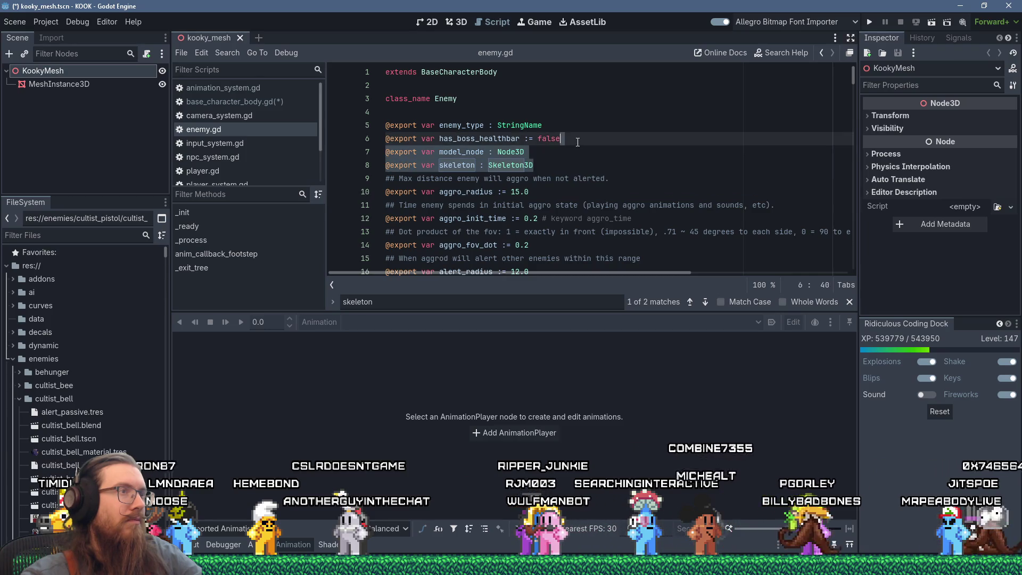
- Return to base_character_body.gd and scroll through it back to the top
{"action": "left_click", "coordinate": [254, 102]}
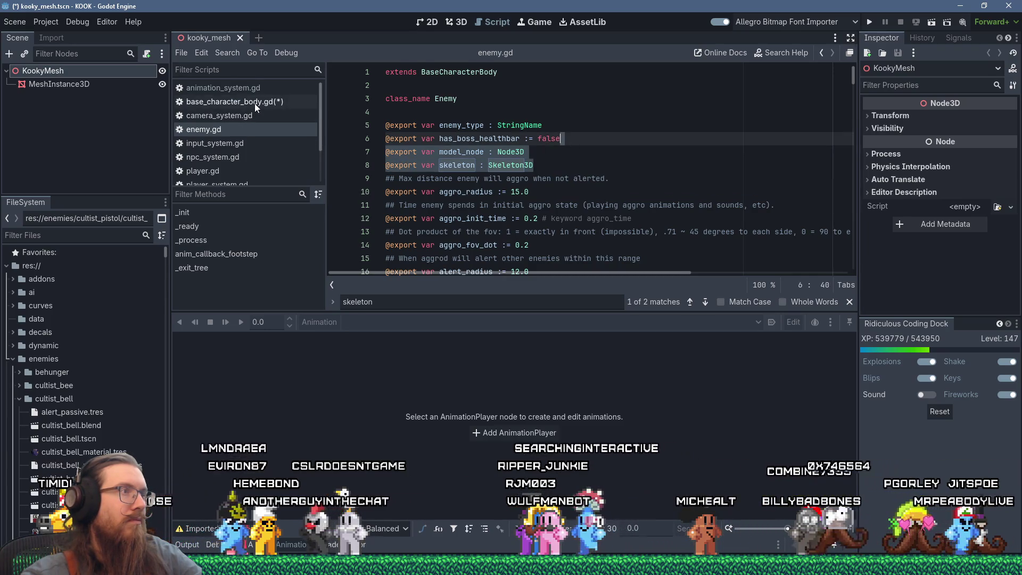
{"action": "left_click_drag", "start_coordinate": [855, 239], "coordinate": [851, 71]}
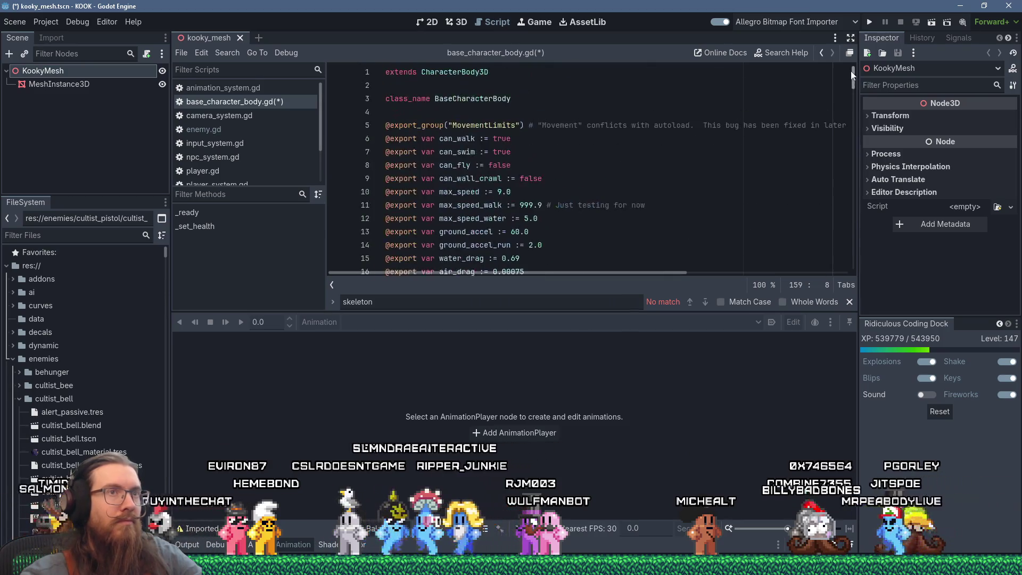
{"action": "scroll", "coordinate": [570, 114], "scroll_direction": "down", "scroll_amount": 5}
{"action": "scroll", "coordinate": [570, 113], "scroll_direction": "up", "scroll_amount": 5}
{"action": "scroll", "coordinate": [571, 113], "scroll_direction": "down", "scroll_amount": 5}
{"action": "scroll", "coordinate": [573, 112], "scroll_direction": "down", "scroll_amount": 3}
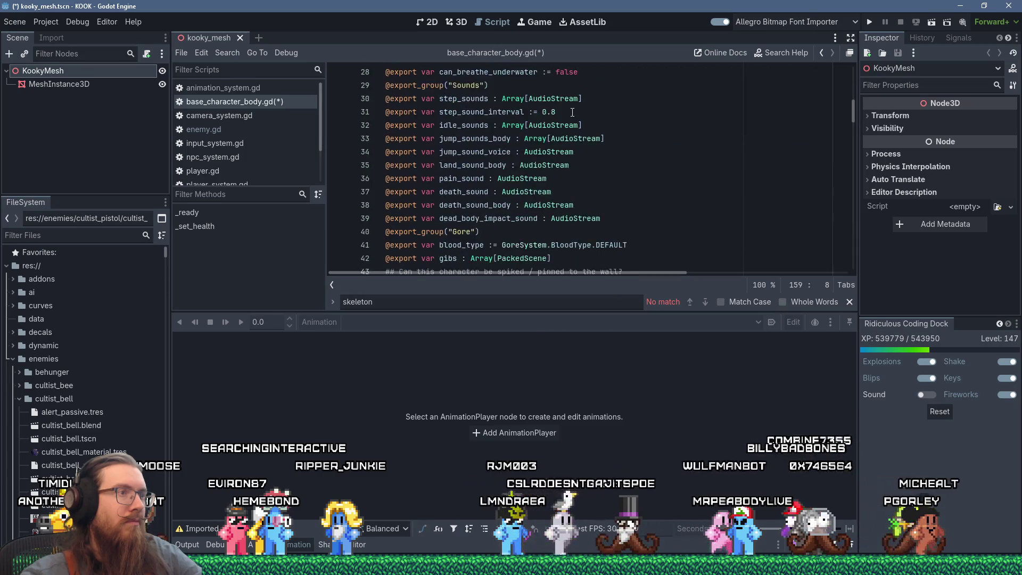
{"action": "scroll", "coordinate": [572, 113], "scroll_direction": "up", "scroll_amount": 8}
{"action": "scroll", "coordinate": [573, 112], "scroll_direction": "down", "scroll_amount": 7}
{"action": "scroll", "coordinate": [572, 112], "scroll_direction": "down", "scroll_amount": 8}
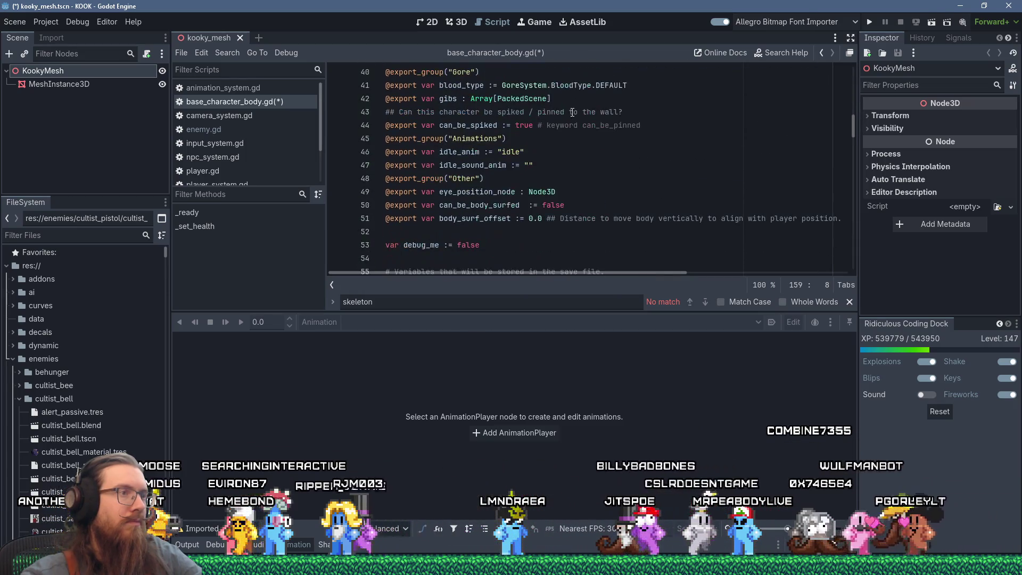
{"action": "scroll", "coordinate": [564, 114], "scroll_direction": "up", "scroll_amount": 15}
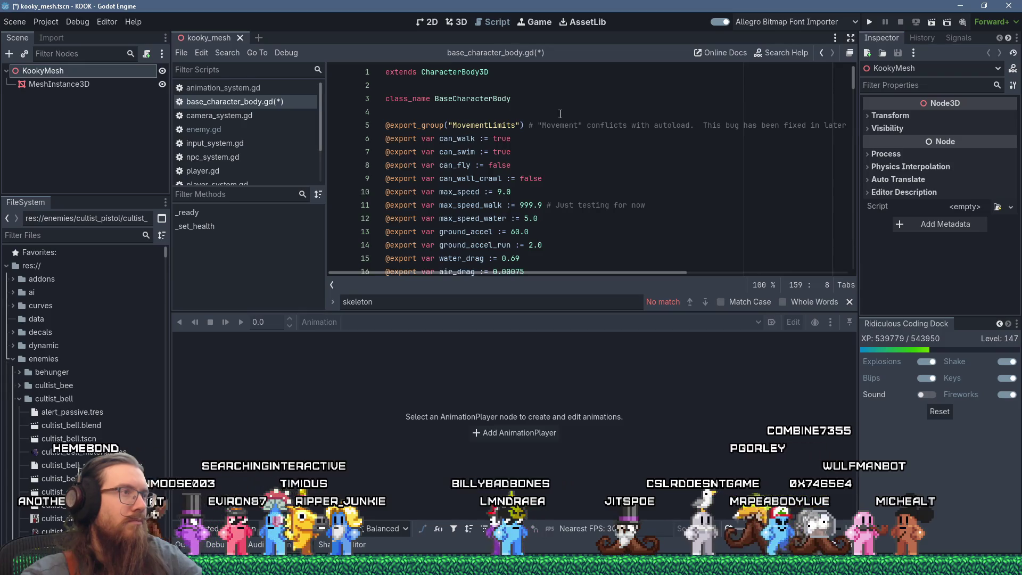
- Open player.gd and search it for 'skeleton', finding no match
{"action": "left_click", "coordinate": [252, 168]}
{"action": "scroll", "coordinate": [834, 167], "scroll_direction": "up", "scroll_amount": 20}
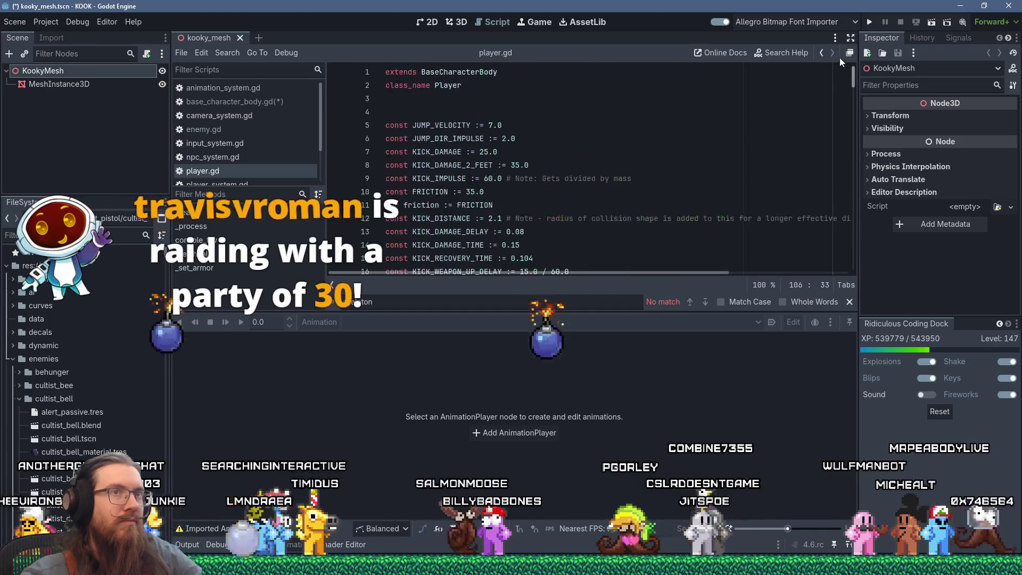
{"action": "left_click", "coordinate": [691, 102]}
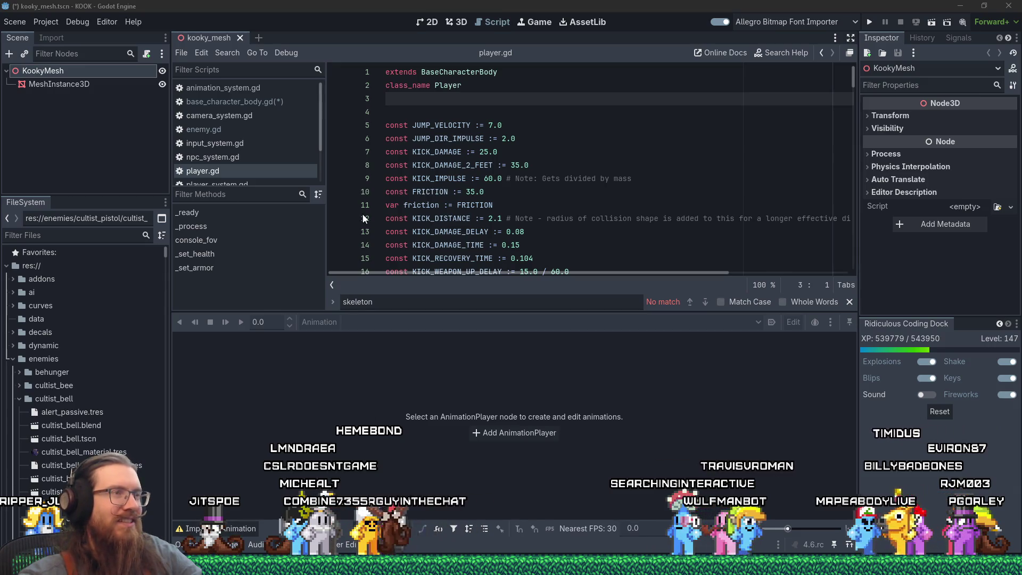
{"action": "scroll", "coordinate": [542, 184], "scroll_direction": "down", "scroll_amount": 5}
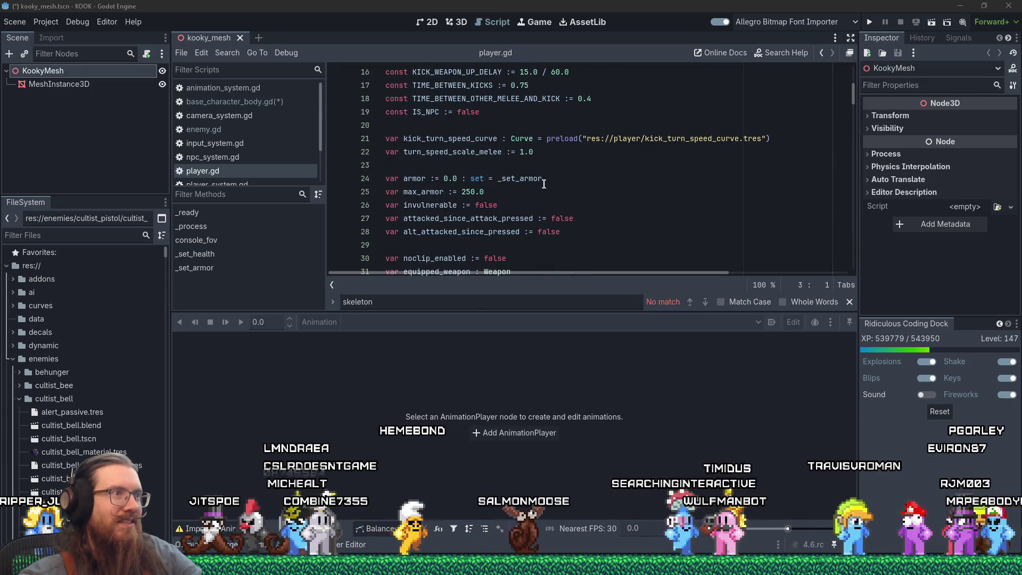
{"action": "left_click", "coordinate": [543, 185]}
{"action": "left_click", "coordinate": [598, 157]}
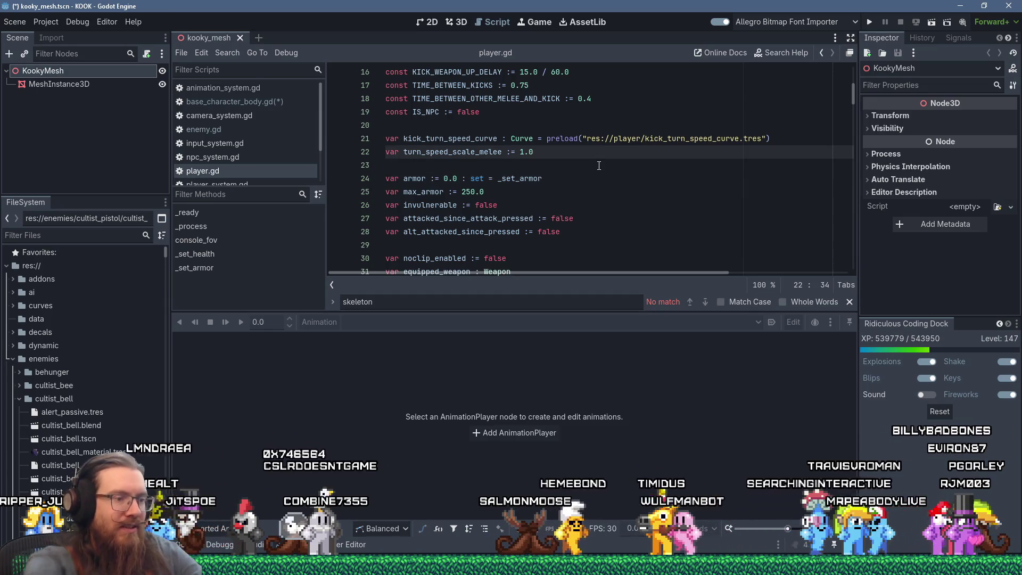
{"action": "key", "text": "ctrl+Home"}
{"action": "key", "text": "BackSpace"}
{"action": "key", "text": "BackSpace"}
{"action": "key", "text": "BackSpace"}
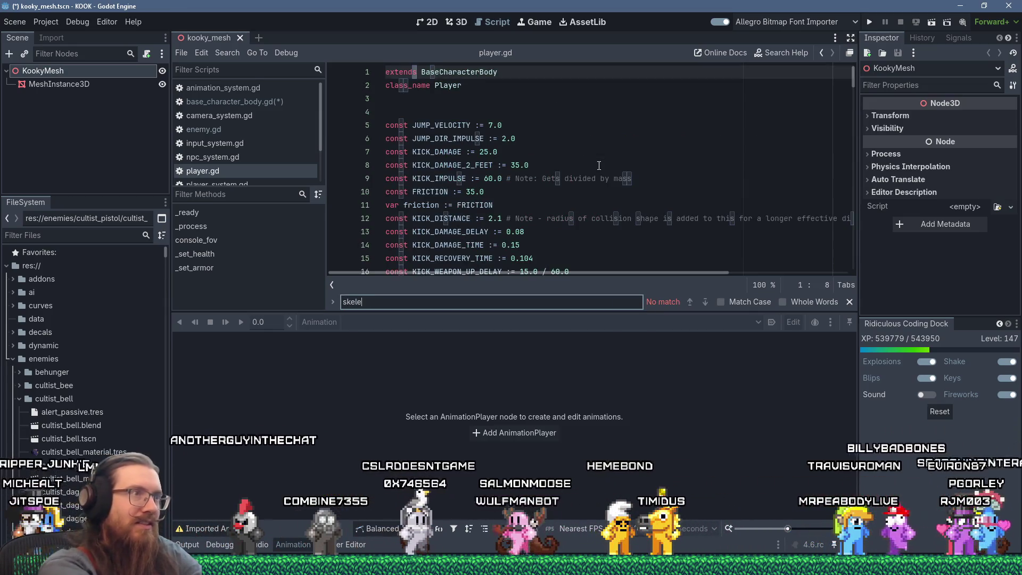
{"action": "type", "text": "skeleton"}
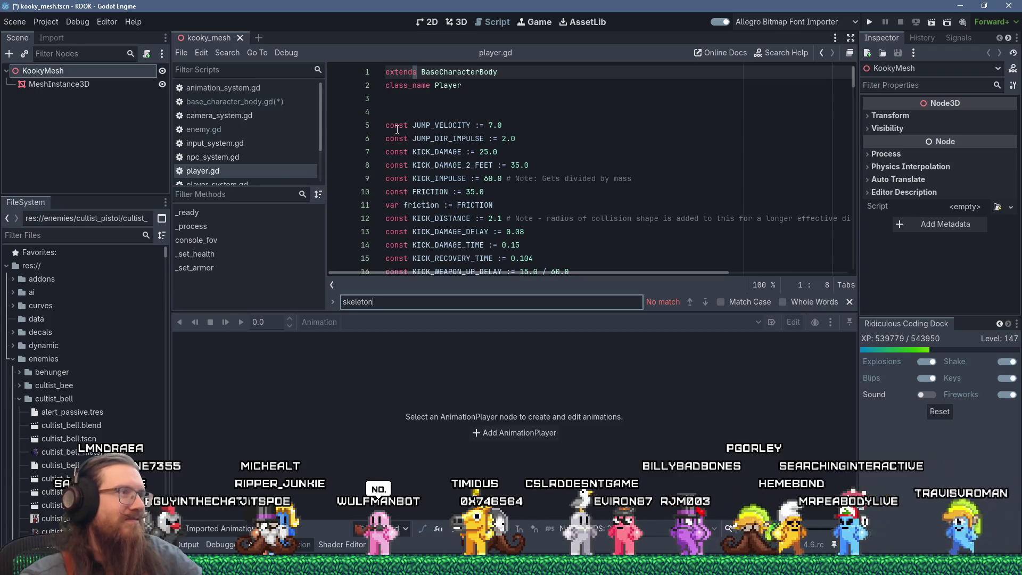
- Enlarge the code area over the Animation panel and switch to the Firefox Twitch dashboard
{"action": "left_click_drag", "start_coordinate": [317, 313], "coordinate": [312, 383]}
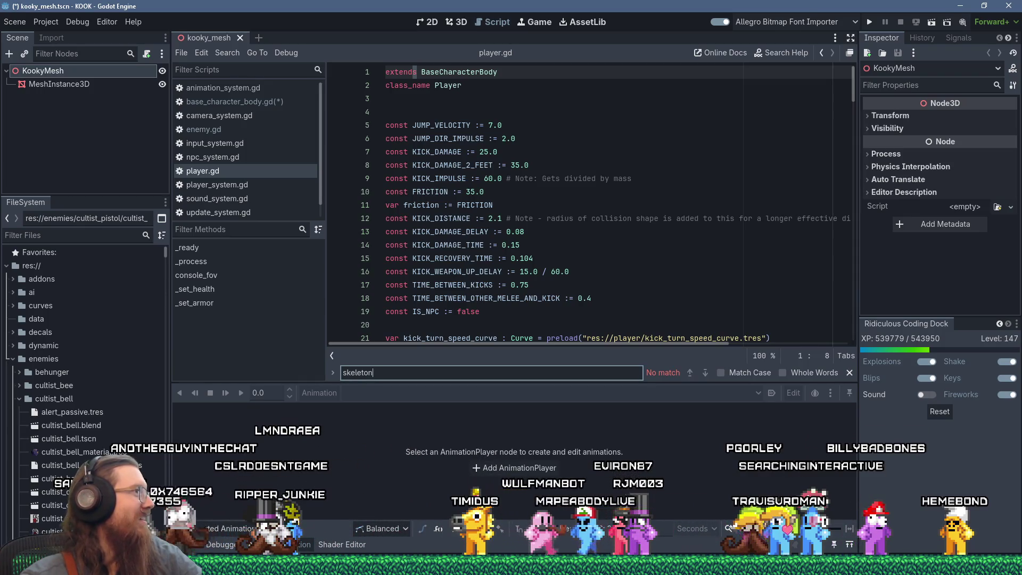
{"action": "key", "text": "alt+Tab"}
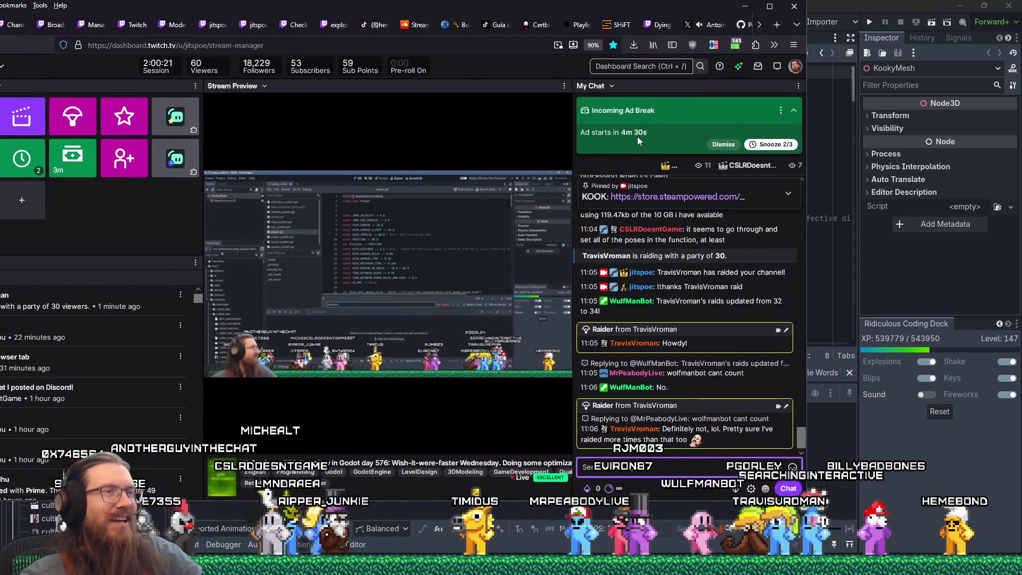
- Switch from the Twitch dashboard back to the Godot editor showing player.gd
{"action": "mouse_move", "coordinate": [440, 276]}
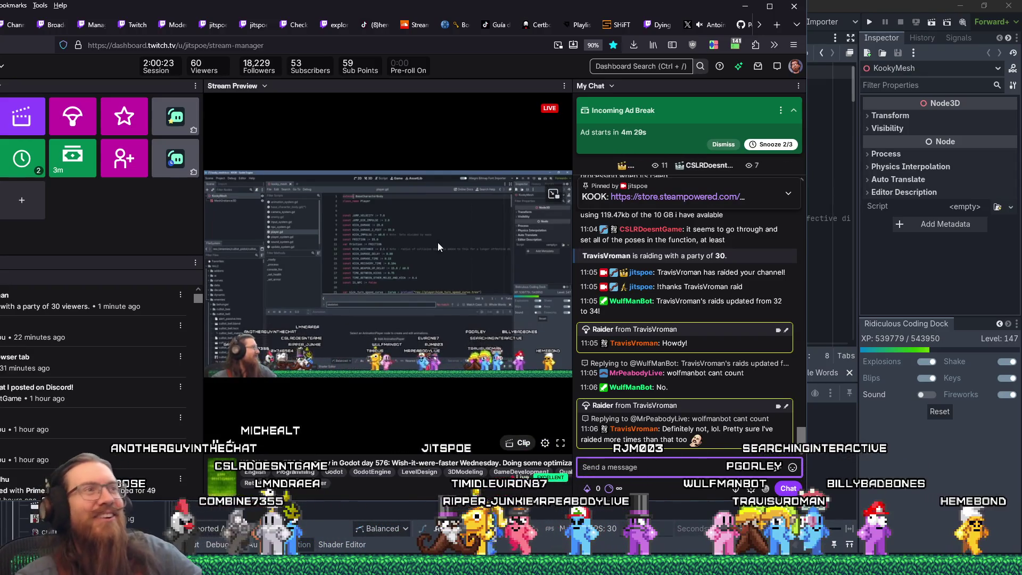
{"action": "key", "text": "alt+Tab"}
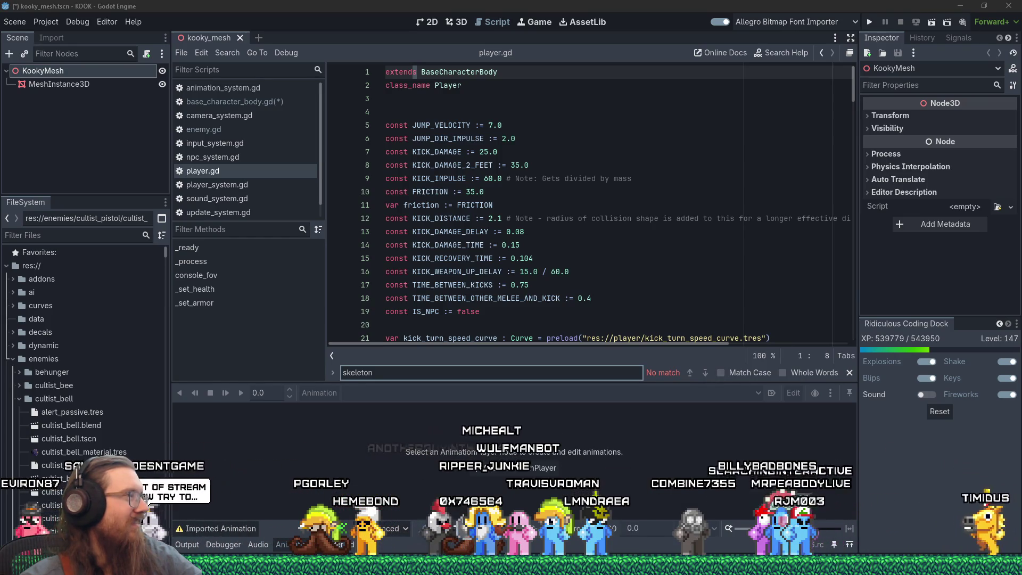
- Confirm base_character_body.gd has no skeleton variable, then cut the model_node and skeleton lines from enemy.gd
{"action": "left_click", "coordinate": [235, 101]}
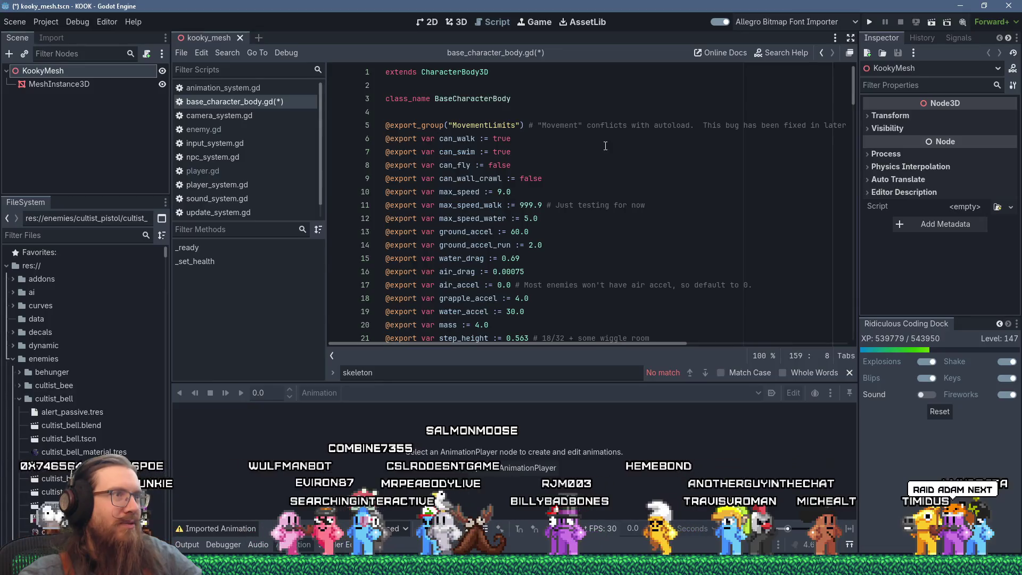
{"action": "left_click", "coordinate": [612, 150]}
{"action": "key", "text": "ctrl+f"}
{"action": "type", "text": "skelet"}
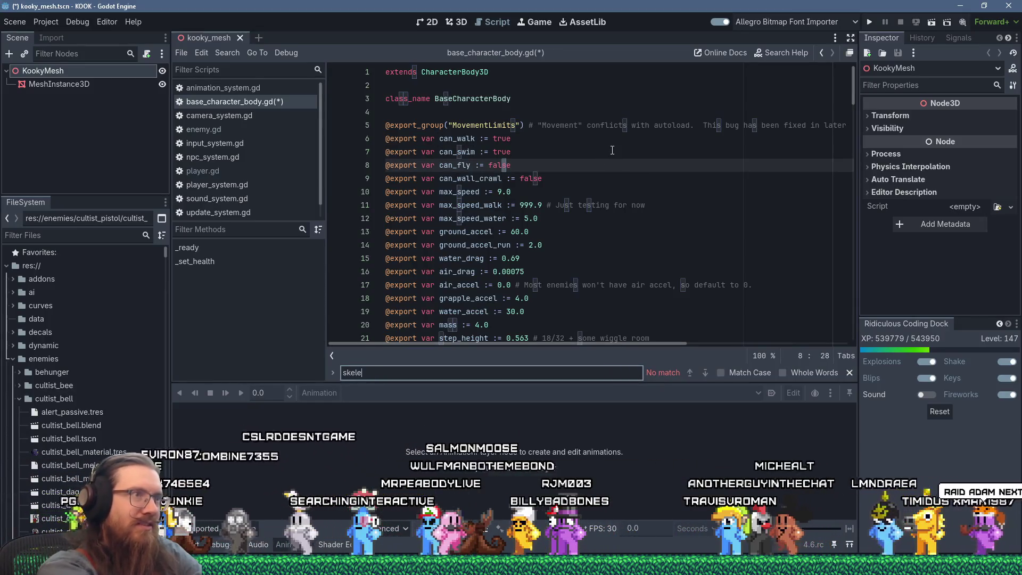
{"action": "key", "text": "Escape"}
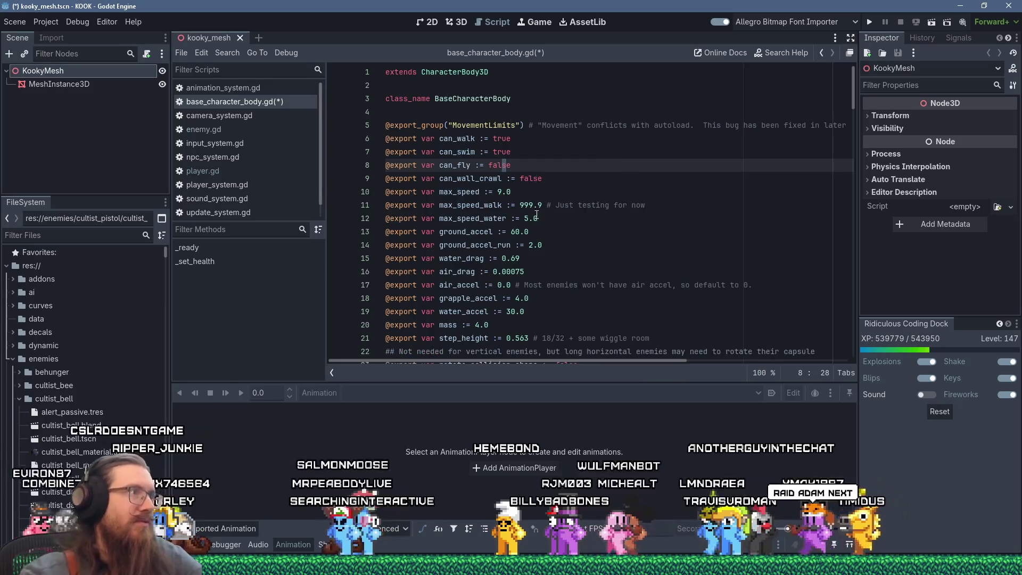
{"action": "left_click", "coordinate": [236, 127]}
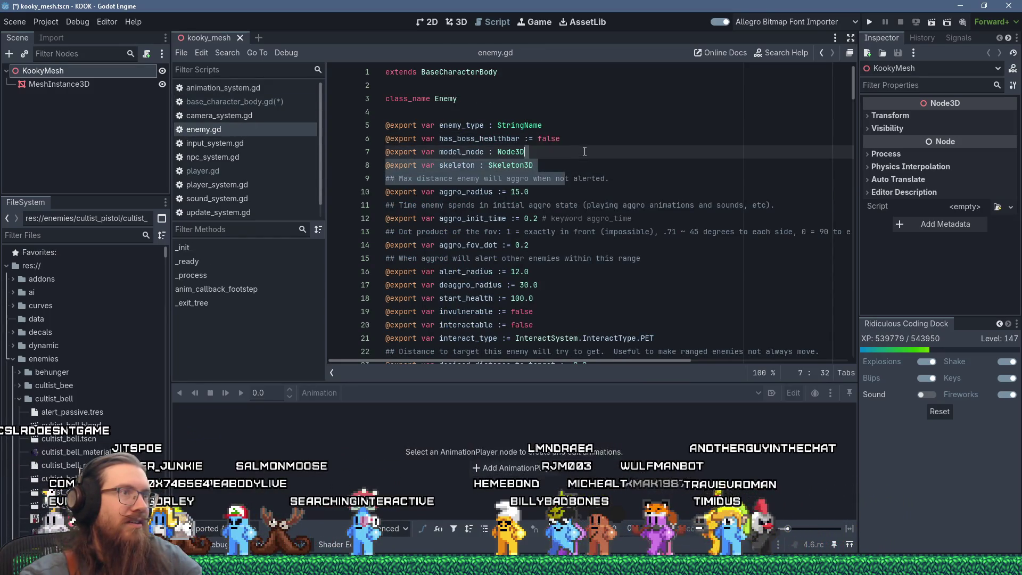
{"action": "left_click", "coordinate": [563, 160]}
{"action": "left_click_drag", "start_coordinate": [564, 162], "coordinate": [570, 140]}
{"action": "key", "text": "ctrl+c"}
{"action": "right_click", "coordinate": [579, 145]}
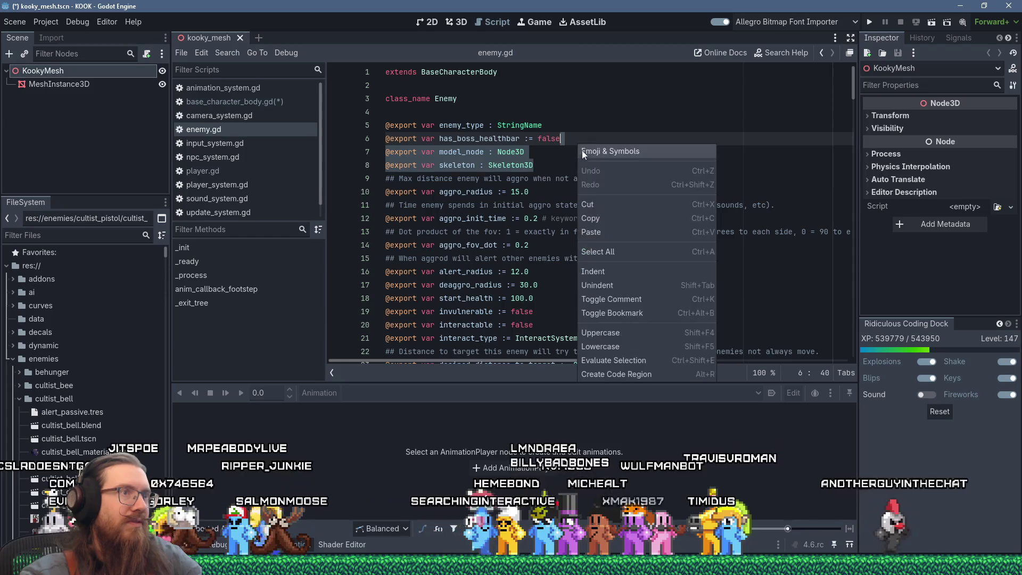
{"action": "left_click", "coordinate": [599, 204]}
- Paste the model_node and skeleton exports below class_name in base_character_body.gd and save
{"action": "left_click", "coordinate": [255, 101]}
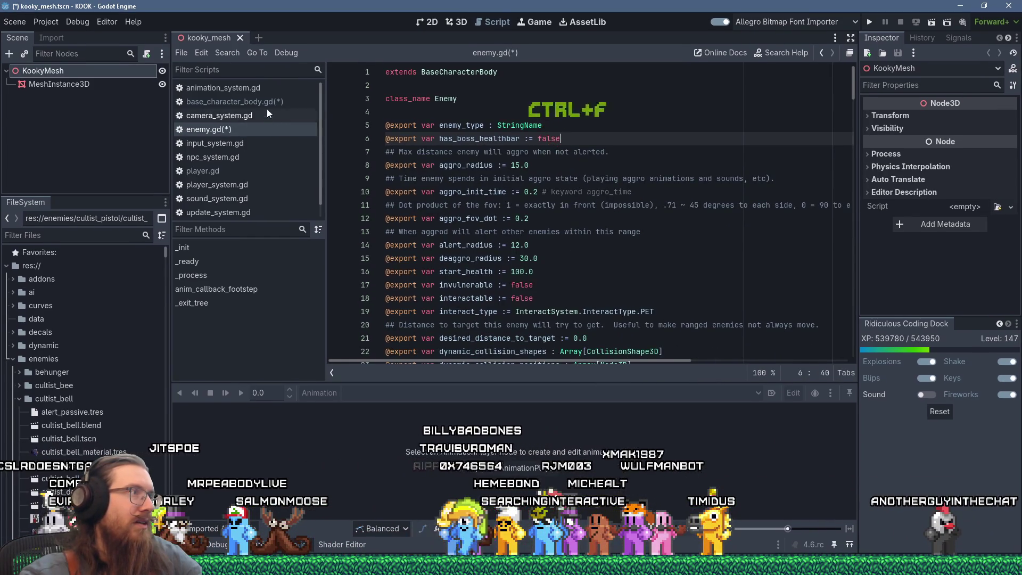
{"action": "left_click", "coordinate": [558, 113]}
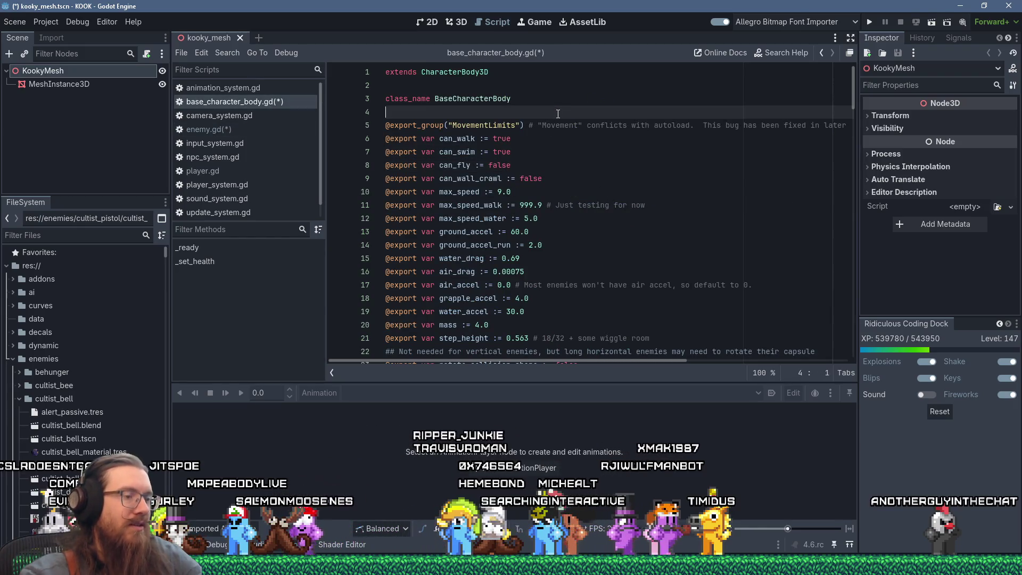
{"action": "key", "text": "shift+Insert"}
{"action": "key", "text": "Return"}
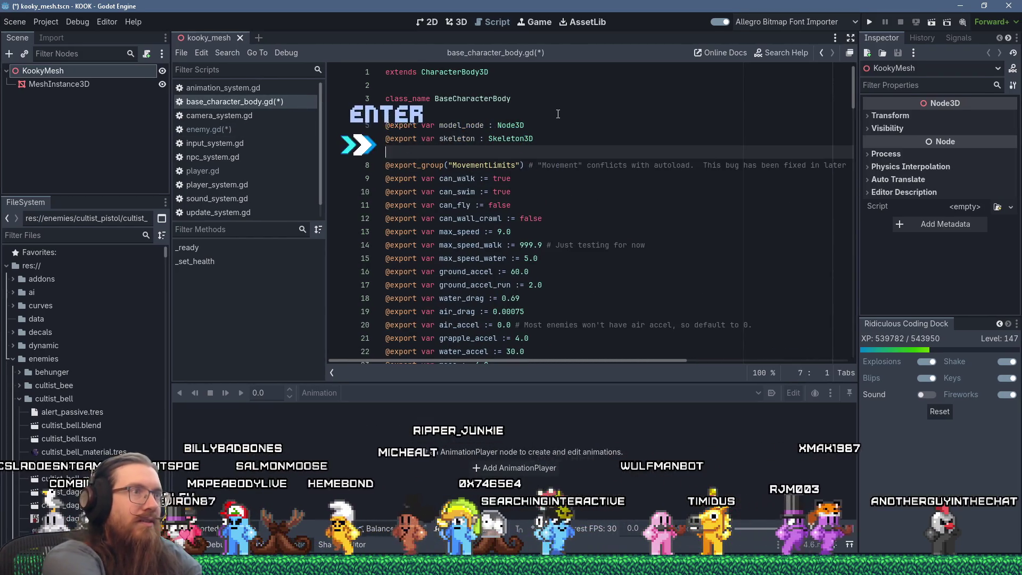
{"action": "key", "text": "ctrl+s"}
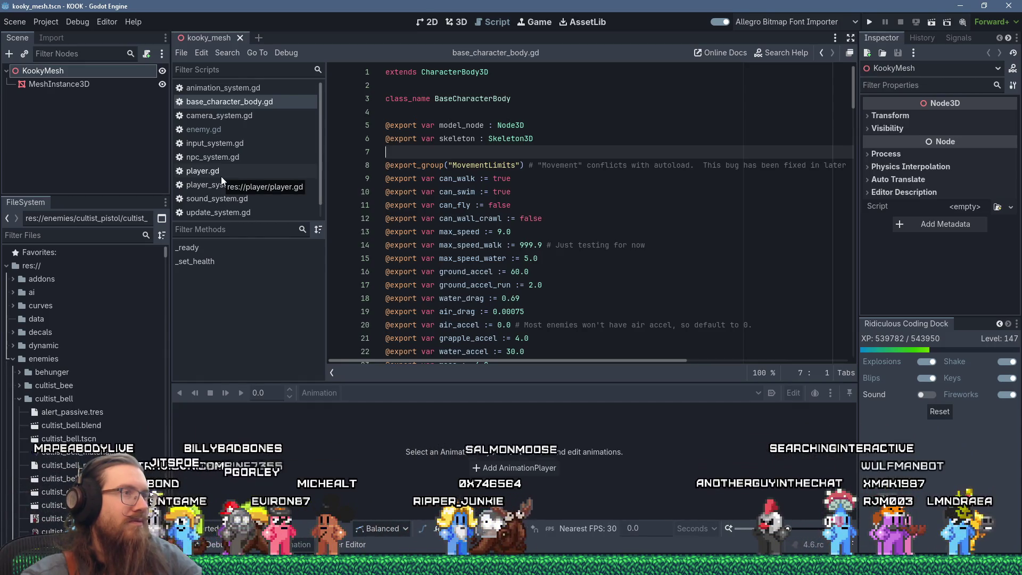
{"action": "left_click", "coordinate": [215, 132]}
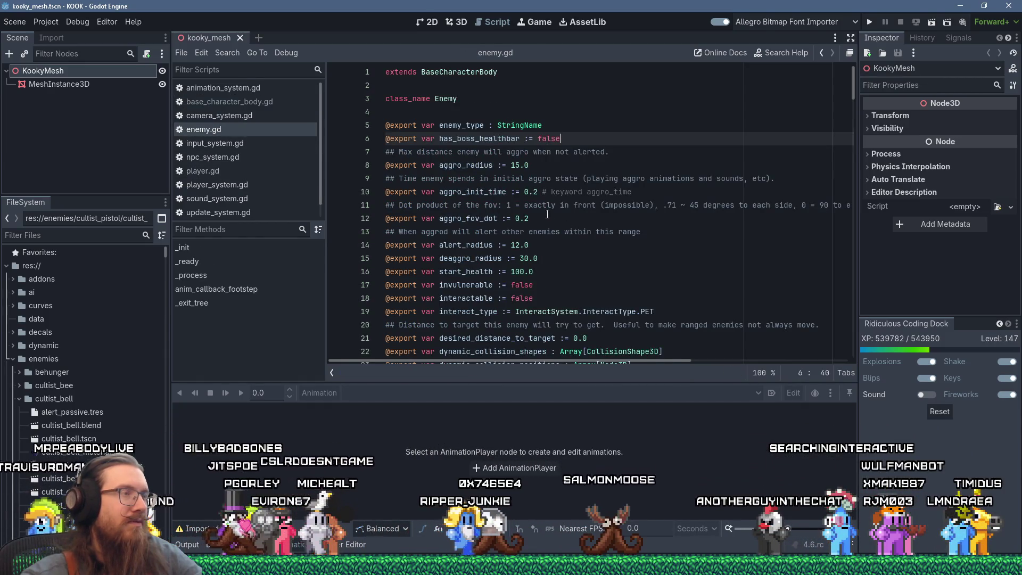
- Cut the anim_player setup block (lines 156–159) out of _ready in base_character_body.gd
{"action": "scroll", "coordinate": [253, 164], "scroll_direction": "down", "scroll_amount": 1}
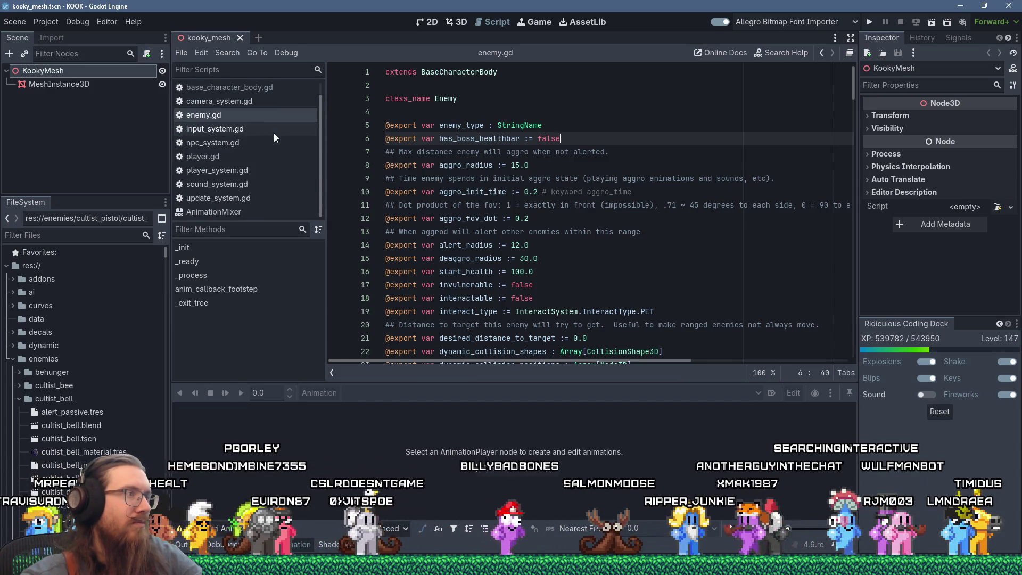
{"action": "scroll", "coordinate": [274, 134], "scroll_direction": "up", "scroll_amount": 1}
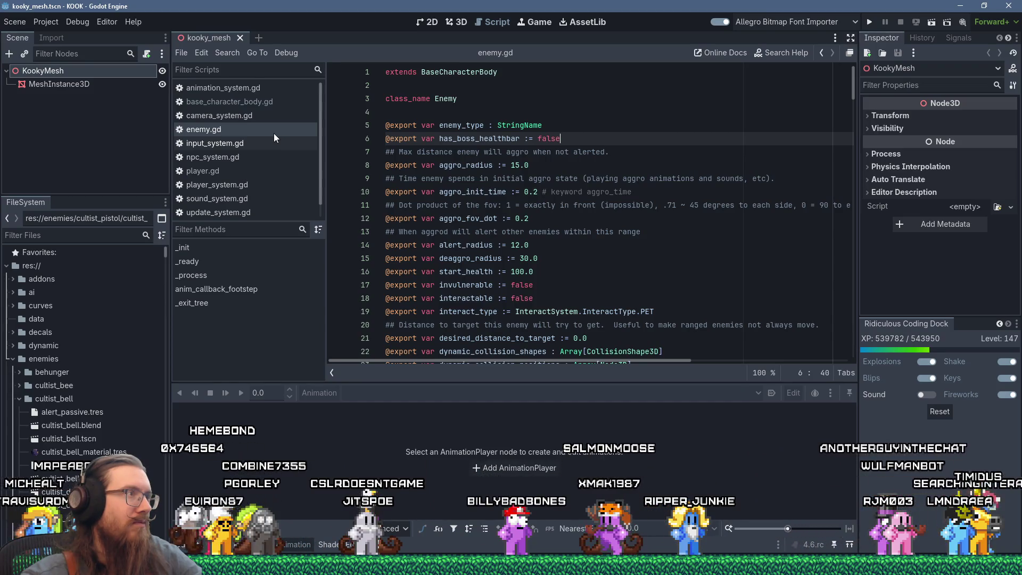
{"action": "left_click", "coordinate": [237, 104]}
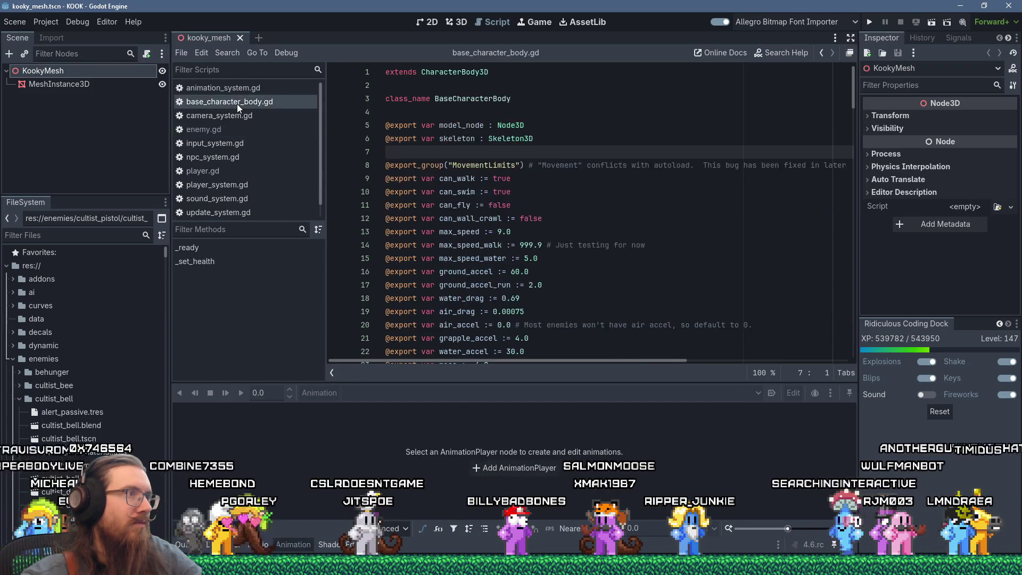
{"action": "scroll", "coordinate": [845, 184], "scroll_direction": "down", "scroll_amount": 20}
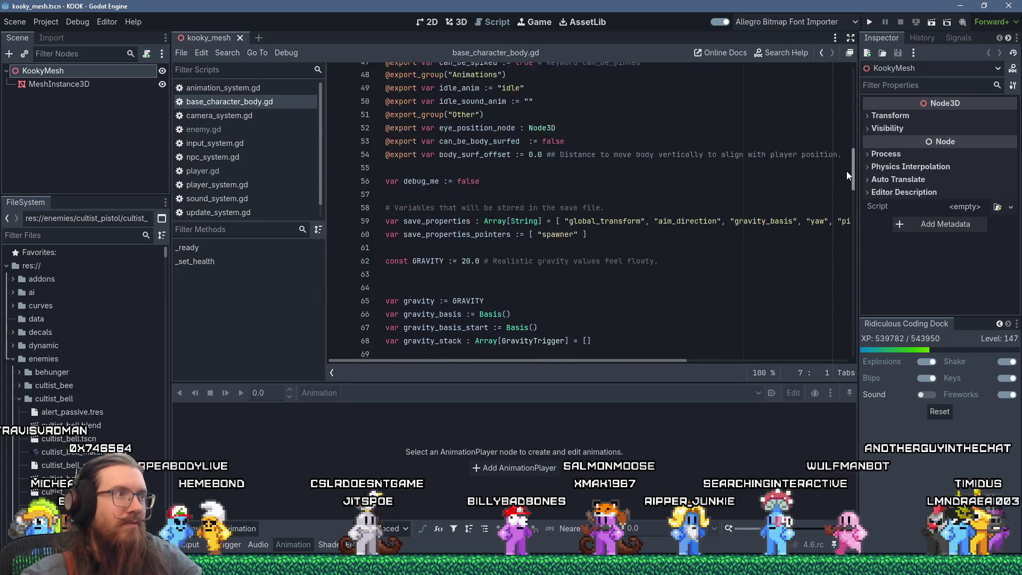
{"action": "scroll", "coordinate": [840, 286], "scroll_direction": "down", "scroll_amount": 10}
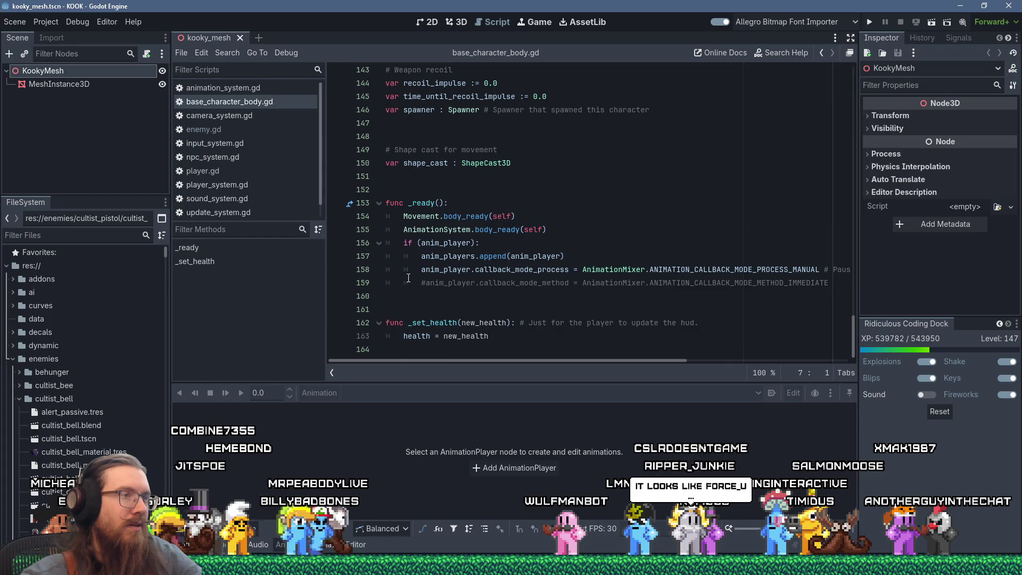
{"action": "left_click", "coordinate": [498, 249]}
{"action": "mouse_move", "coordinate": [835, 282]}
{"action": "left_mouse_down"}
{"action": "mouse_move", "coordinate": [585, 269]}
{"action": "mouse_move", "coordinate": [387, 243]}
{"action": "left_mouse_up"}
{"action": "right_click", "coordinate": [454, 253]}
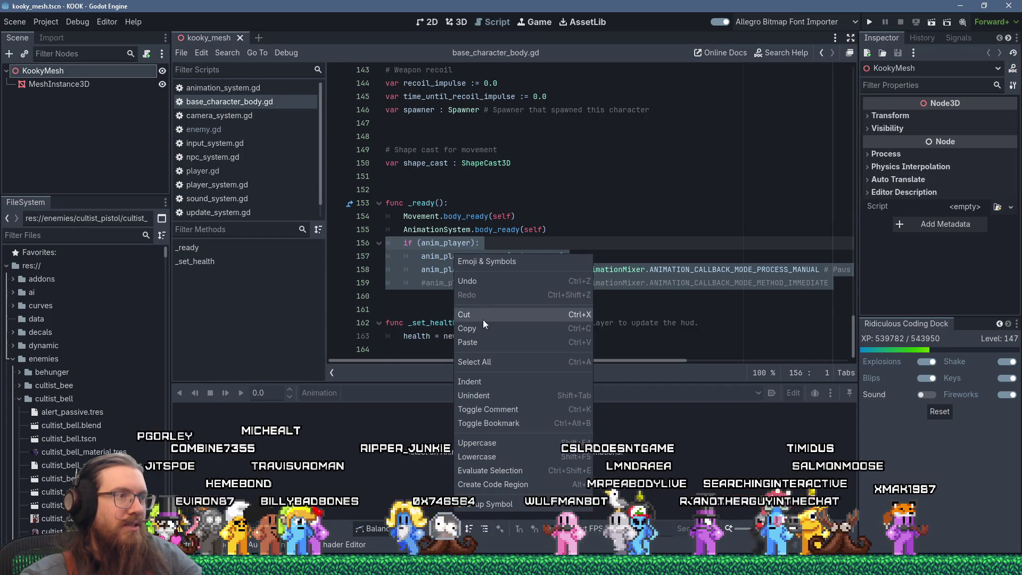
{"action": "key", "text": "ctrl+x"}
{"action": "left_click", "coordinate": [501, 230], "text": "ctrl"}
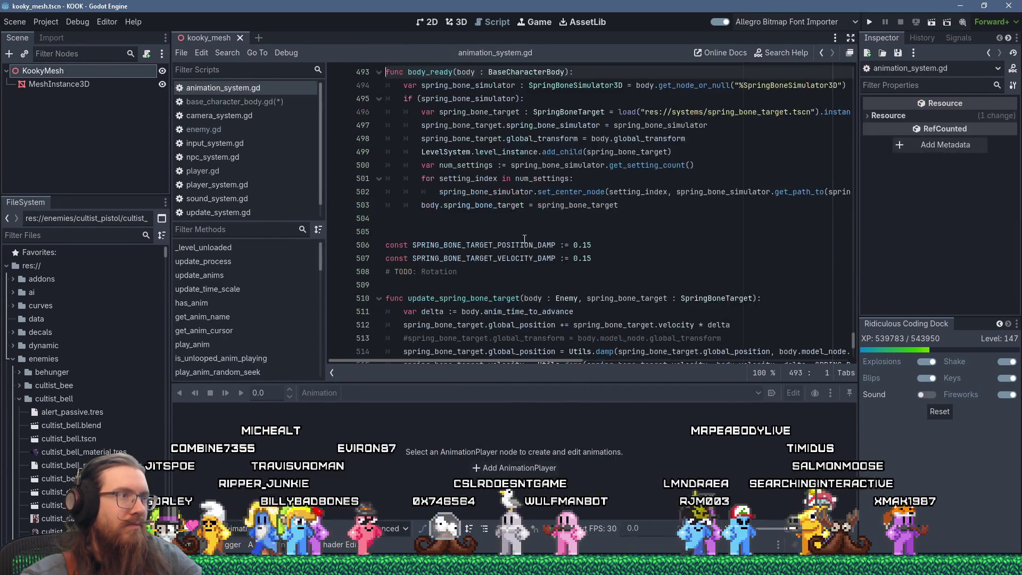
- Paste the anim_player block into body_ready and prefix its anim_player references with 'body.'
{"action": "scroll", "coordinate": [524, 239], "scroll_direction": "up", "scroll_amount": 3}
{"action": "left_click", "coordinate": [595, 192]}
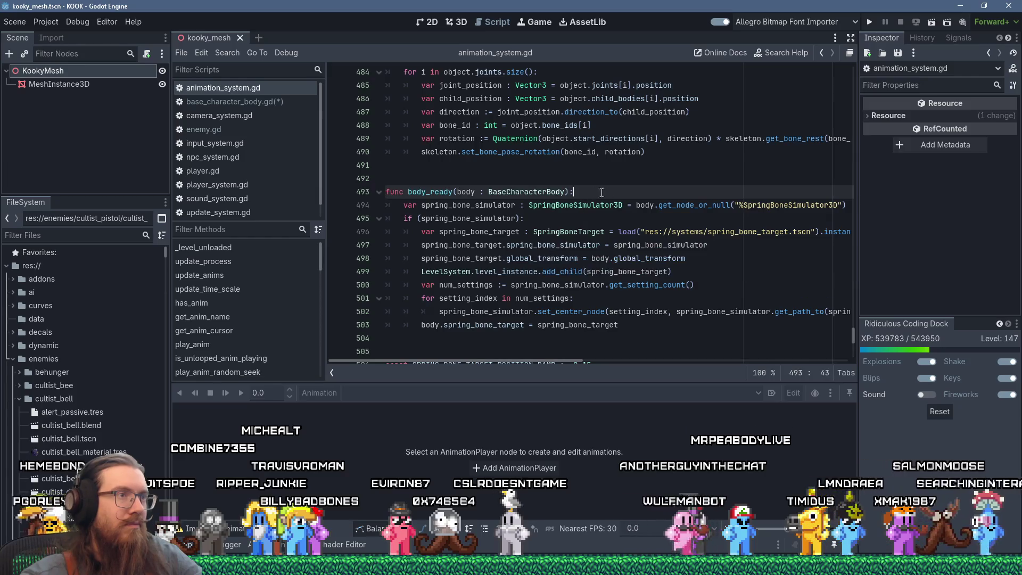
{"action": "key", "text": "shift+Insert"}
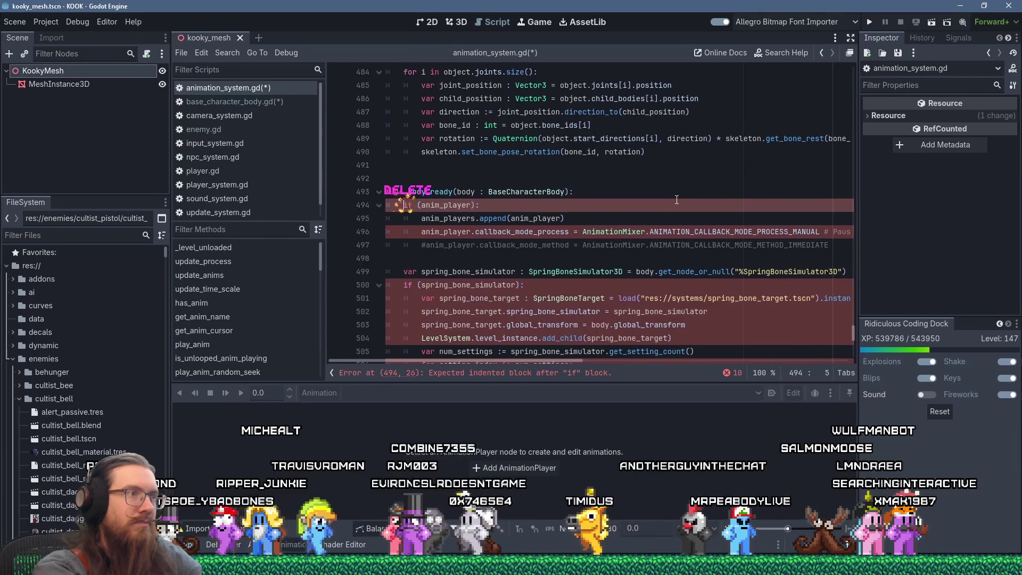
{"action": "key", "text": "Delete"}
{"action": "key", "text": "ctrl+Right"}
{"action": "key", "text": "Right"}
{"action": "key", "text": "Right"}
{"action": "type", "text": "body."}
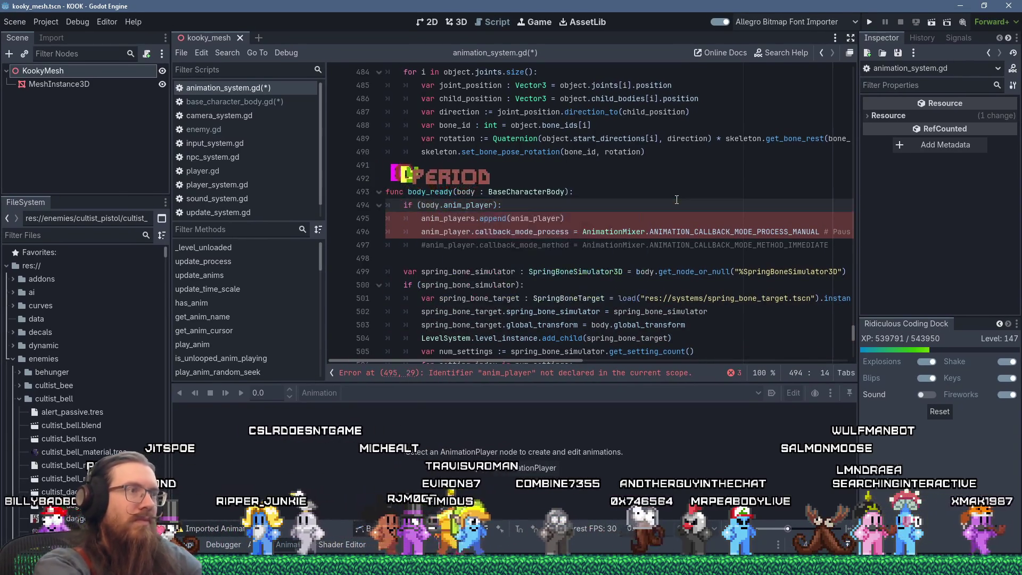
{"action": "key", "text": "Down"}
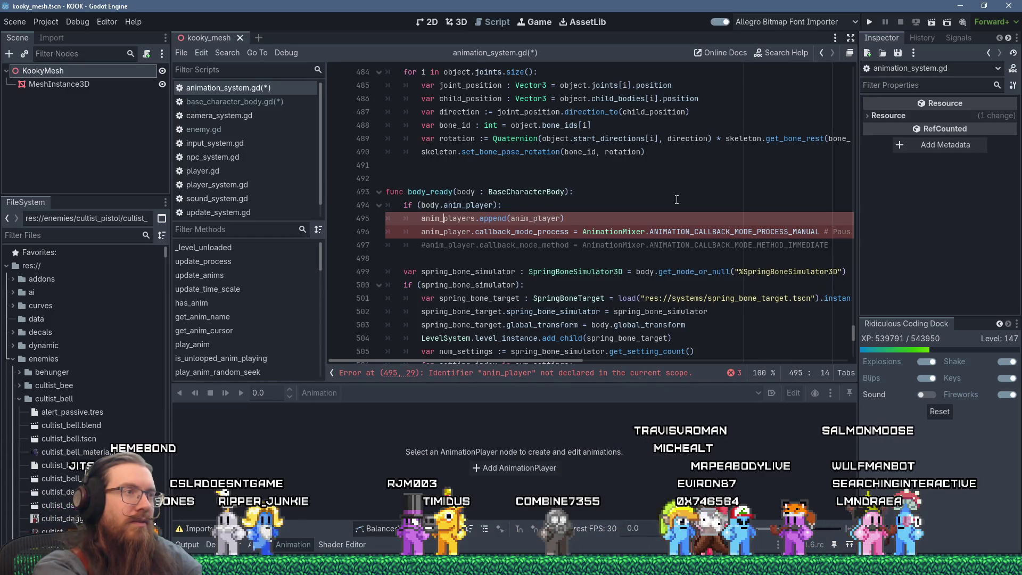
{"action": "type", "text": "body."}
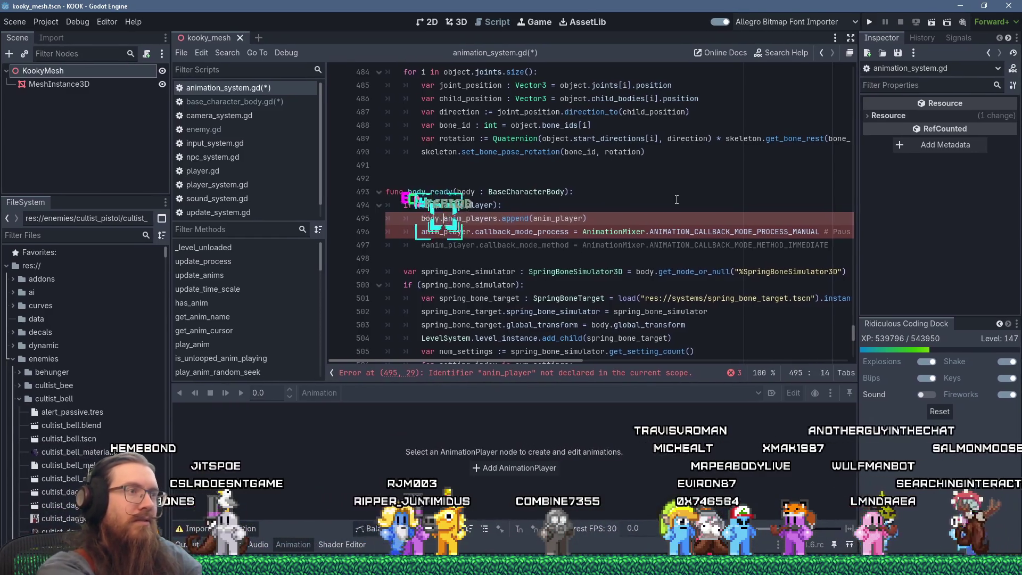
{"action": "key", "text": "Escape"}
{"action": "type", "text": "body."}
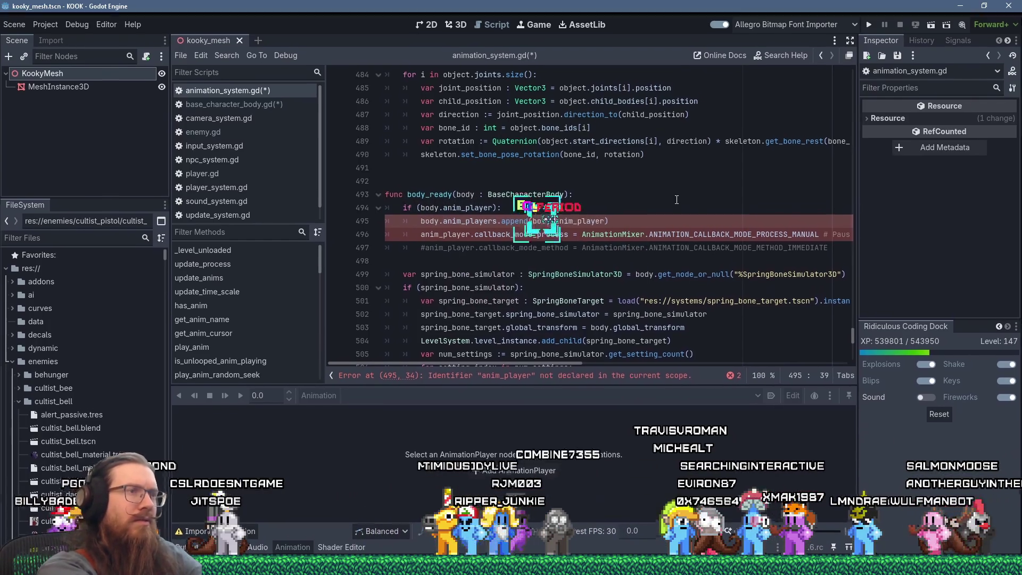
{"action": "key", "text": "Down"}
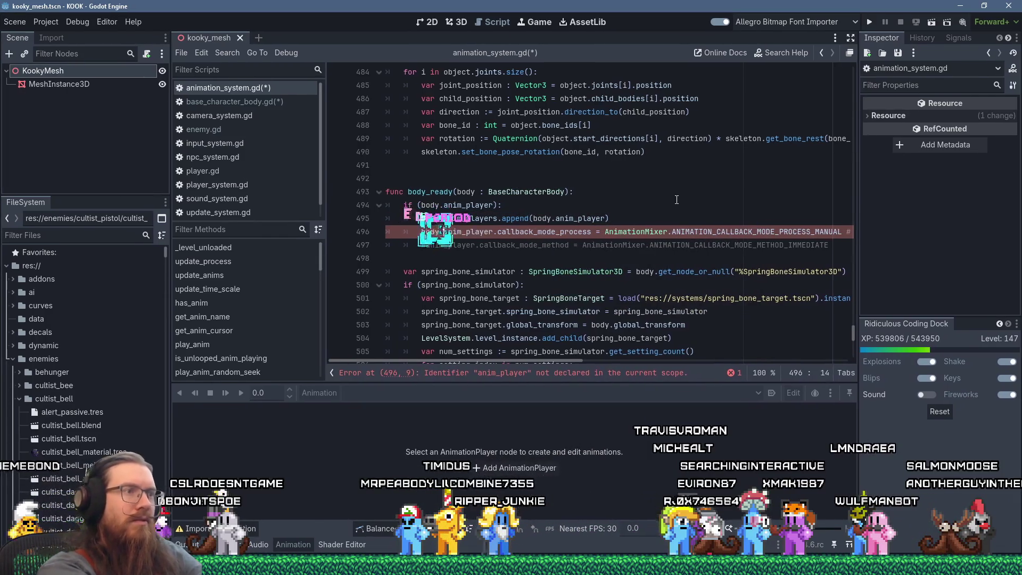
{"action": "key", "text": "Escape"}
{"action": "key", "text": "Down"}
{"action": "key", "text": "Down"}
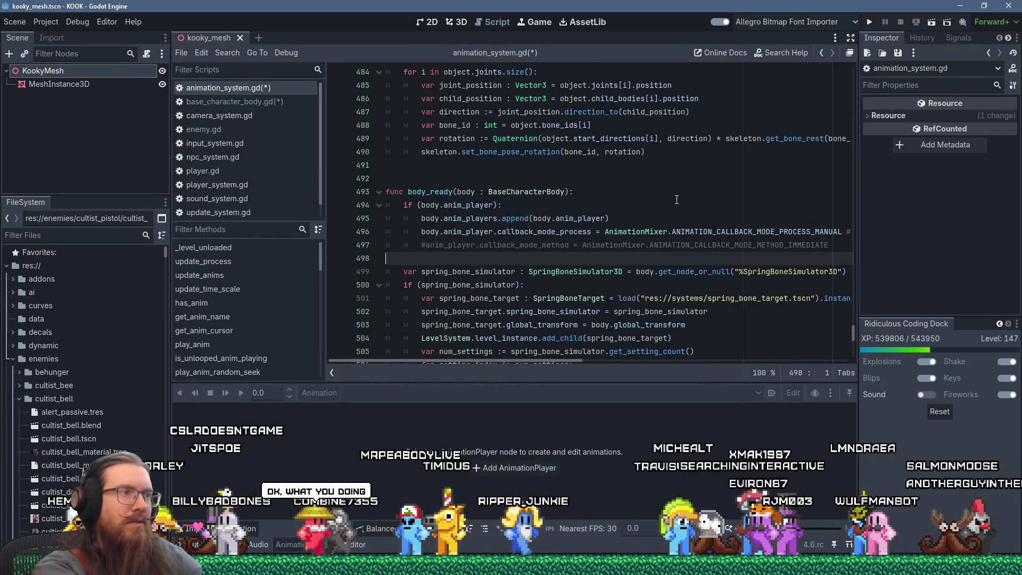
{"action": "key", "text": "Up"}
{"action": "key", "text": "Down"}
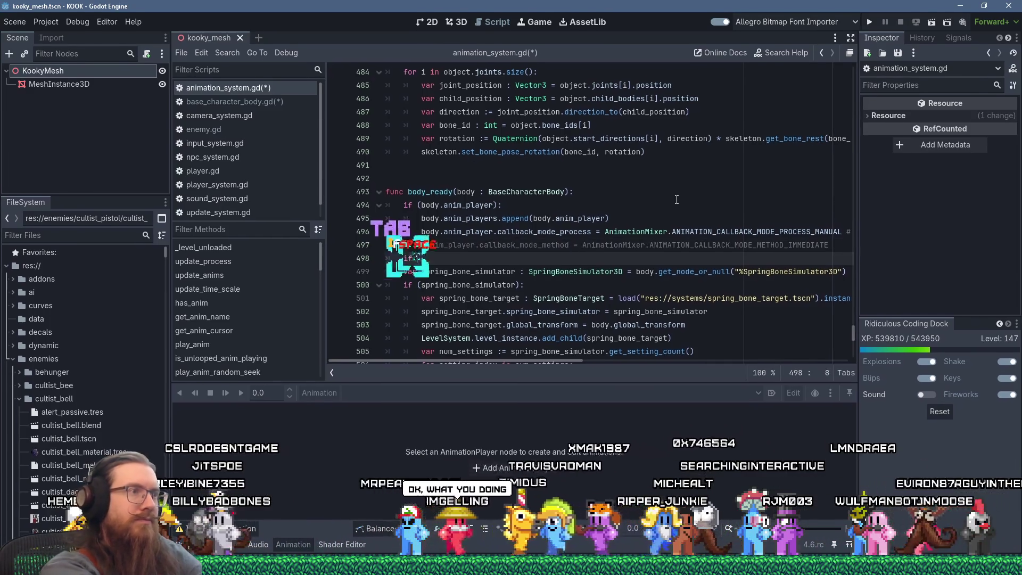
- Draft an 'if (body.skeleton):' check, delete it again, and save animation_system.gd
{"action": "type", "text": "if (body.skele"}
{"action": "key", "text": "Return"}
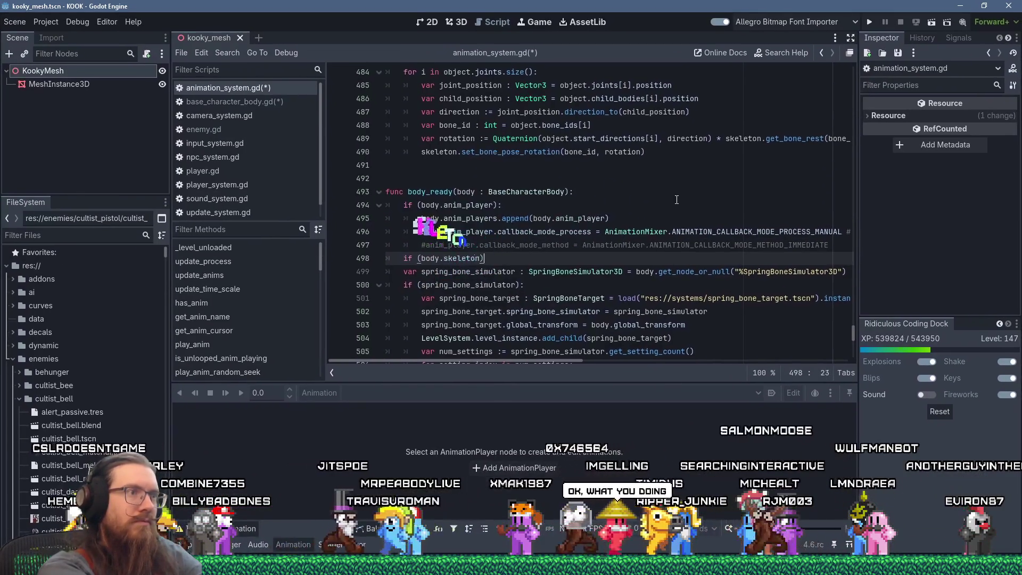
{"action": "type", "text": "):"}
{"action": "key", "text": "Return"}
{"action": "type", "text": "body."}
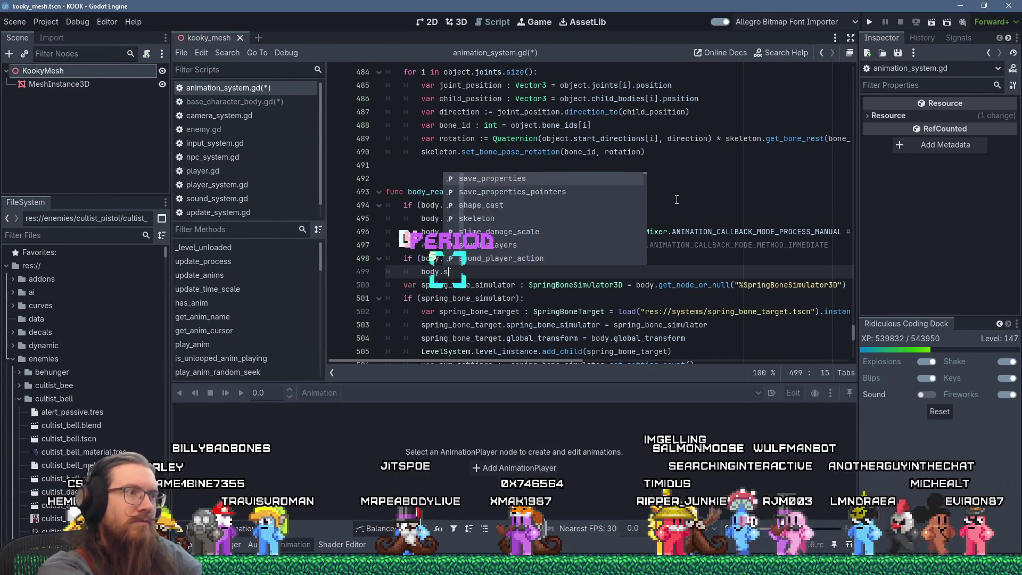
{"action": "type", "text": "skeleton"}
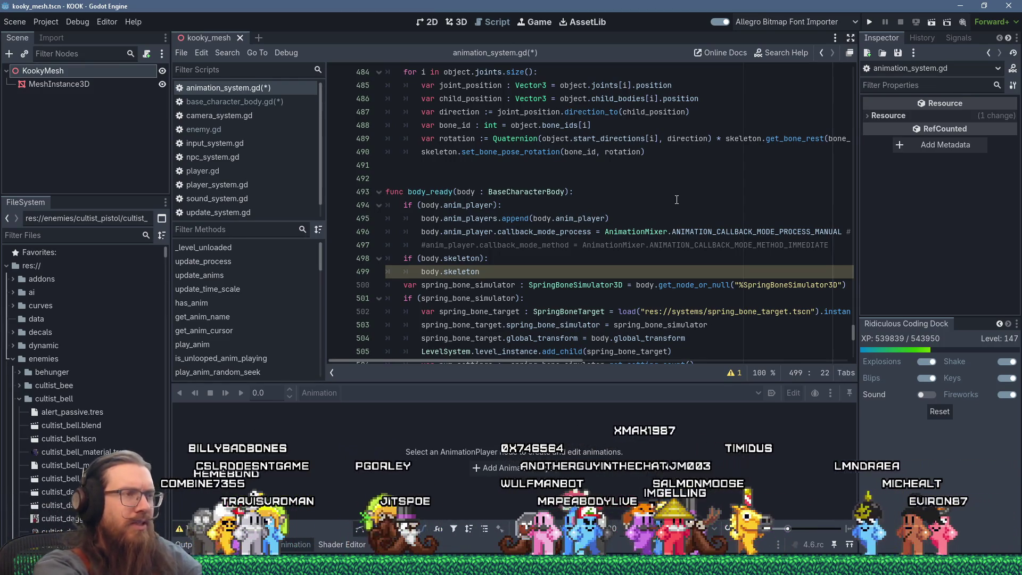
{"action": "key", "text": "shift+Up"}
{"action": "key", "text": "shift+Home"}
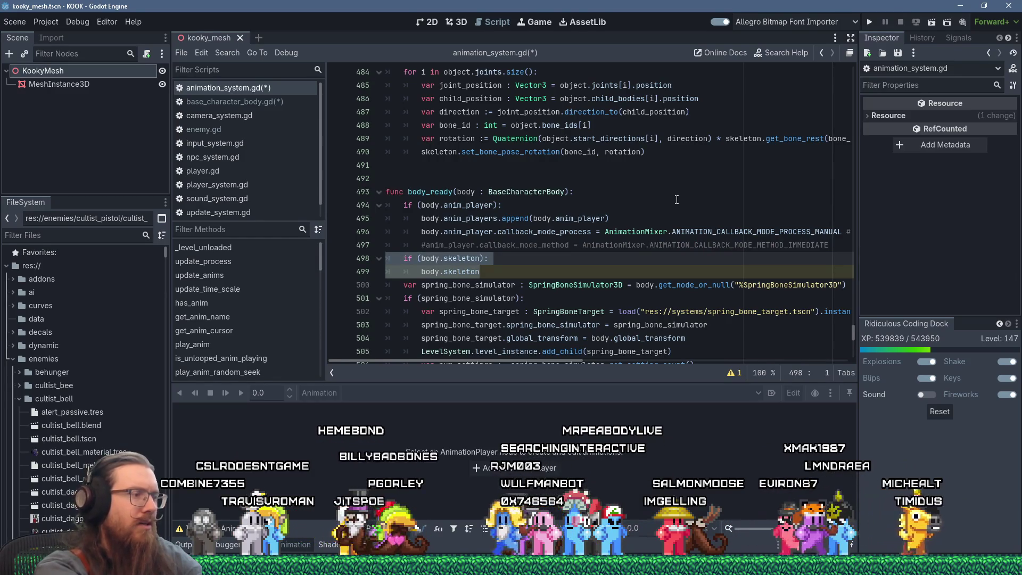
{"action": "key", "text": "Delete"}
{"action": "key", "text": "ctrl+s"}
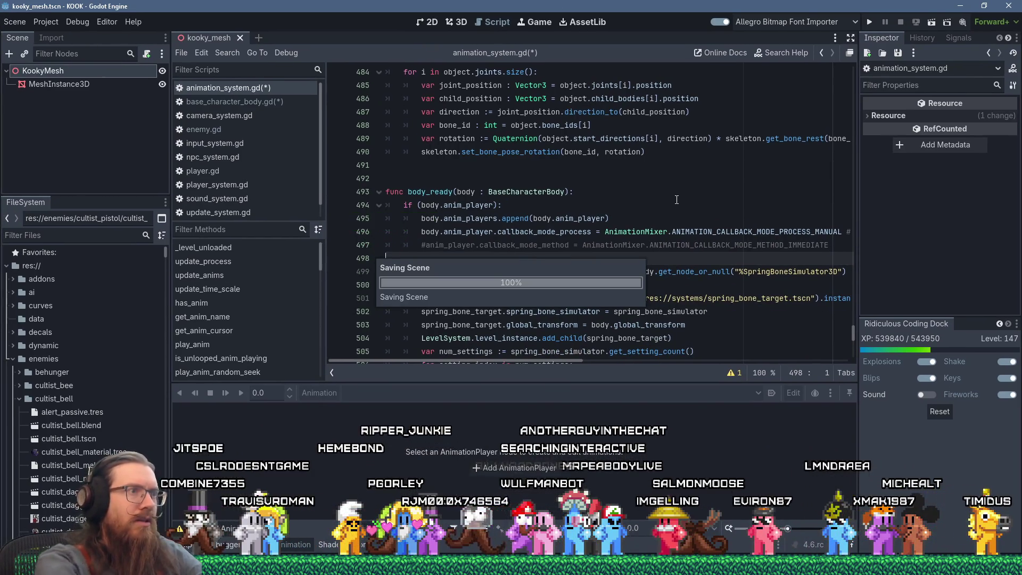
{"action": "scroll", "coordinate": [553, 143], "scroll_direction": "up", "scroll_amount": 4}
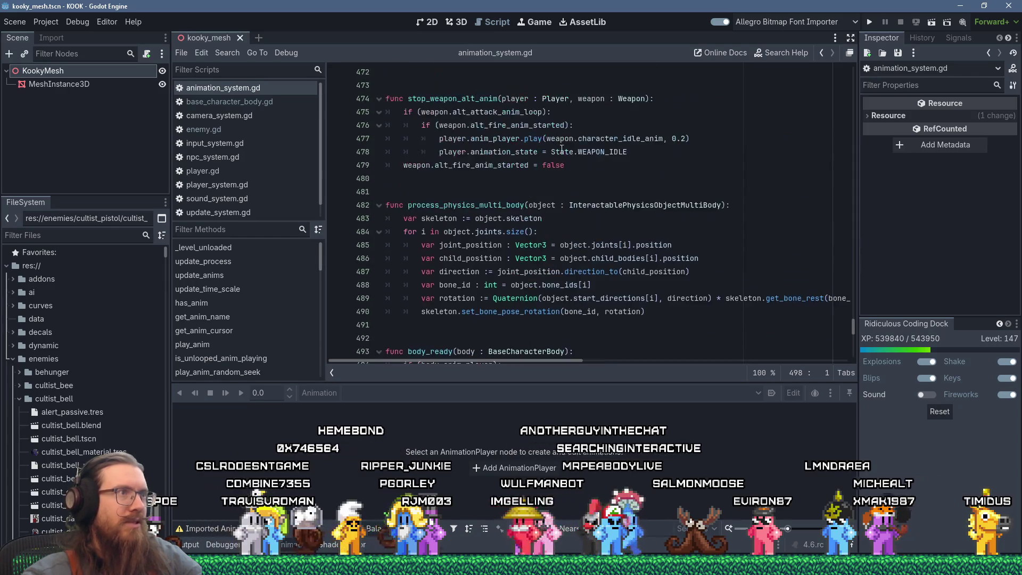
- Find the advance( call in update_anims and add an 'if (body.selketon):' check below it
{"action": "left_click", "coordinate": [579, 152]}
{"action": "key", "text": "ctrl+f"}
{"action": "type", "text": "advance("}
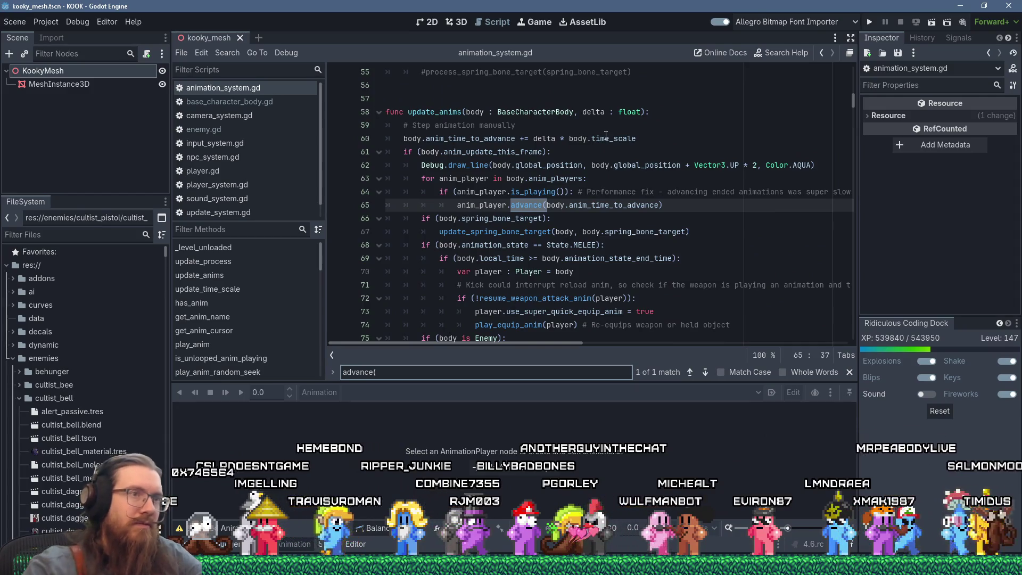
{"action": "key", "text": "Return"}
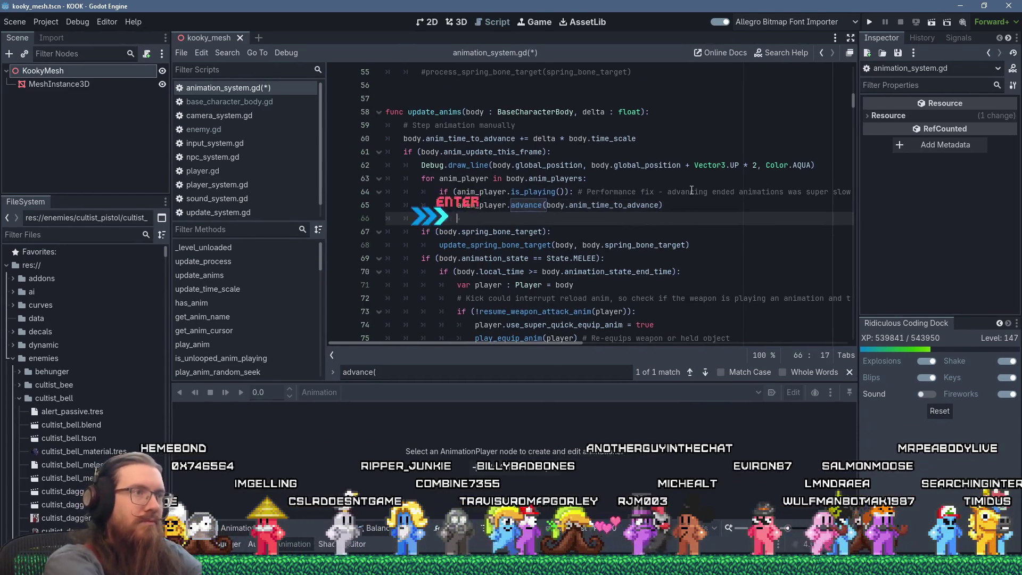
{"action": "type", "text": "if (body."}
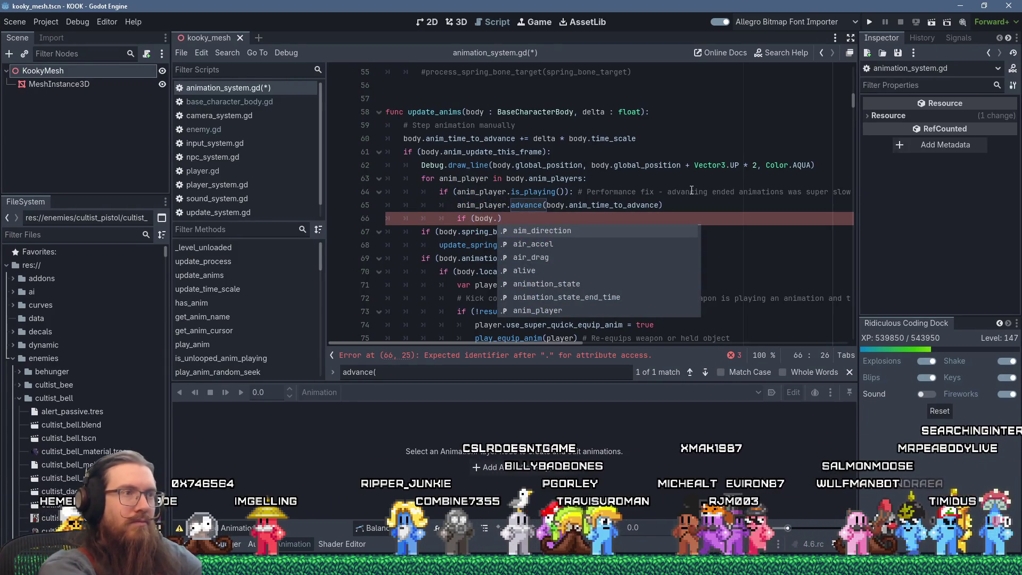
{"action": "type", "text": "selketon)"}
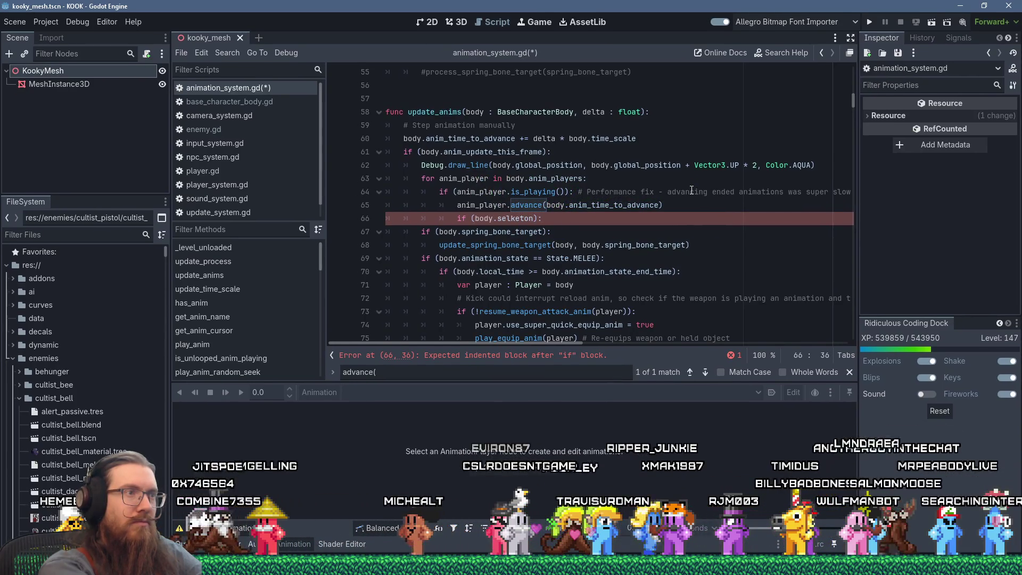
{"action": "key", "text": "Return"}
- Inside the check, call body.skeleton.force_update_all_bone_transforms() and open that method's documentation
{"action": "type", "text": "body"}
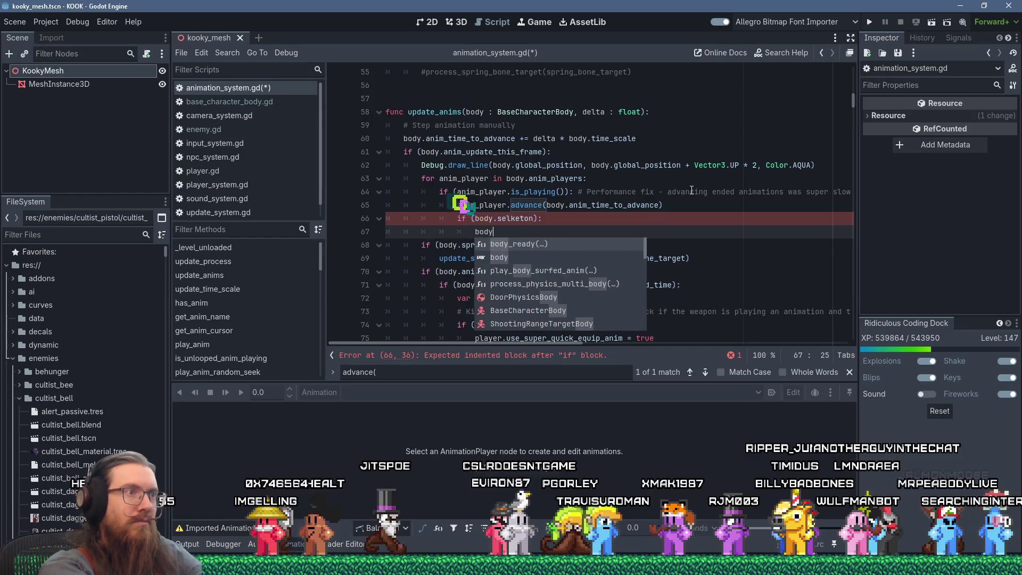
{"action": "type", "text": ".skeleton."}
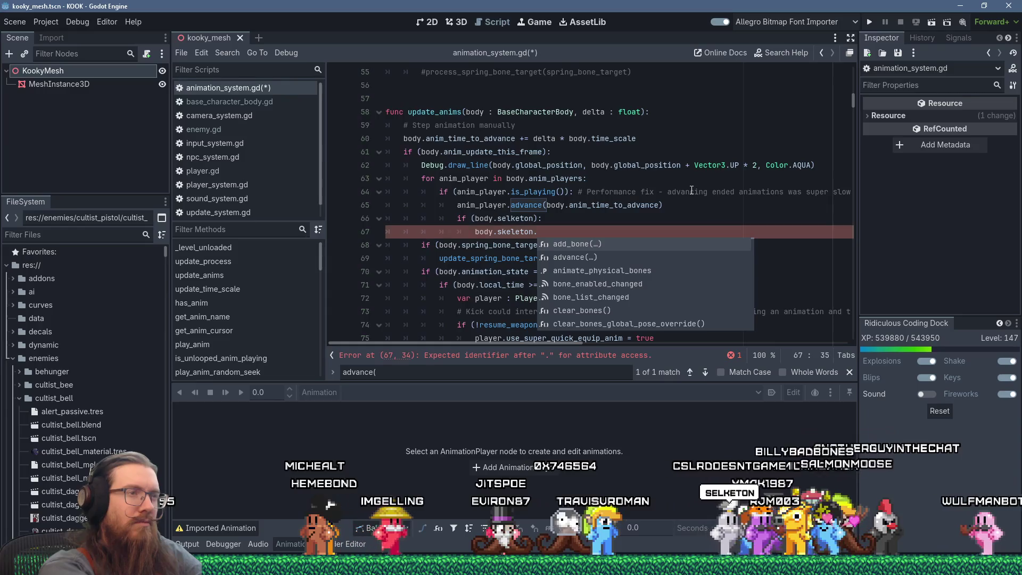
{"action": "type", "text": "f"}
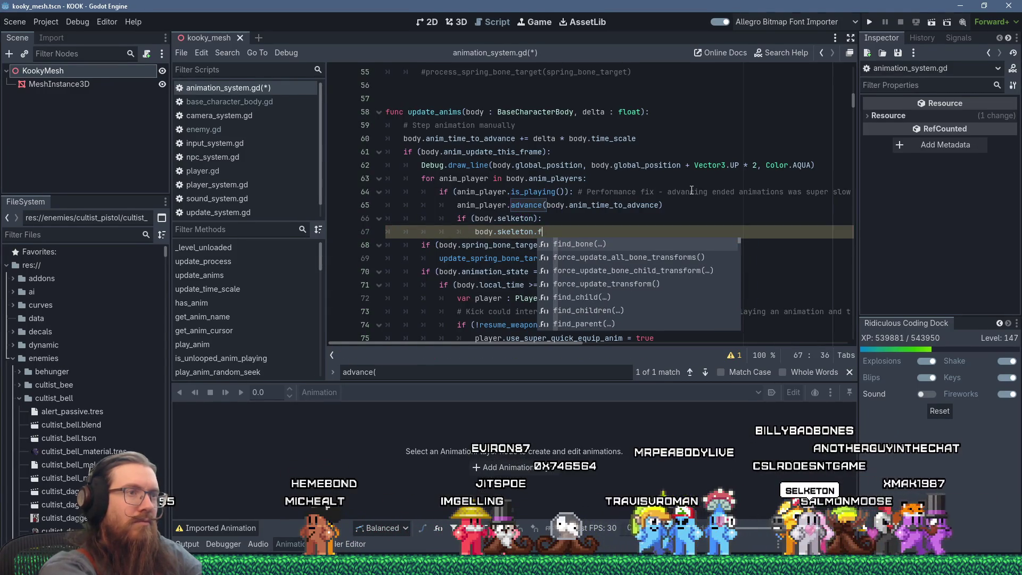
{"action": "key", "text": "Down"}
{"action": "key", "text": "Down"}
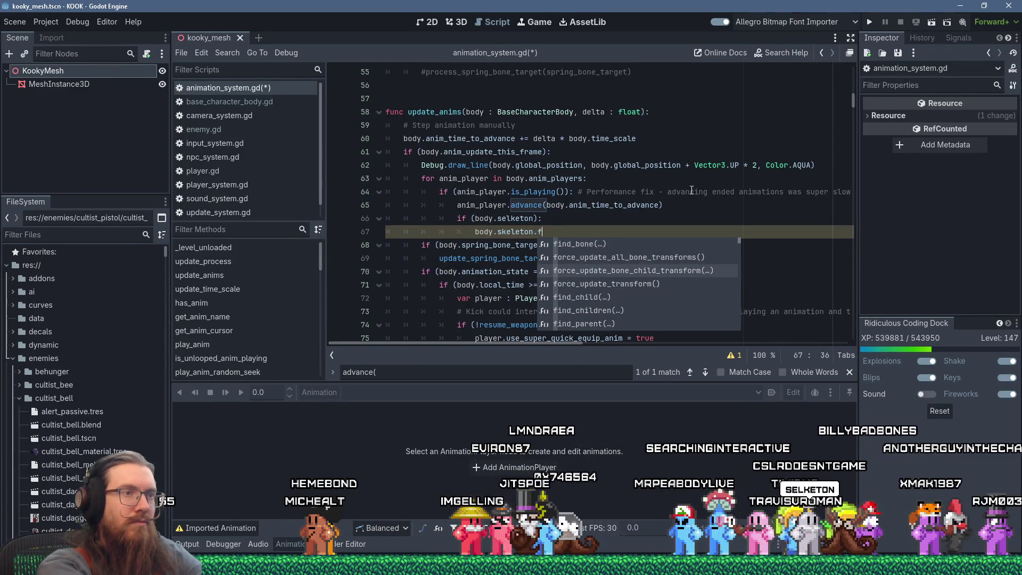
{"action": "key", "text": "Return"}
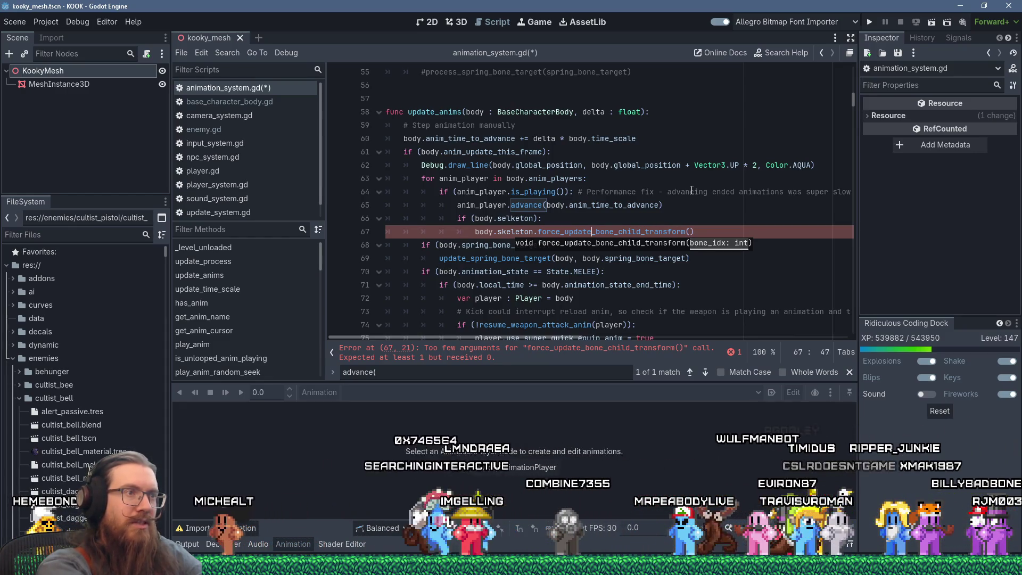
{"action": "key", "text": "End"}
{"action": "key", "text": "Delete"}
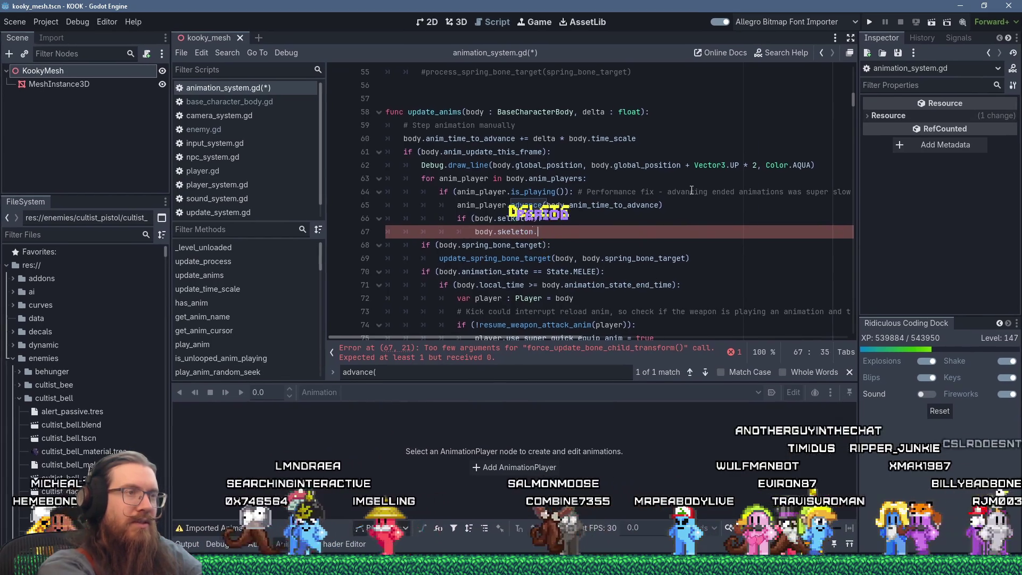
{"action": "type", "text": "force_up"}
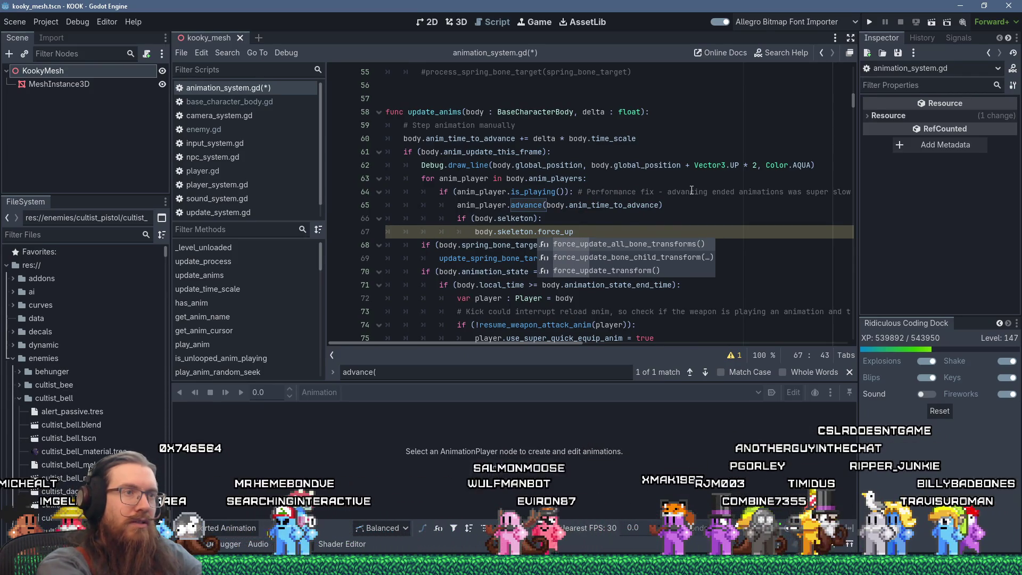
{"action": "key", "text": "Return"}
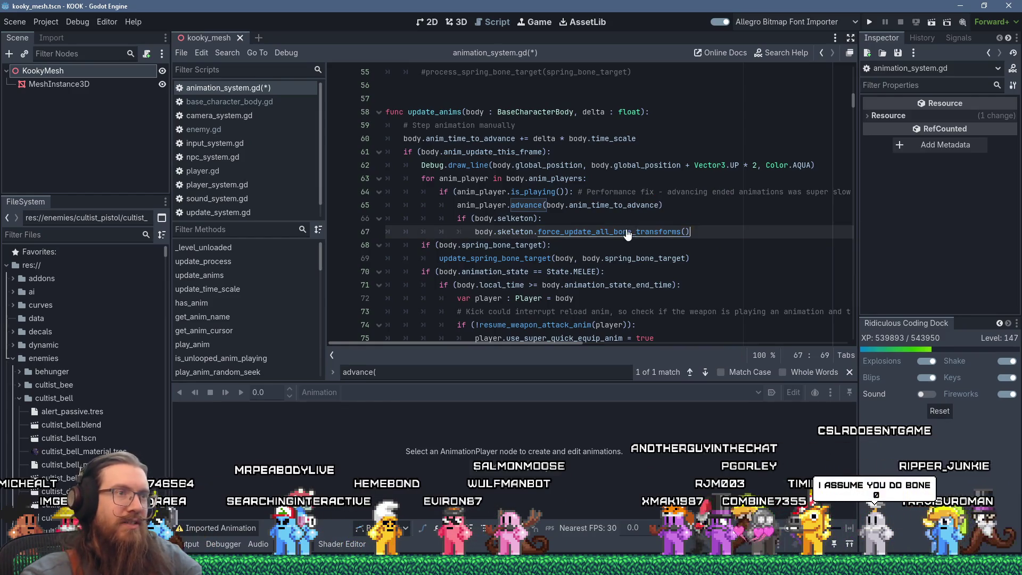
{"action": "left_click", "coordinate": [627, 234], "text": "ctrl"}
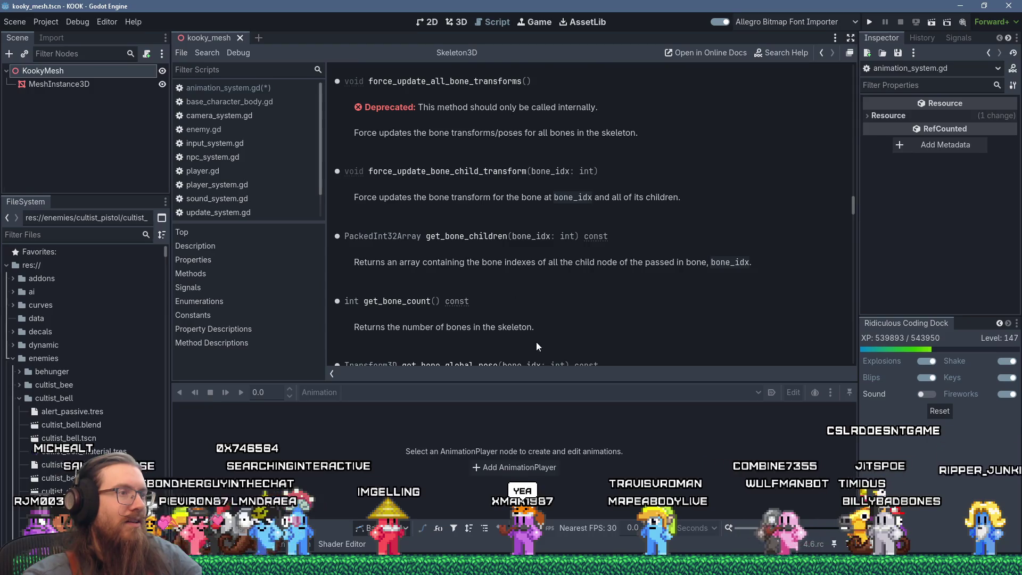
{"action": "scroll", "coordinate": [540, 338], "scroll_direction": "down", "scroll_amount": 3}
{"action": "scroll", "coordinate": [570, 319], "scroll_direction": "up", "scroll_amount": 6}
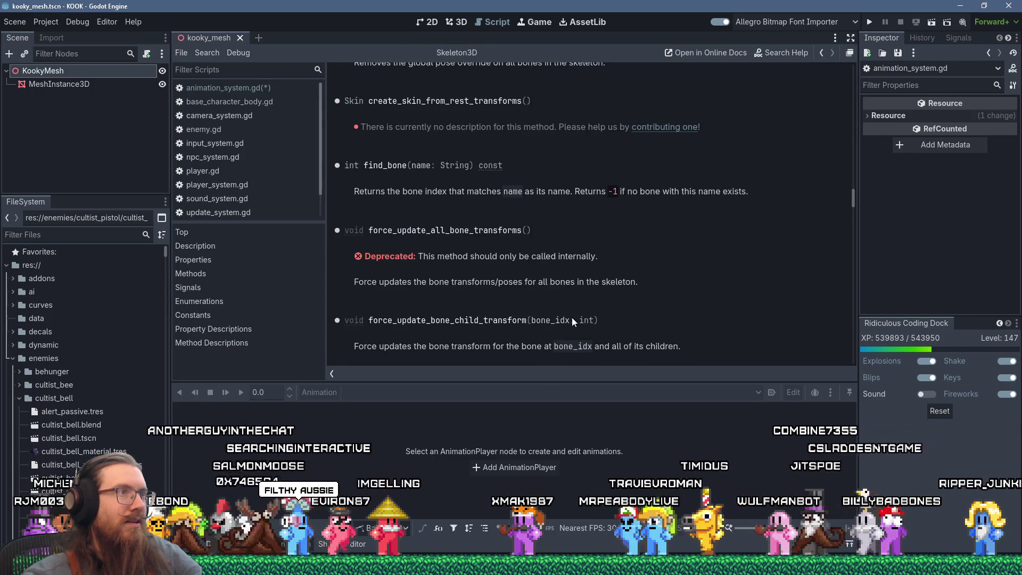
{"action": "scroll", "coordinate": [481, 193], "scroll_direction": "up", "scroll_amount": 3}
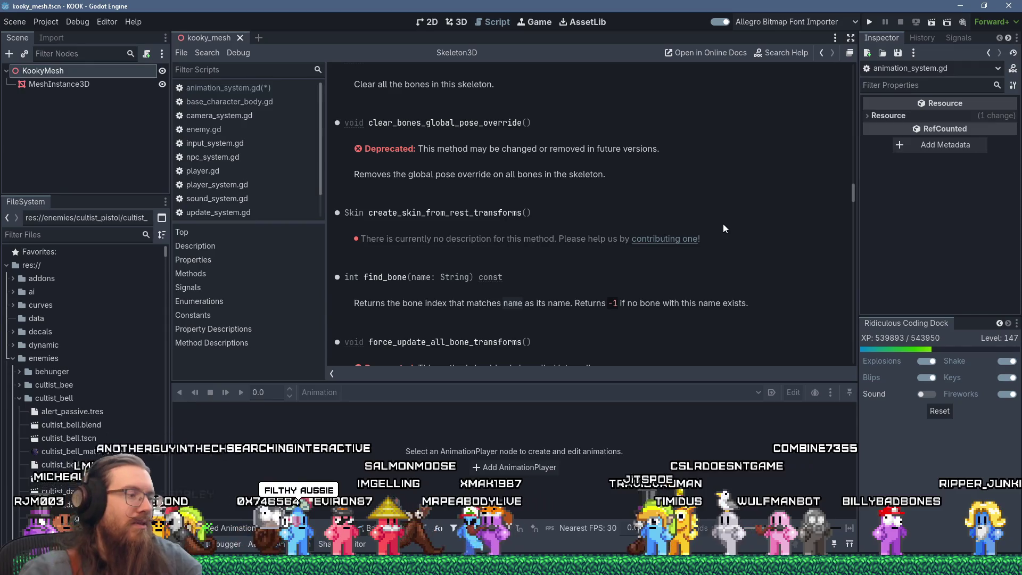
{"action": "key", "text": "ctrl+f"}
{"action": "type", "text": "bone-childr"}
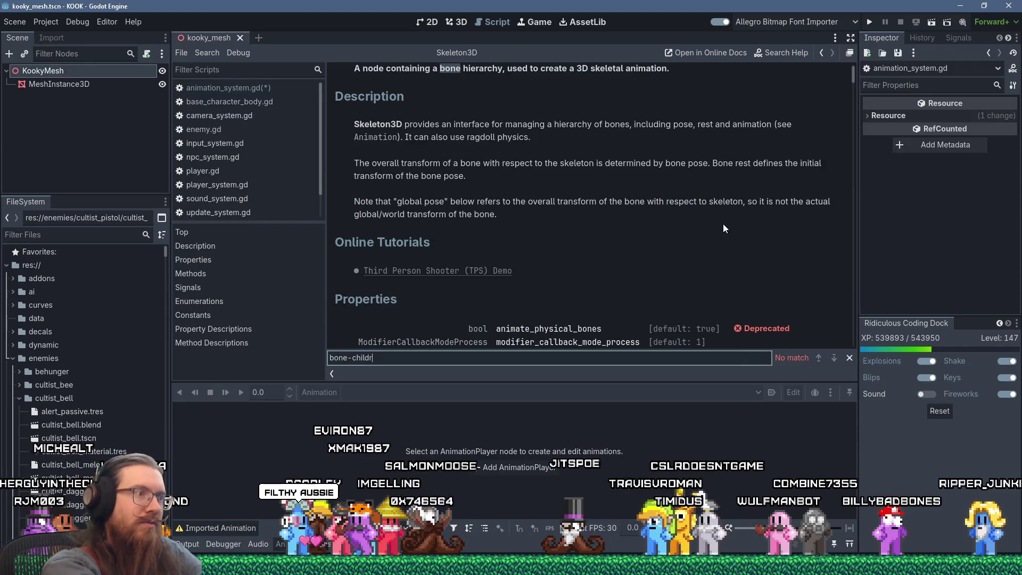
{"action": "key", "text": "BackSpace"}
{"action": "key", "text": "BackSpace"}
{"action": "key", "text": "BackSpace"}
{"action": "key", "text": "BackSpace"}
{"action": "key", "text": "BackSpace"}
{"action": "key", "text": "BackSpace"}
{"action": "key", "text": "BackSpace"}
{"action": "type", "text": "_chi"}
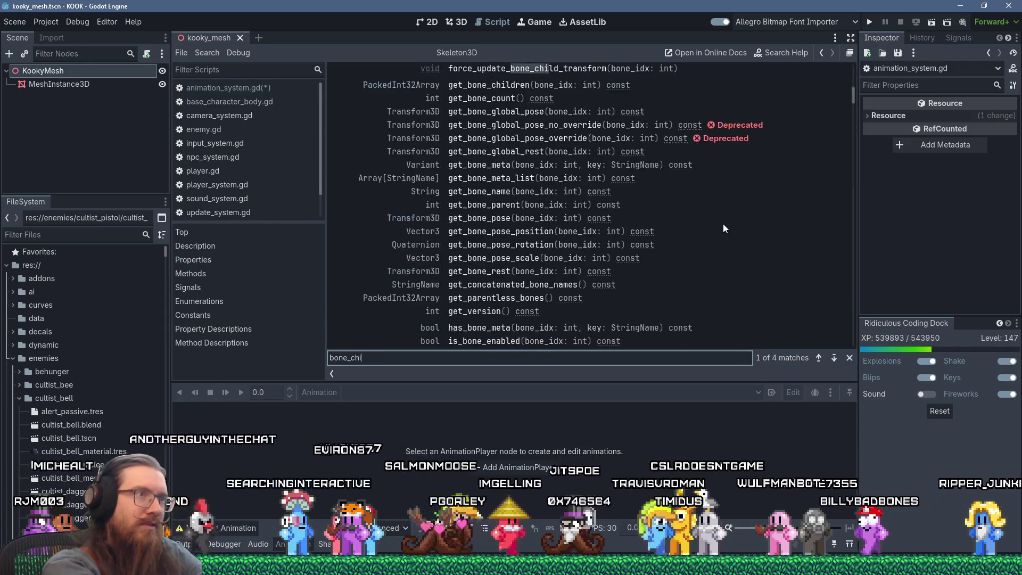
{"action": "type", "text": "ldren_tr"}
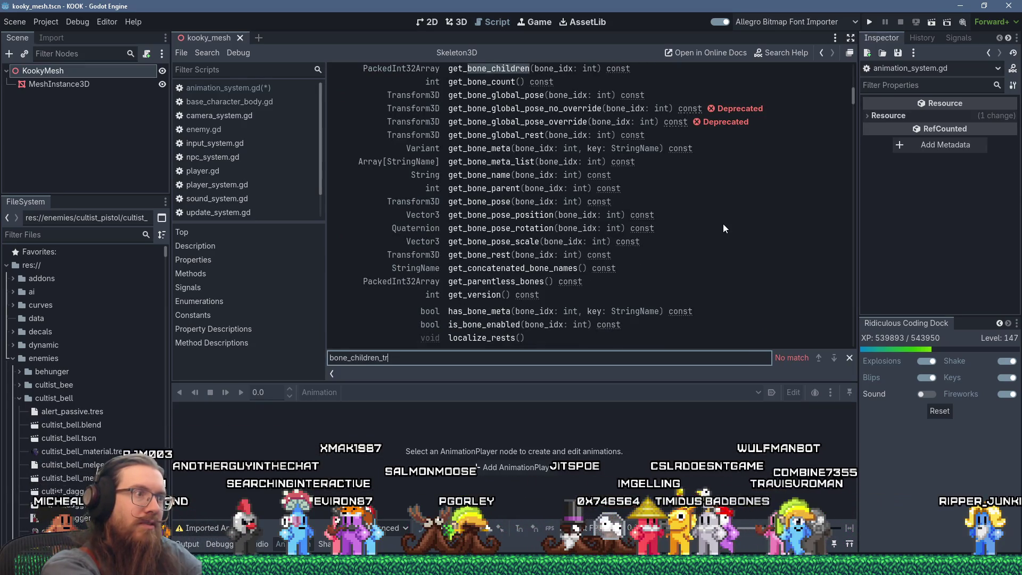
{"action": "key", "text": "ctrl+a"}
{"action": "type", "text": "force_"}
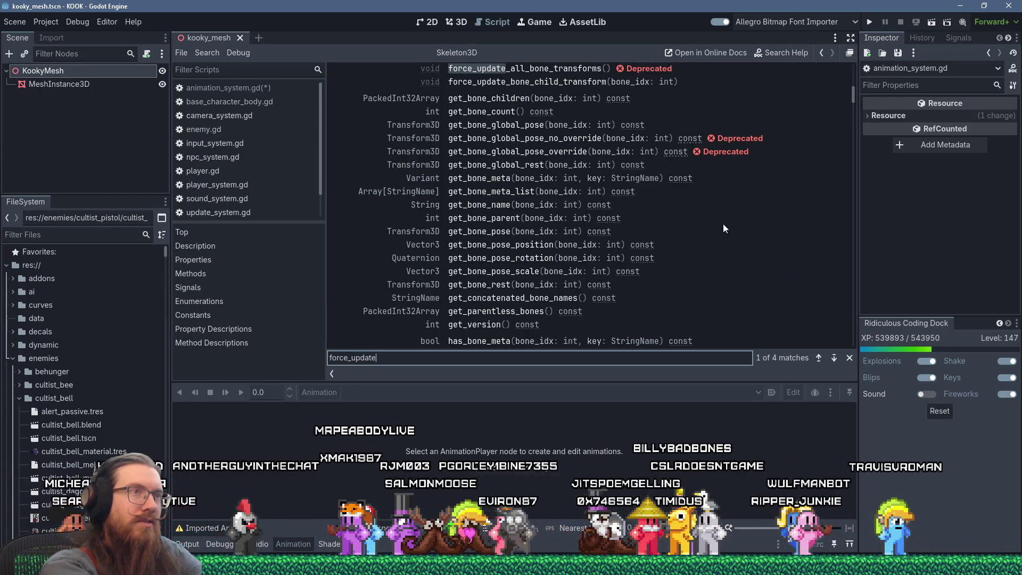
{"action": "key", "text": "Return"}
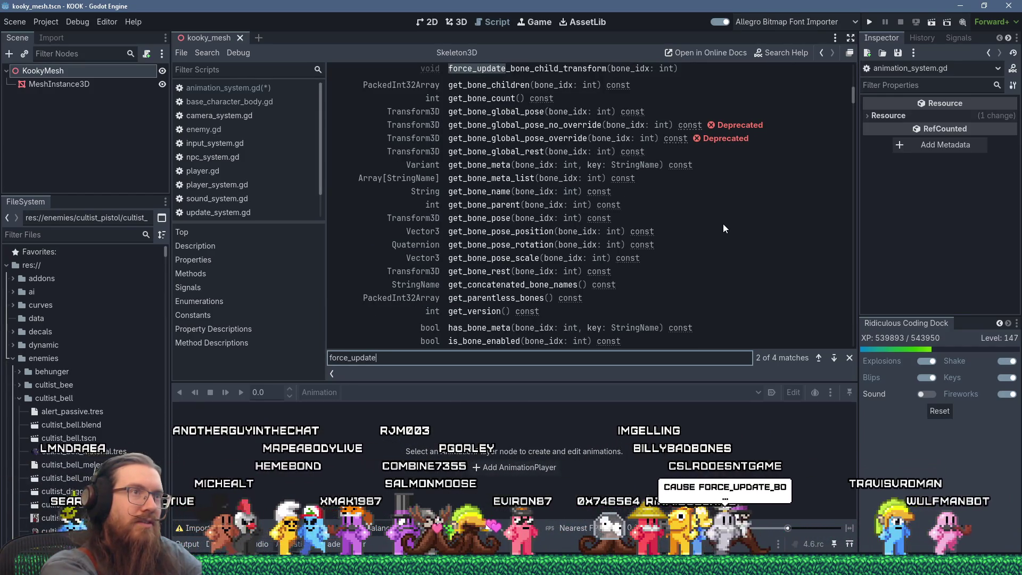
{"action": "key", "text": "Return"}
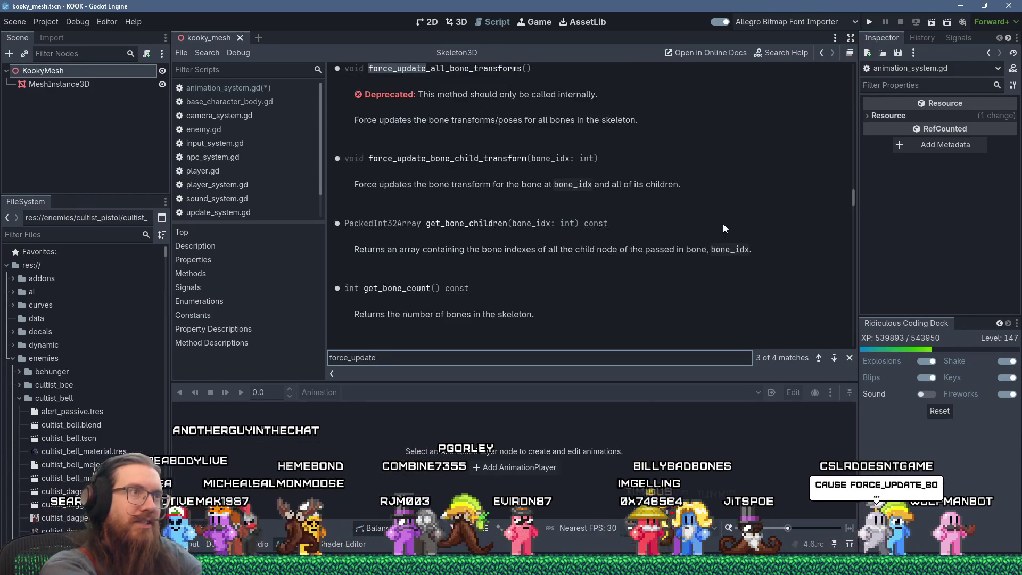
{"action": "key", "text": "Return"}
{"action": "key", "text": "Return"}
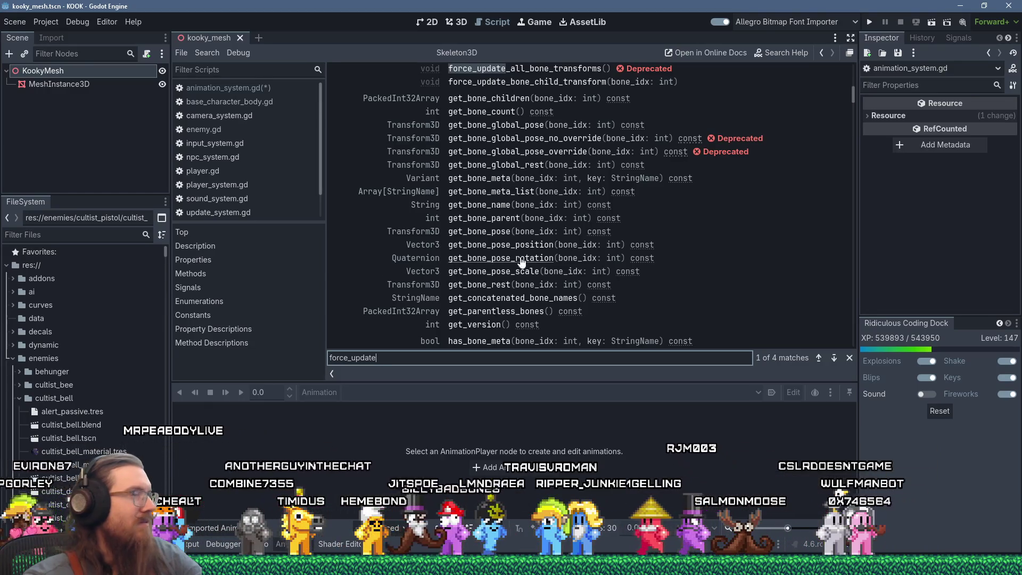
{"action": "scroll", "coordinate": [669, 277], "scroll_direction": "up", "scroll_amount": 3}
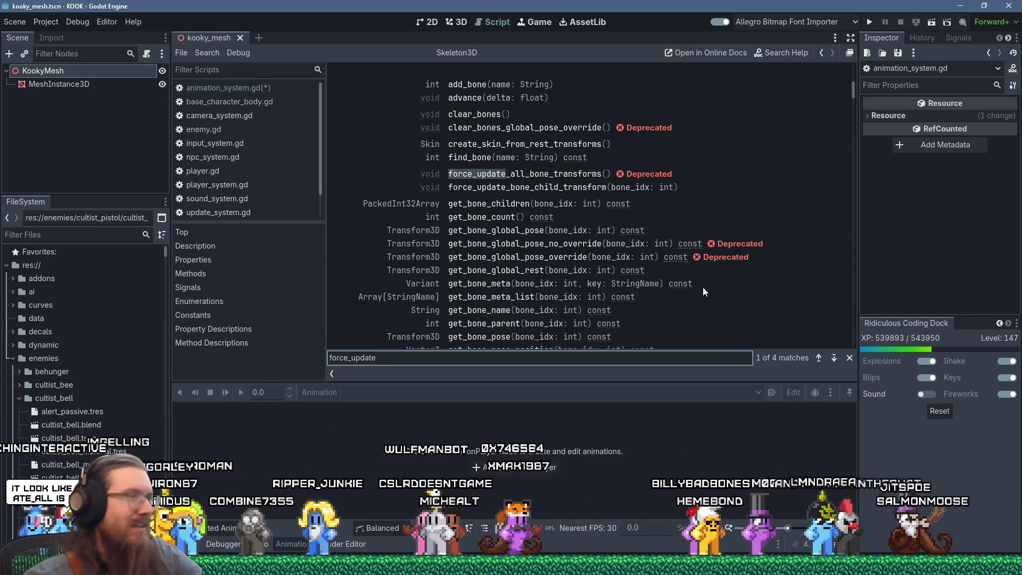
{"action": "left_click", "coordinate": [703, 287]}
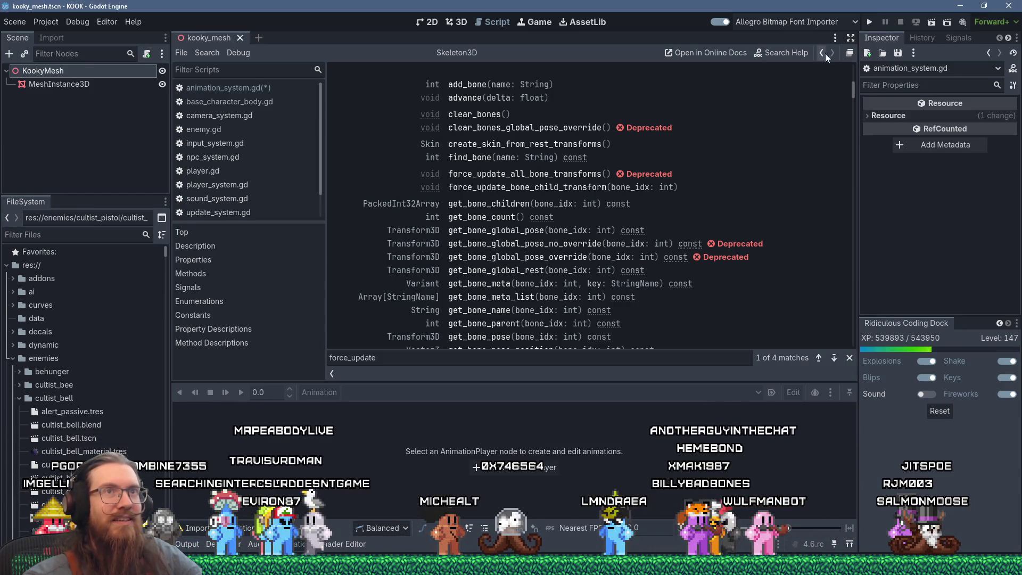
{"action": "left_click", "coordinate": [866, 21]}
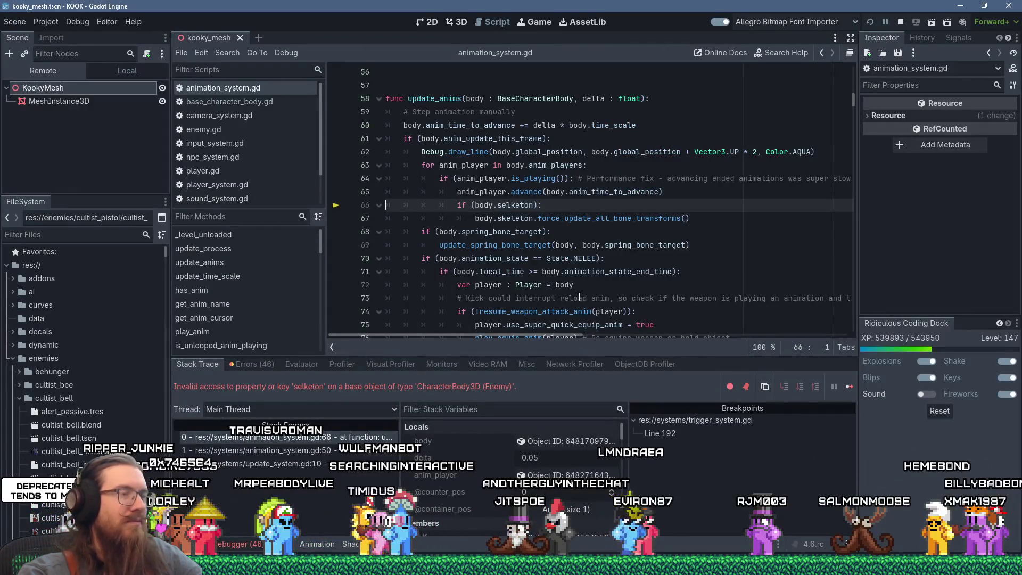
- Fix the 'selketon' typo on line 66 to 'skeleton' and relaunch the project
{"action": "right_click", "coordinate": [507, 218]}
{"action": "left_click", "coordinate": [532, 291]}
{"action": "double_click", "coordinate": [516, 205]}
{"action": "right_click", "coordinate": [519, 206]}
{"action": "left_click", "coordinate": [544, 294]}
{"action": "key", "text": "ctrl+v"}
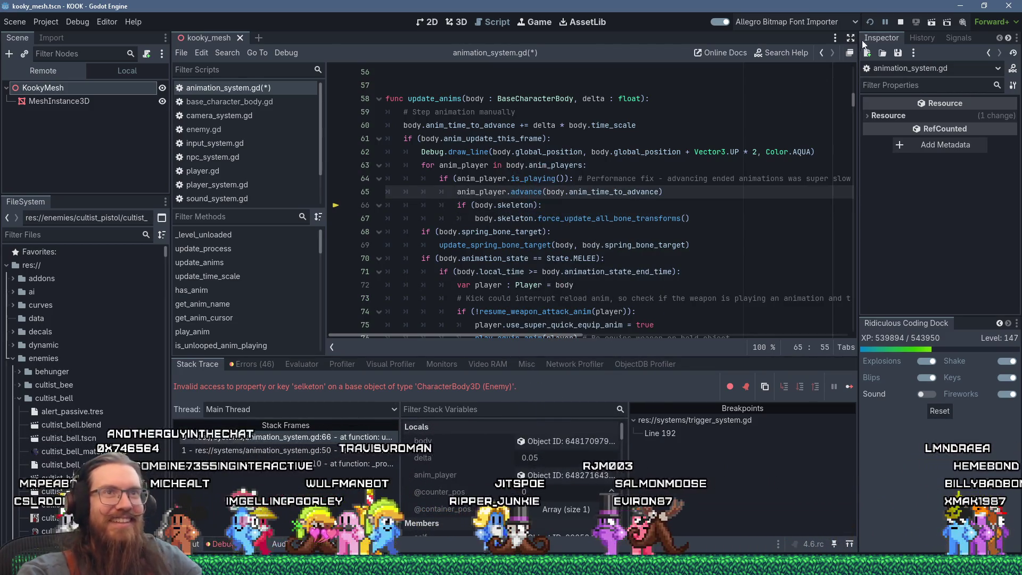
{"action": "left_click", "coordinate": [869, 23]}
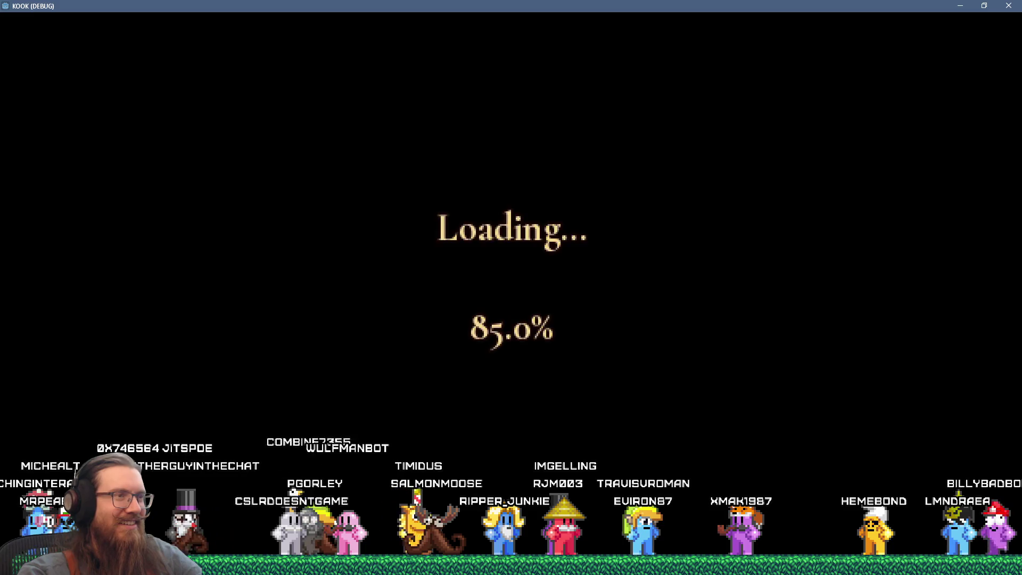
- Pick up the revolver on the landing, enable notarget, and load the sewer1 map
{"action": "key", "text": "w"}
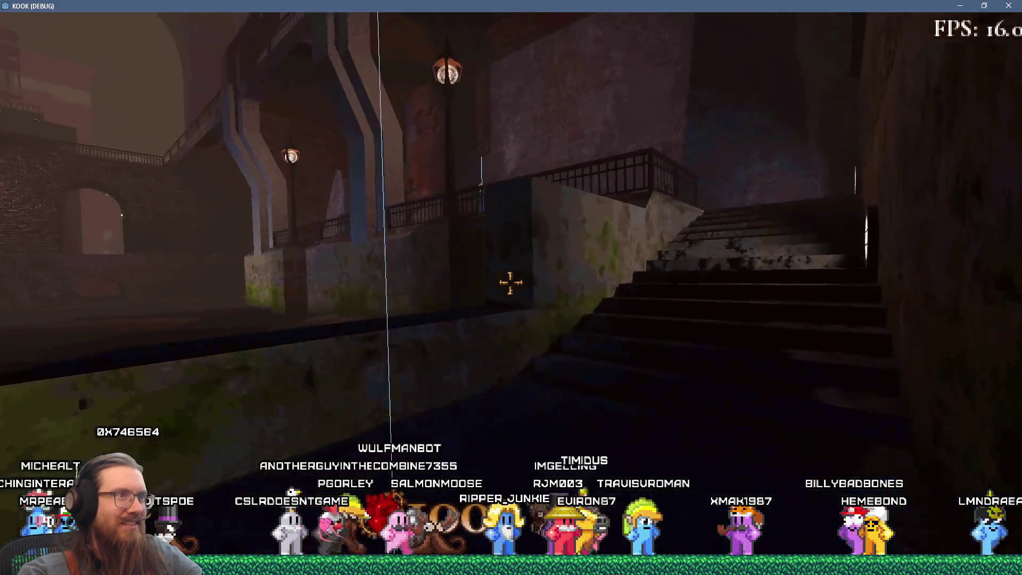
{"action": "key", "text": "w"}
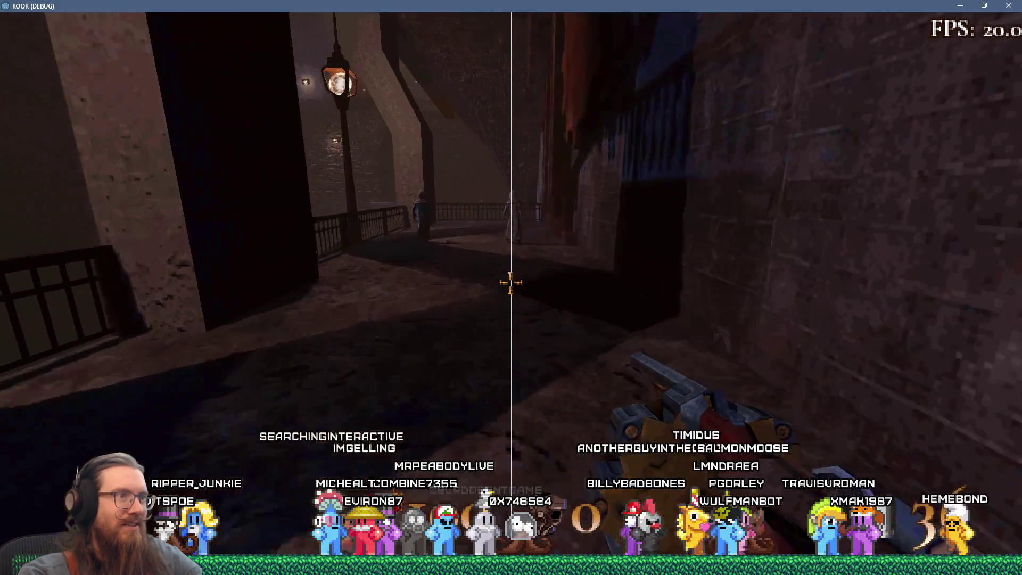
{"action": "key", "text": "grave"}
{"action": "type", "text": "notarget"}
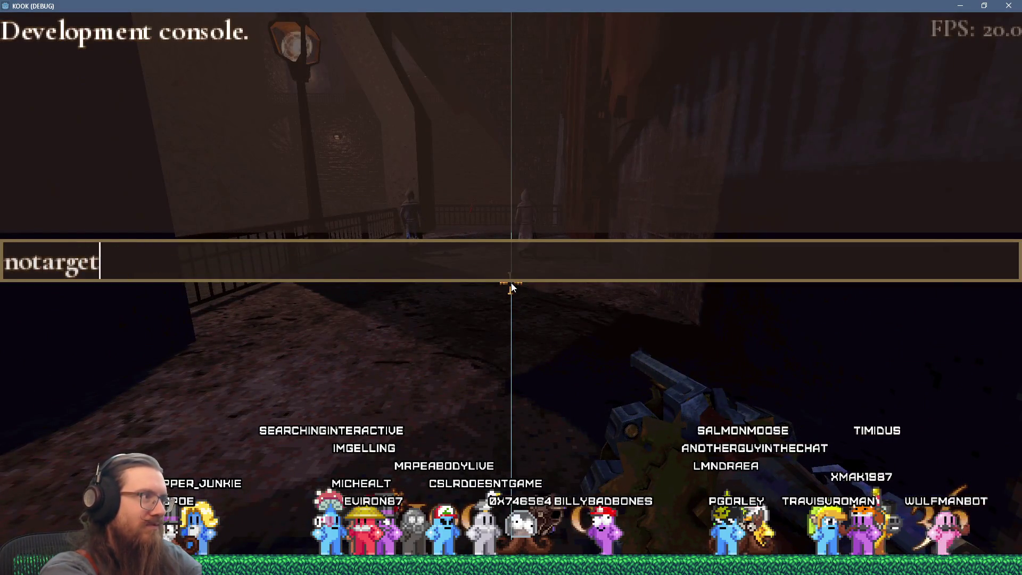
{"action": "key", "text": "Return"}
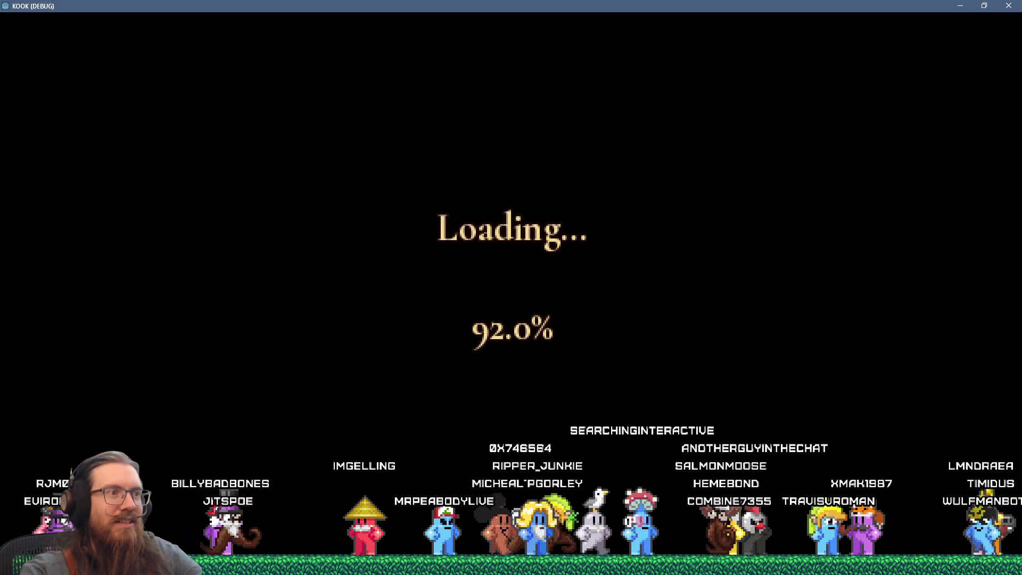
{"action": "key", "text": "grave"}
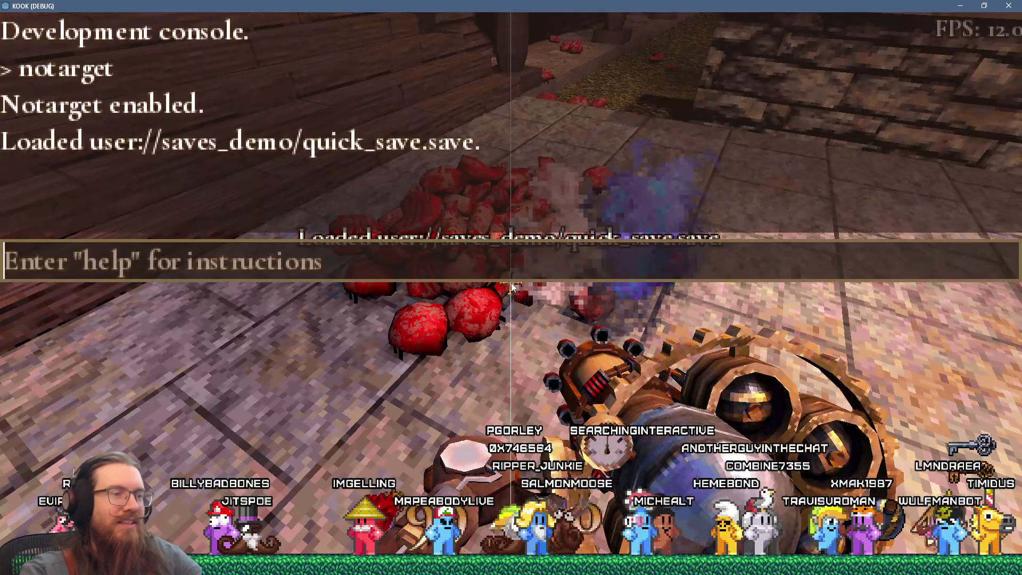
{"action": "type", "text": "map sewer1"}
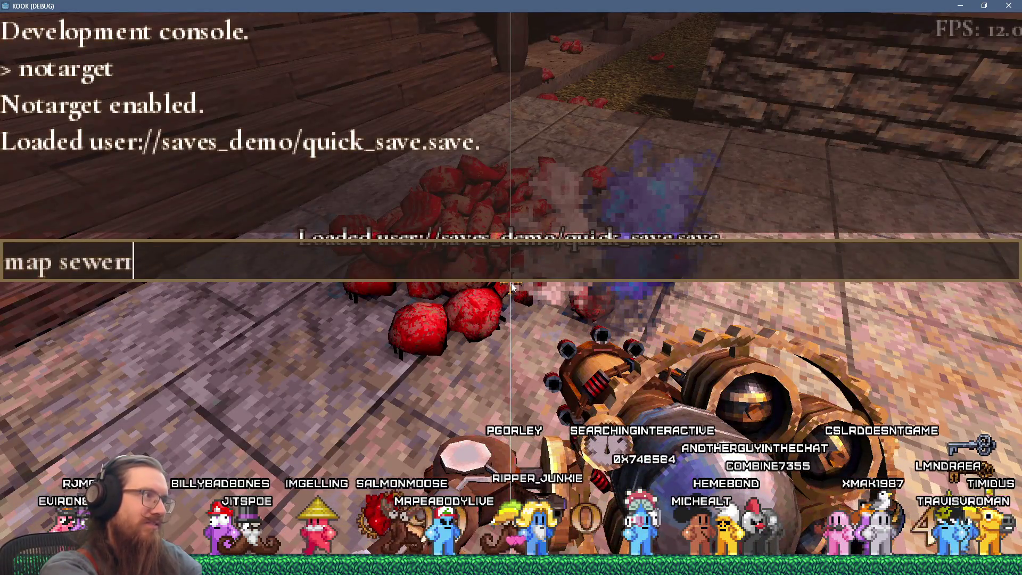
{"action": "key", "text": "Return"}
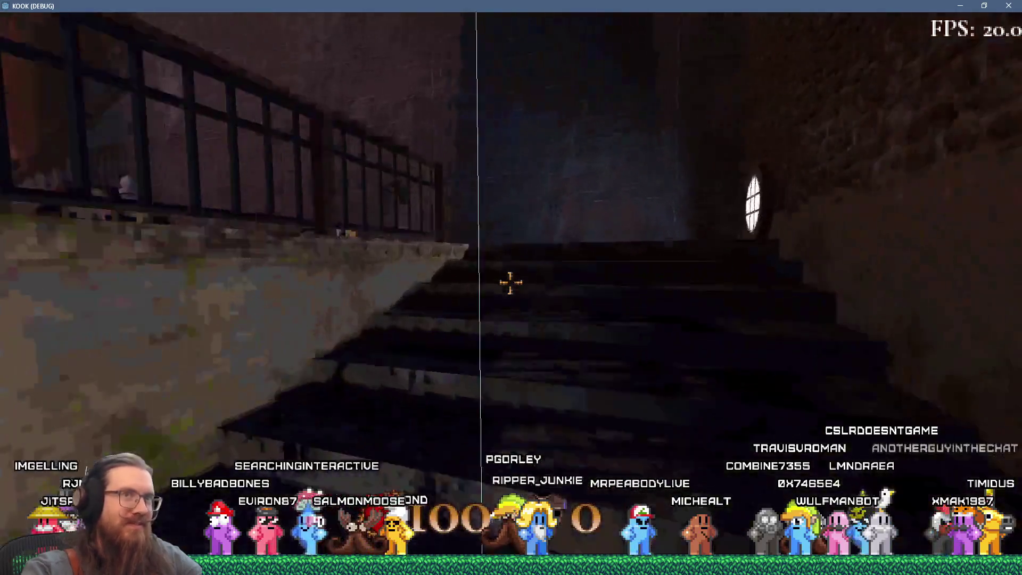
- Equip the revolver, walk toward the robed cultists, then quit the game
{"action": "key", "text": "1"}
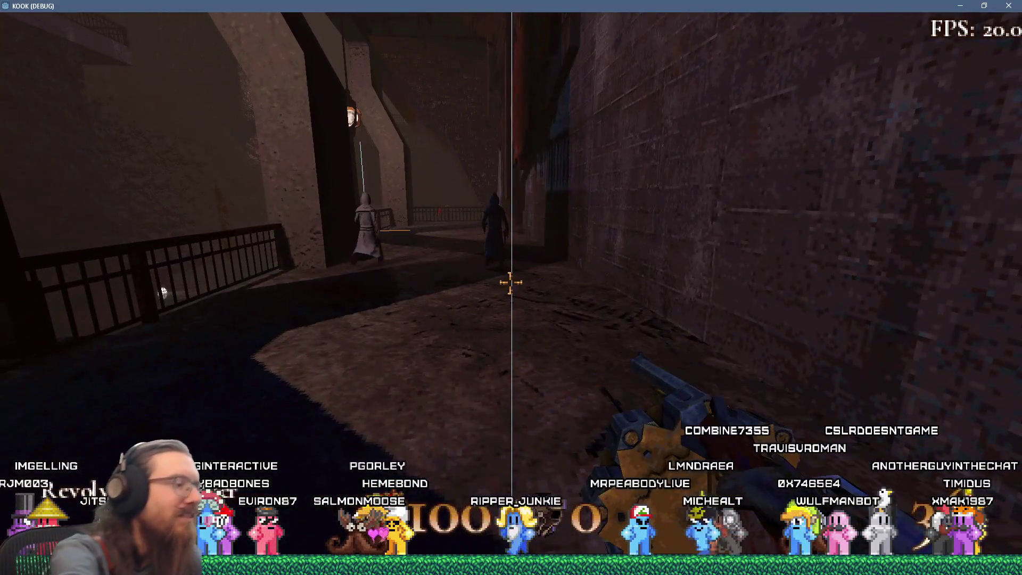
{"action": "key", "text": "w"}
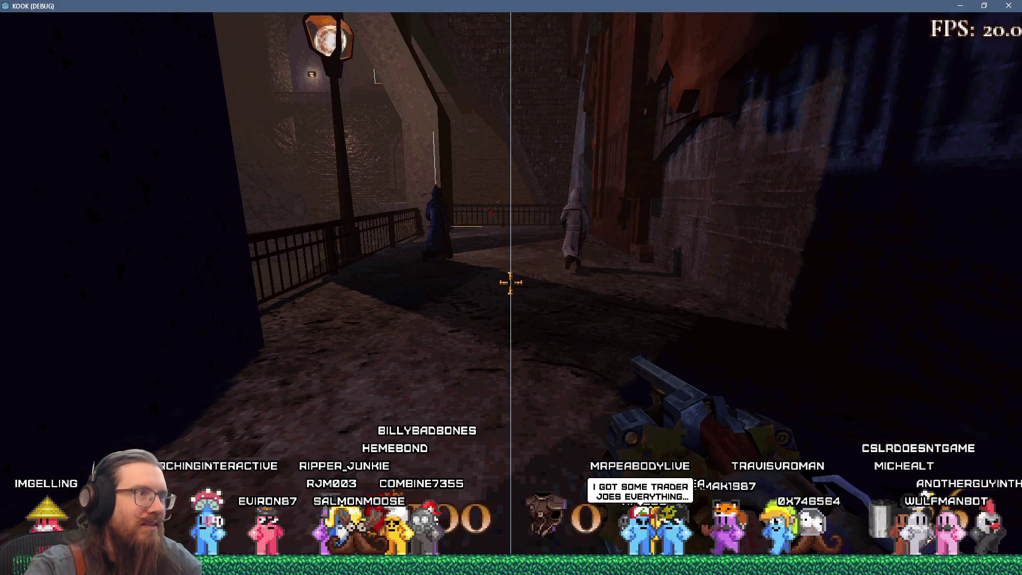
{"action": "key", "text": "grave"}
{"action": "type", "text": "quit"}
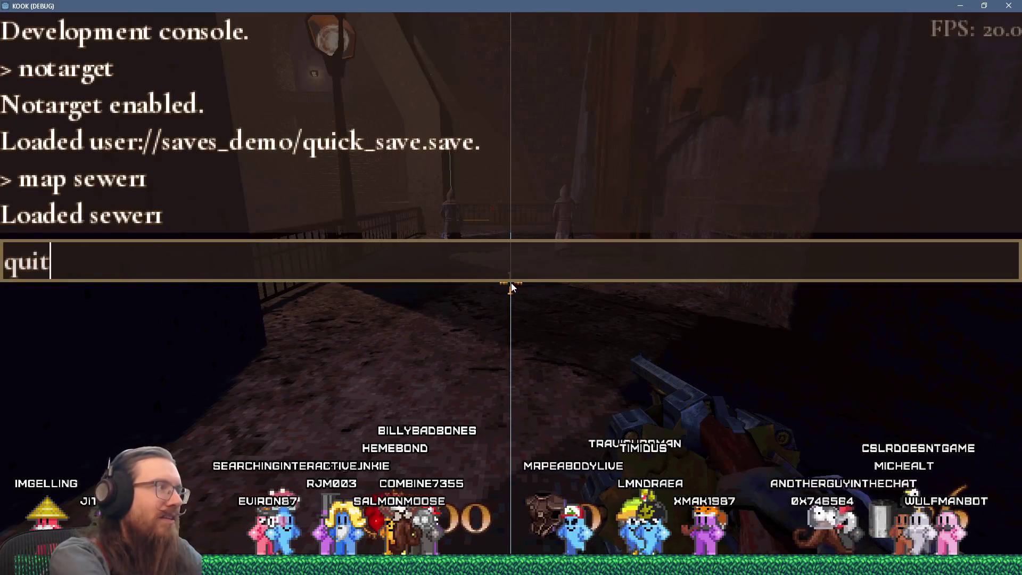
{"action": "key", "text": "Return"}
{"action": "key", "text": "super+Tab"}
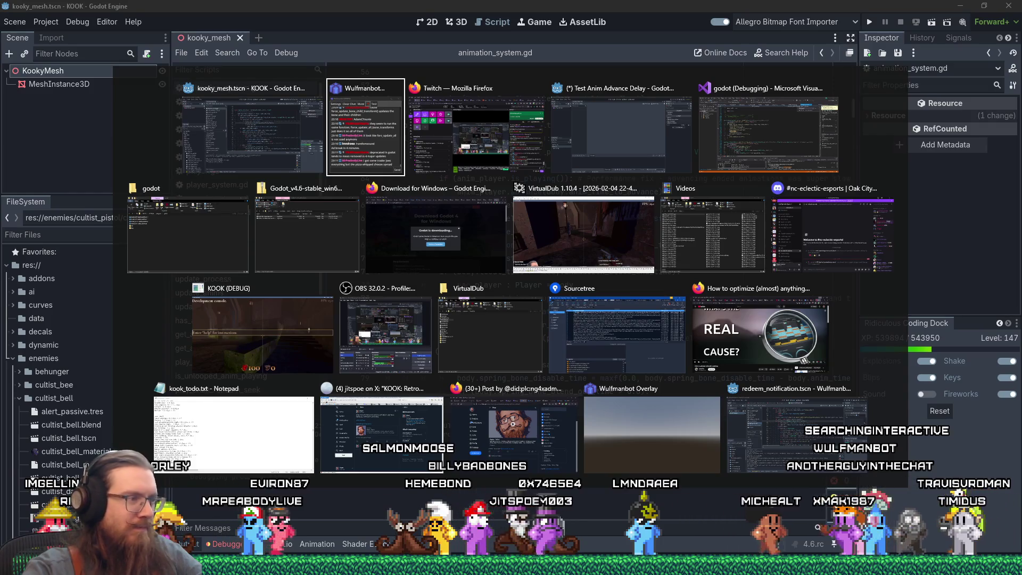
{"action": "key", "text": "Escape"}
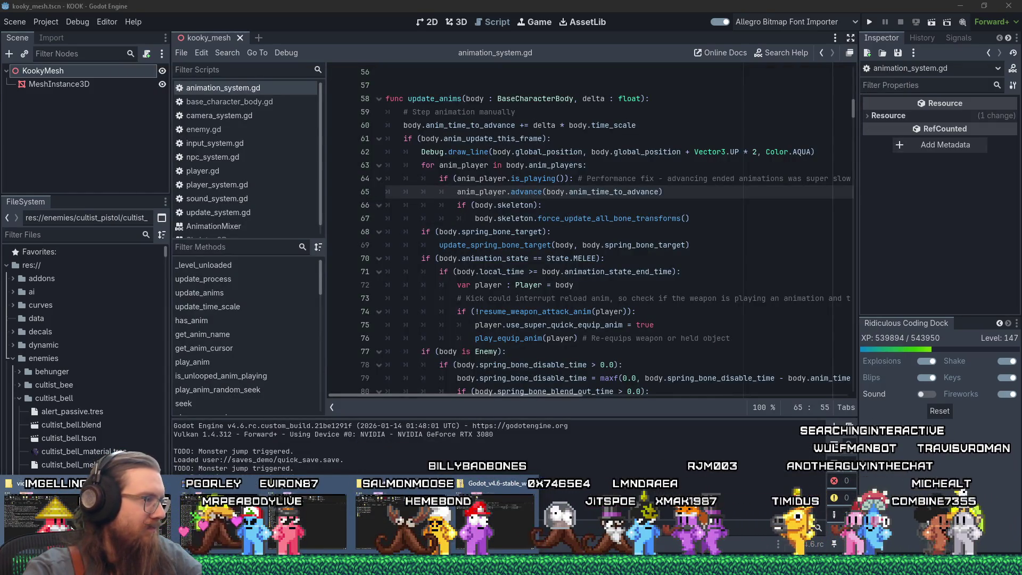
{"action": "left_click", "coordinate": [203, 520]}
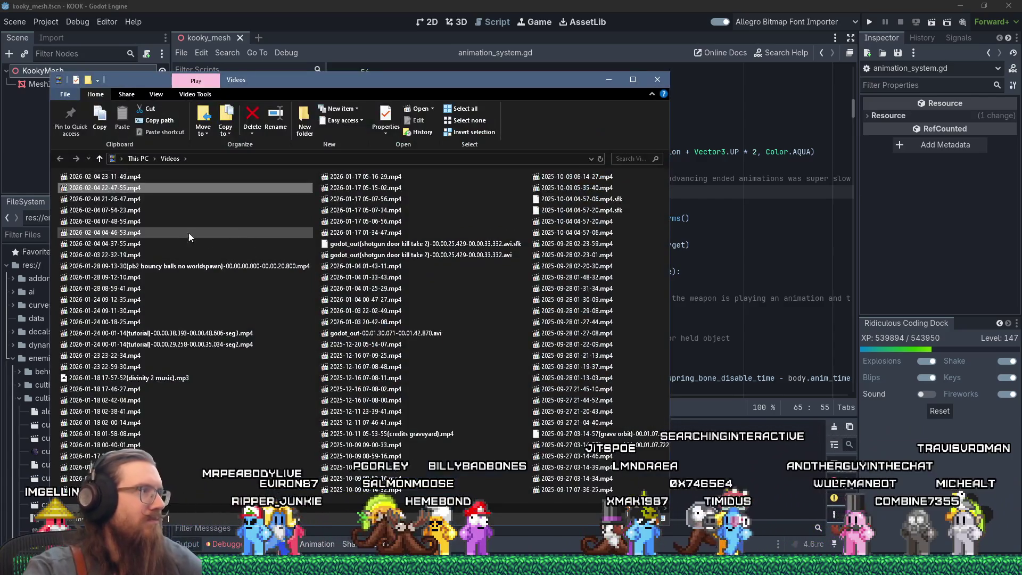
{"action": "key", "text": "alt+Tab"}
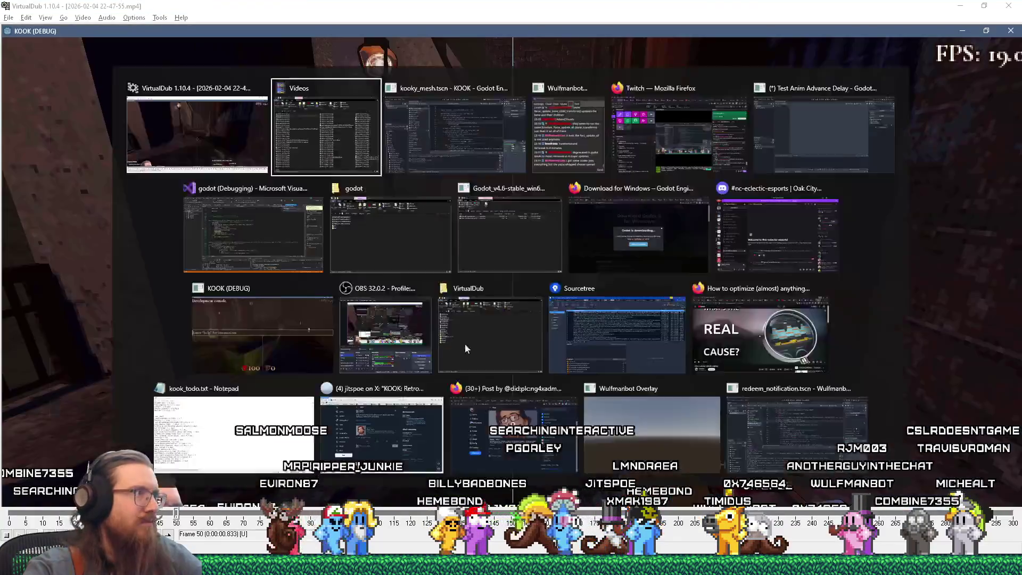
{"action": "mouse_move", "coordinate": [110, 180]}
{"action": "left_mouse_down"}
{"action": "mouse_move", "coordinate": [858, 263]}
{"action": "mouse_move", "coordinate": [781, 269]}
{"action": "left_mouse_up"}
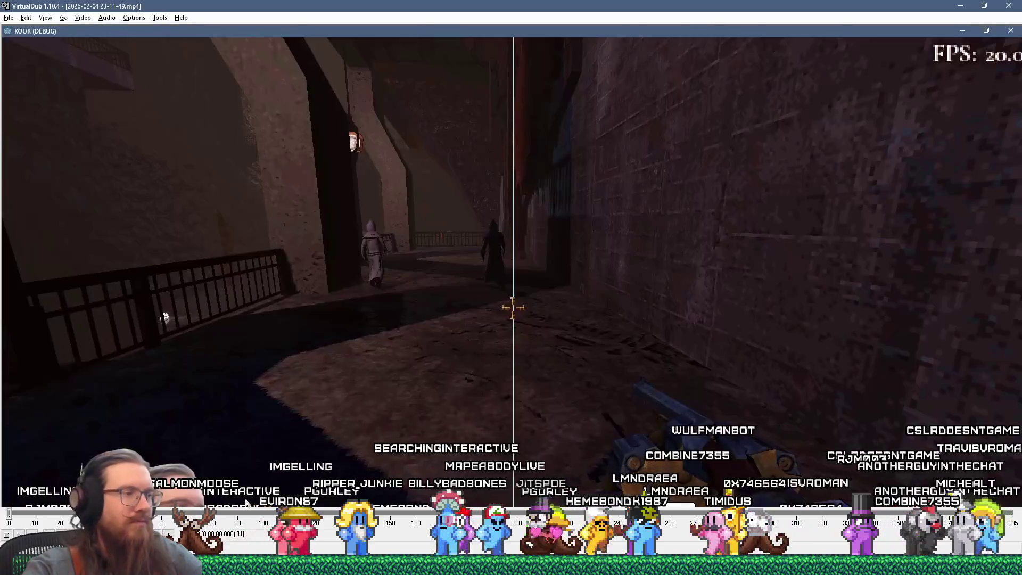
- Scrub about a second in and step back a frame to review the cultists' walk, then return to Godot
{"action": "left_click_drag", "start_coordinate": [9, 512], "coordinate": [214, 509]}
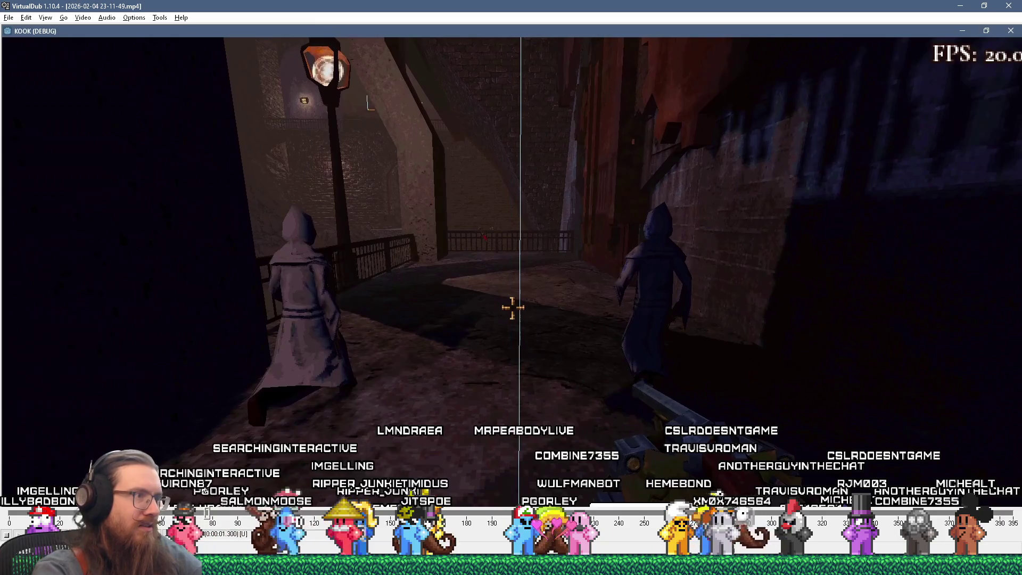
{"action": "key", "text": "Left"}
{"action": "key", "text": "Left"}
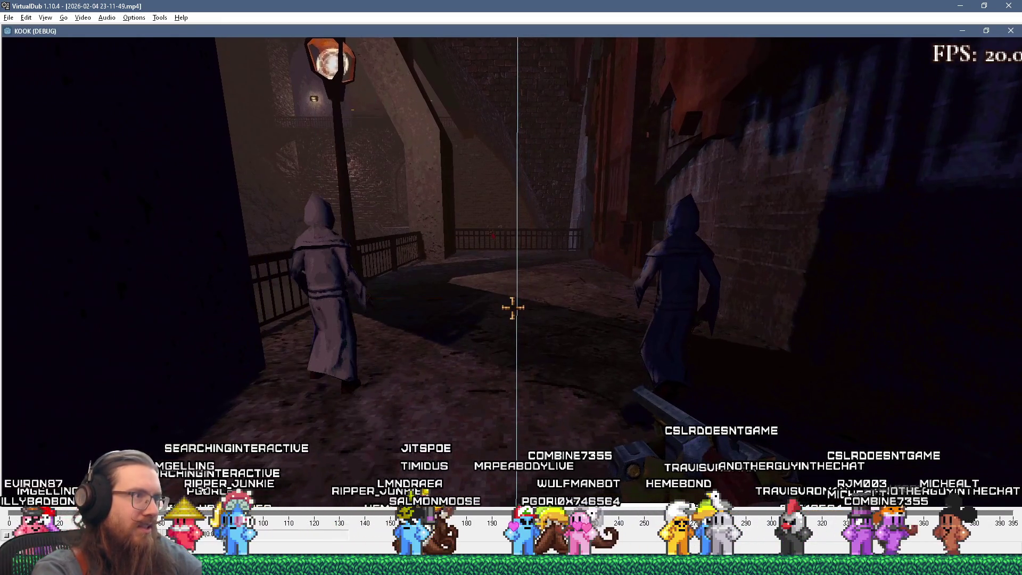
{"action": "key", "text": "alt+Tab"}
{"action": "key", "text": "alt+Tab"}
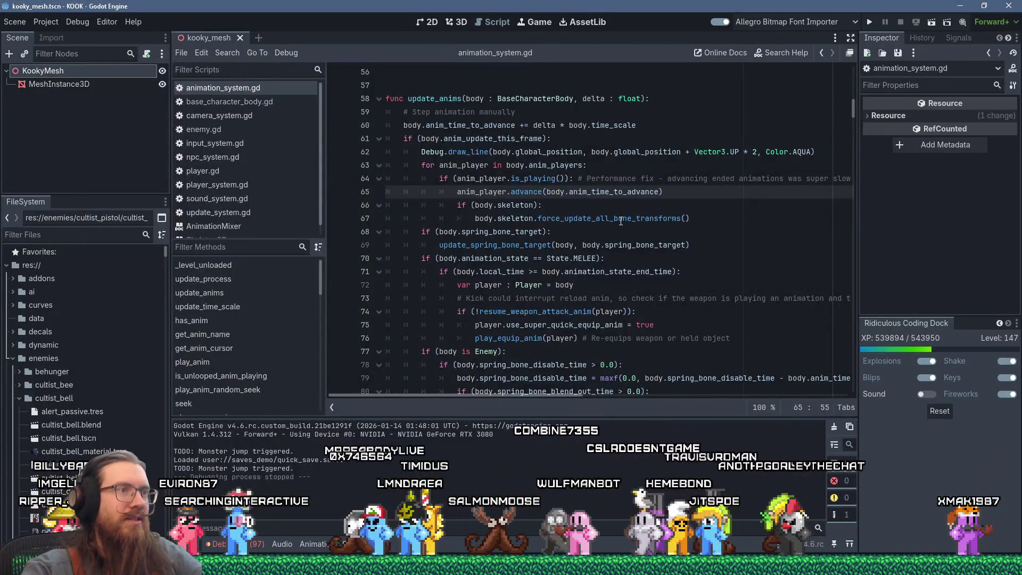
- Replace force_update_all_bone_transforms on line 67 with force_update_transform() and open its Node3D documentation
{"action": "double_click", "coordinate": [621, 220]}
{"action": "key", "text": "BackSpace"}
{"action": "key", "text": "BackSpace"}
{"action": "type", "text": ".skeleton."}
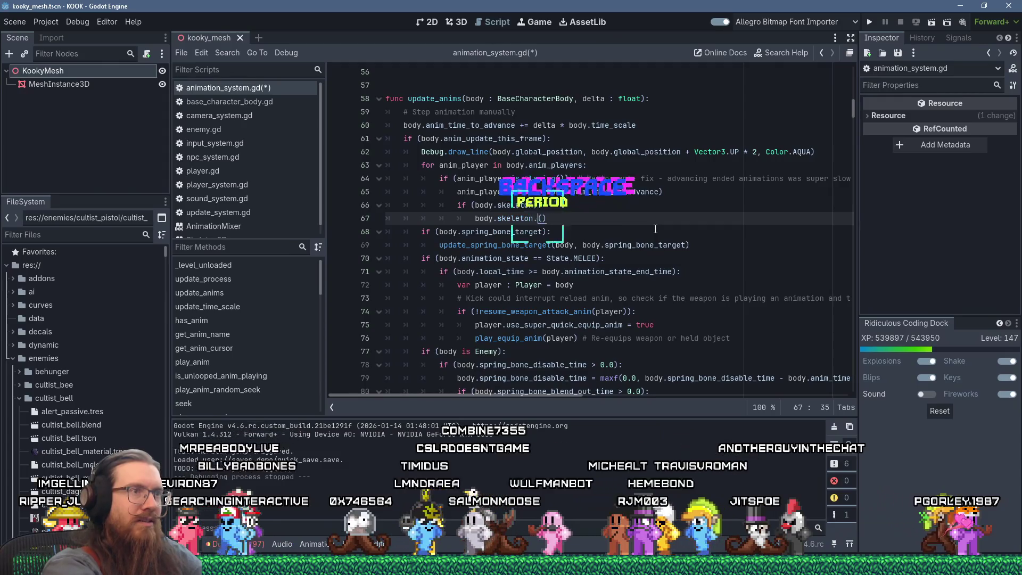
{"action": "type", "text": "force_update"}
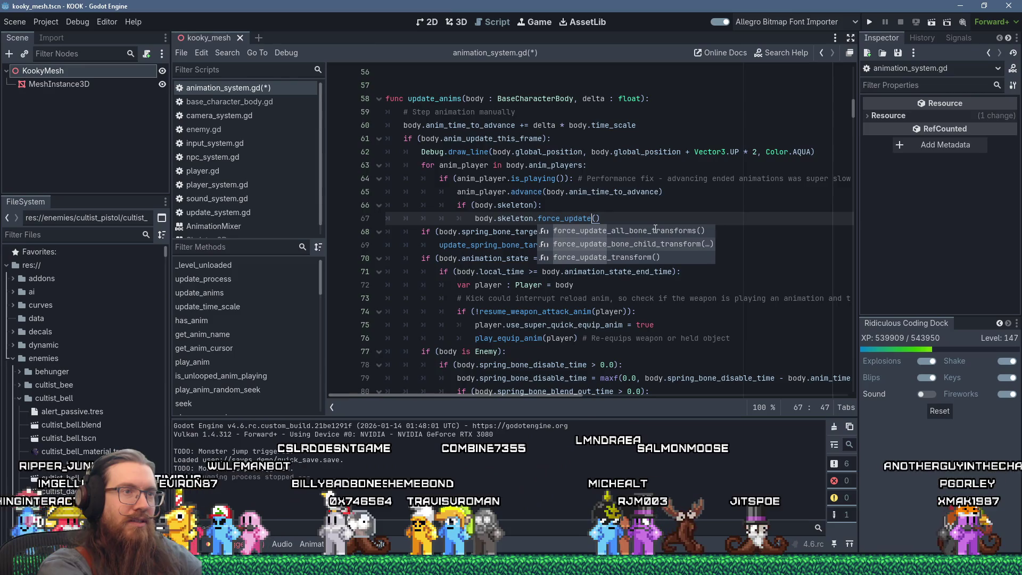
{"action": "key", "text": "Down"}
{"action": "key", "text": "Down"}
{"action": "key", "text": "Return"}
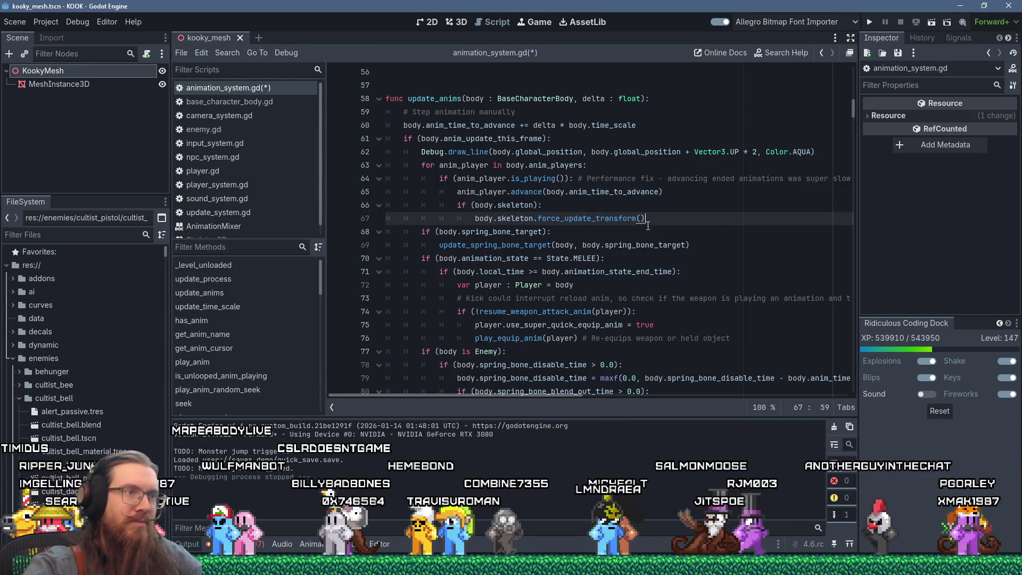
{"action": "left_click", "coordinate": [588, 220], "text": "ctrl"}
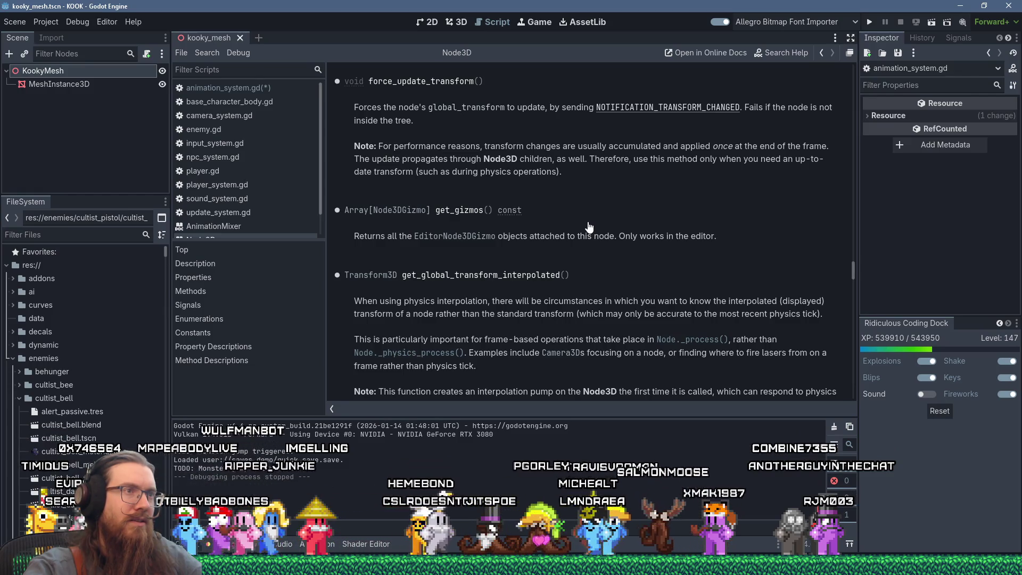
- Read the performance note on force_update_transform in the Node3D reference
{"action": "mouse_move", "coordinate": [382, 146]}
{"action": "left_mouse_down"}
{"action": "mouse_move", "coordinate": [829, 147]}
{"action": "mouse_move", "coordinate": [473, 161]}
{"action": "mouse_move", "coordinate": [554, 171]}
{"action": "left_mouse_up"}
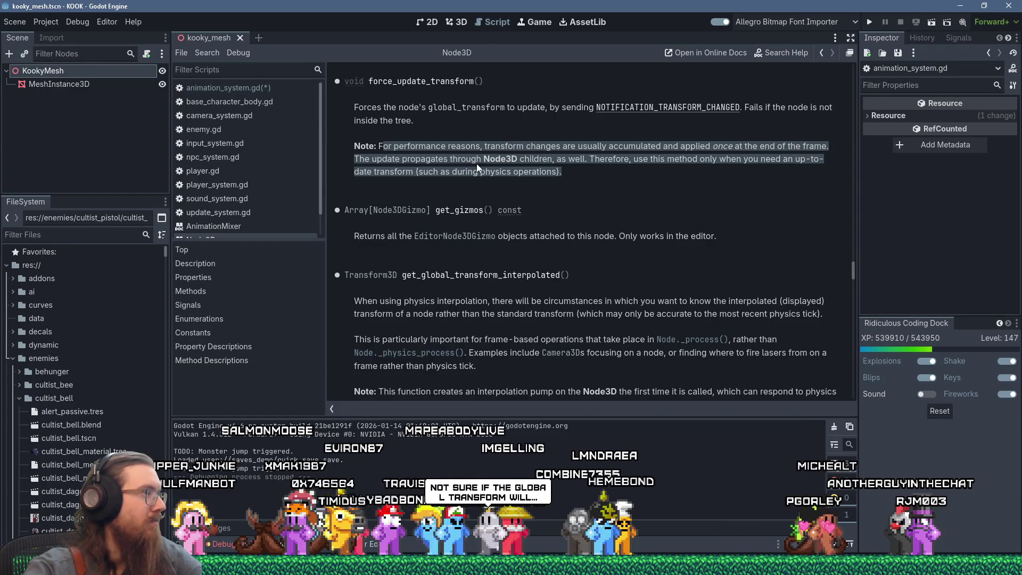
{"action": "left_click", "coordinate": [624, 173]}
{"action": "scroll", "coordinate": [593, 176], "scroll_direction": "up", "scroll_amount": 2}
{"action": "scroll", "coordinate": [273, 172], "scroll_direction": "down", "scroll_amount": 1}
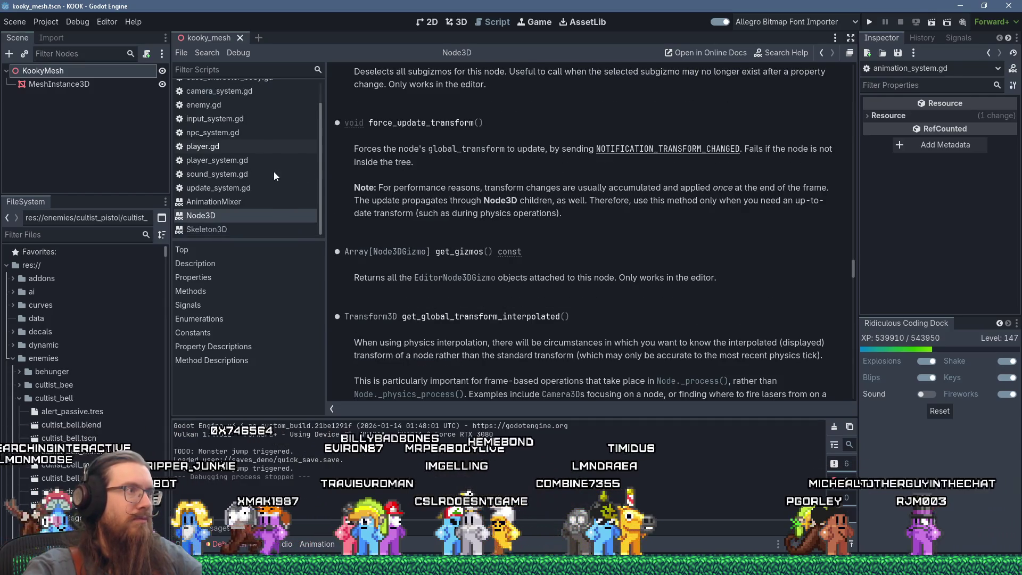
- Close the Node3D help page and start a new line after line 67's force_update_transform call
{"action": "middle_click", "coordinate": [201, 216]}
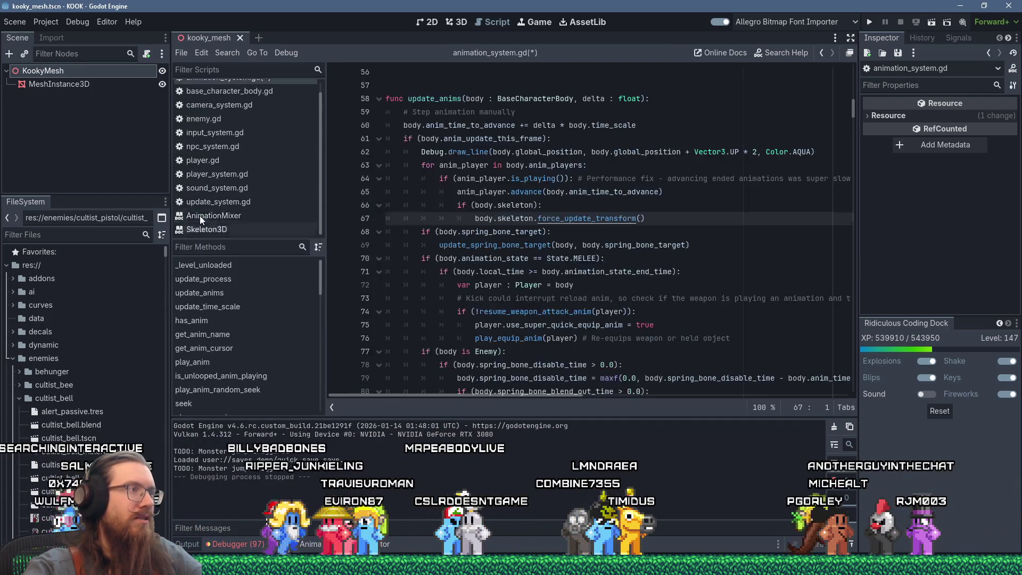
{"action": "double_click", "coordinate": [579, 217]}
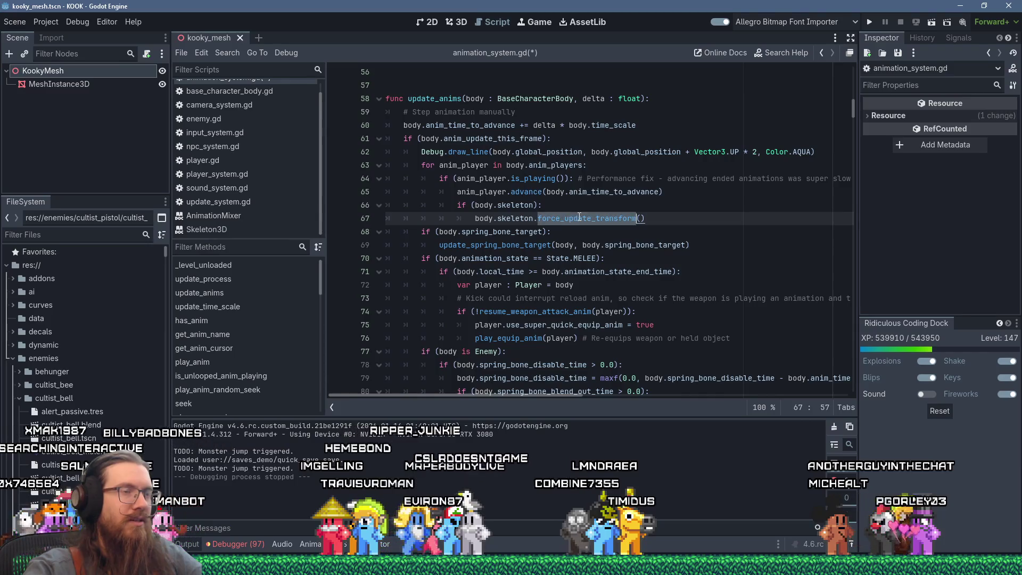
{"action": "left_click", "coordinate": [650, 219]}
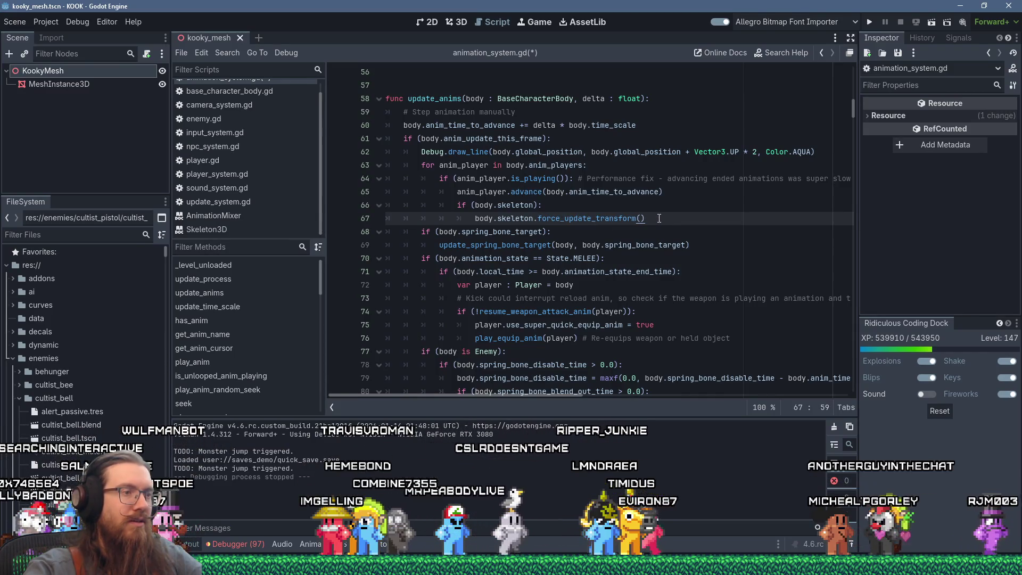
{"action": "type", "text": "\\"}
{"action": "key", "text": "BackSpace"}
{"action": "key", "text": "Return"}
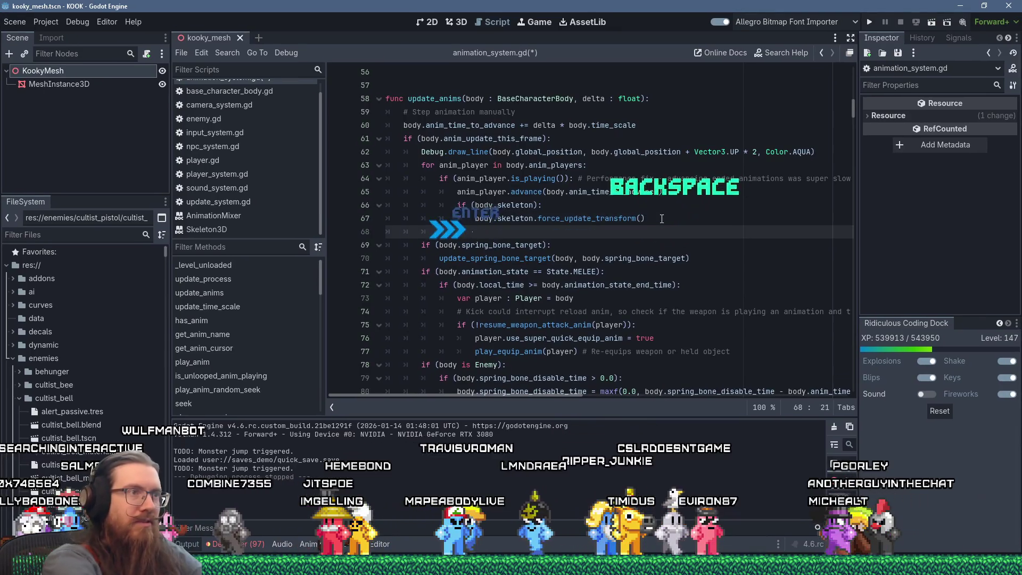
- Add body.skeleton.force_update_bone_child_transform(0) on that line, then save and run the game
{"action": "type", "text": "body.skeleton.force"}
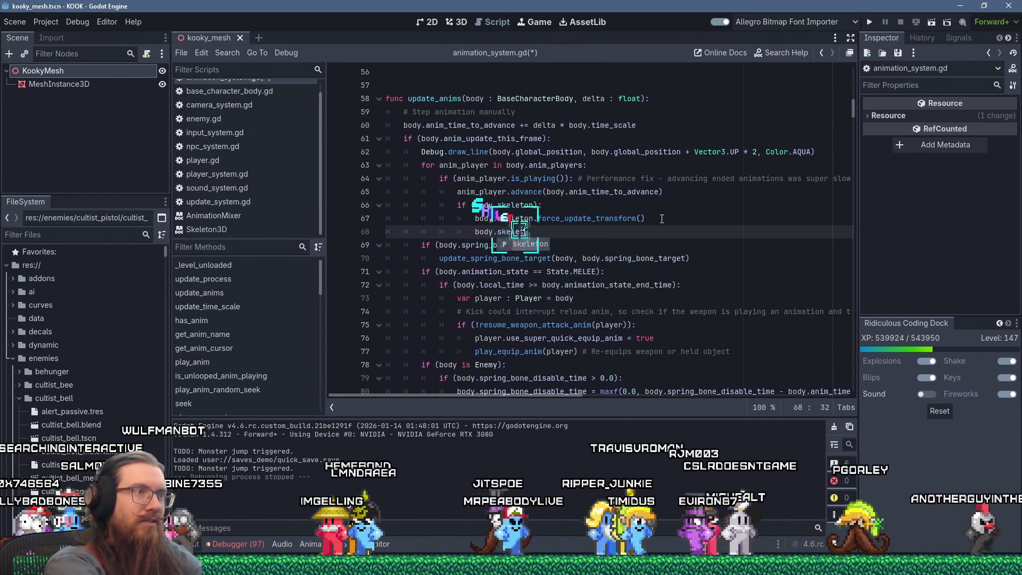
{"action": "key", "text": "Down"}
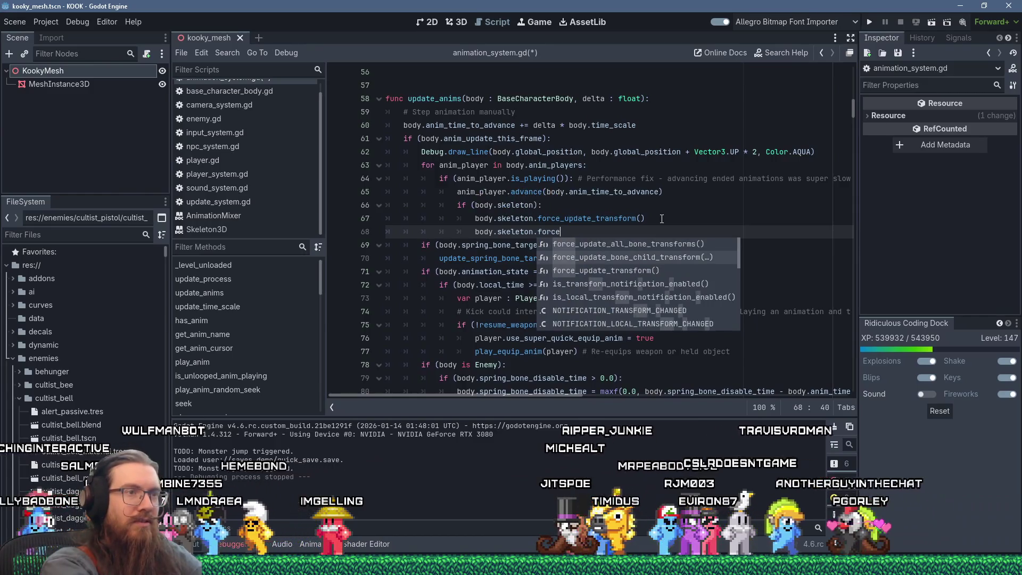
{"action": "key", "text": "Return"}
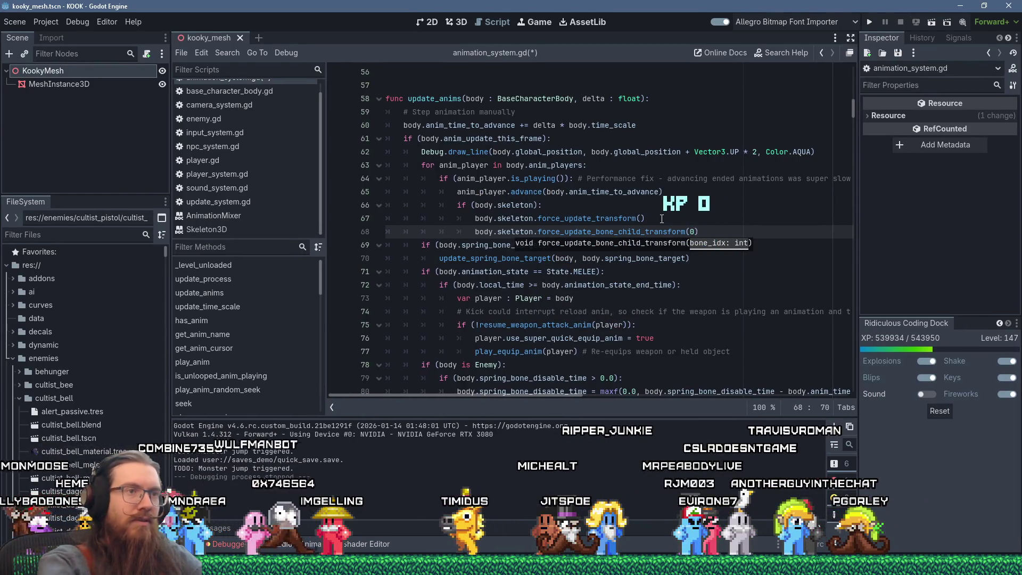
{"action": "left_click", "coordinate": [707, 205]}
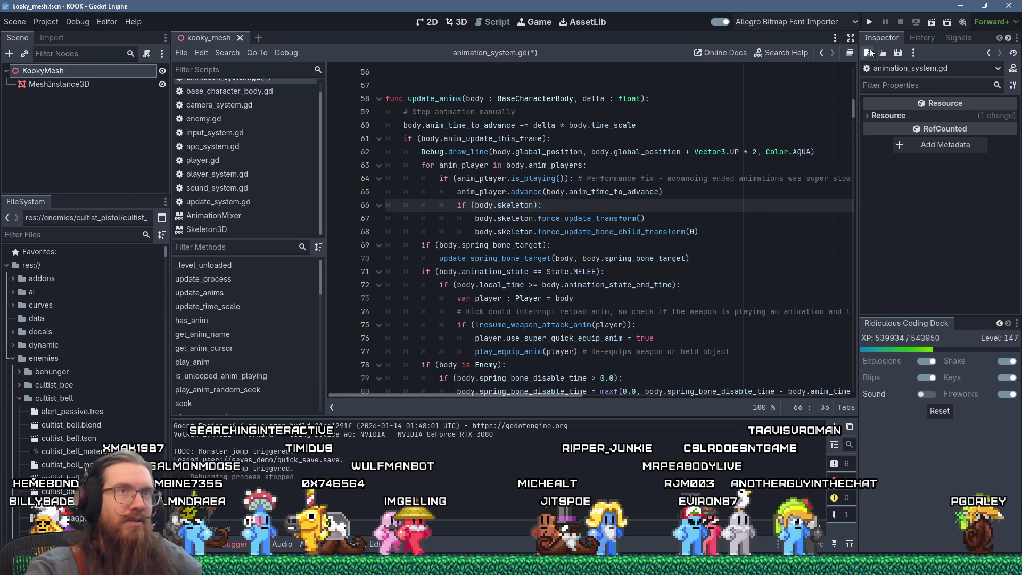
{"action": "key", "text": "F5"}
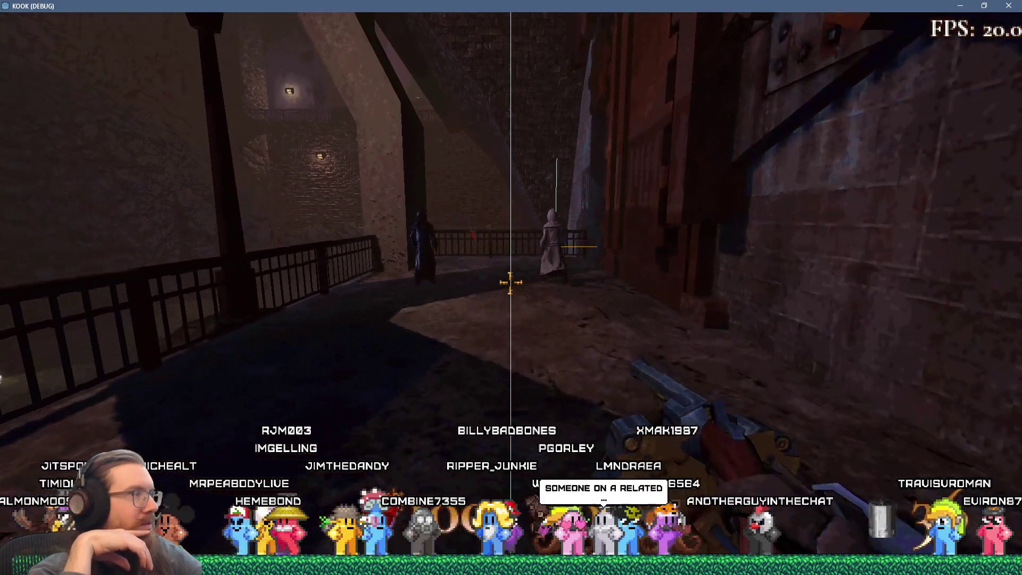
- Enter notarget in the game console so enemies ignore the player
{"action": "key", "text": "grave"}
{"action": "type", "text": "notarget"}
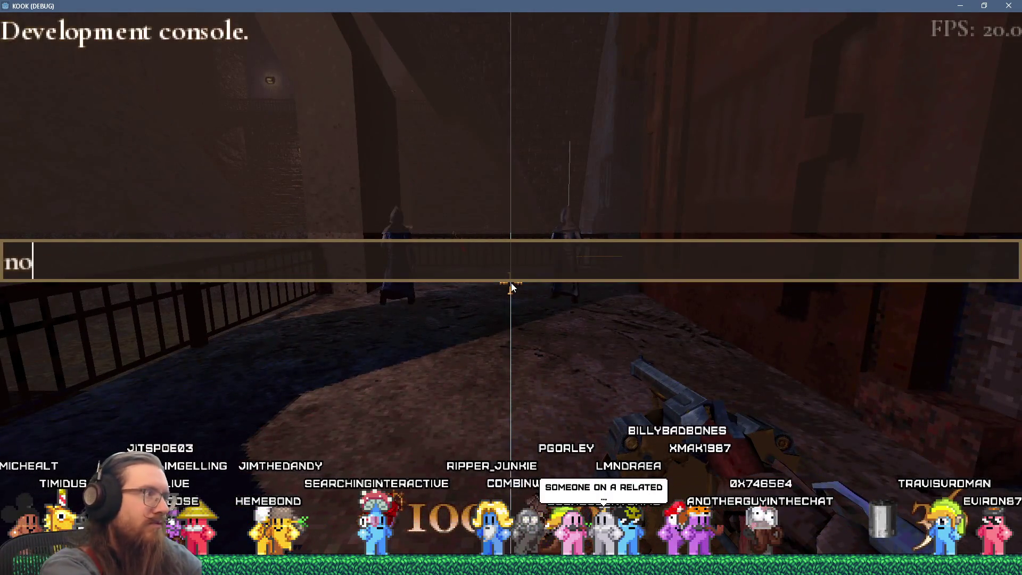
{"action": "key", "text": "Return"}
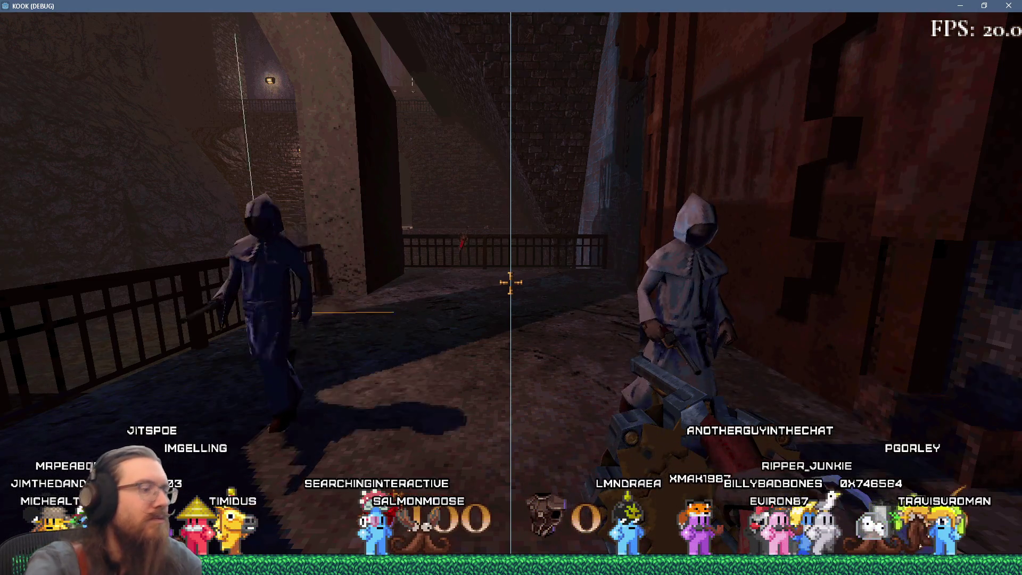
- Enter quit in the game console to close KOOK and return to the editor
{"action": "key", "text": "grave"}
{"action": "type", "text": "quit"}
{"action": "key", "text": "Return"}
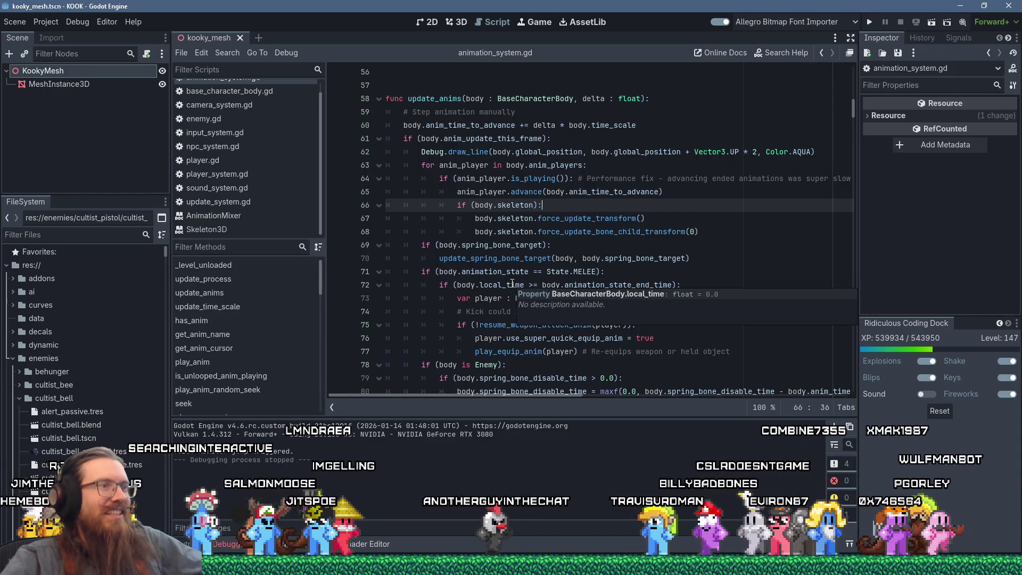
{"action": "key", "text": "alt+Tab"}
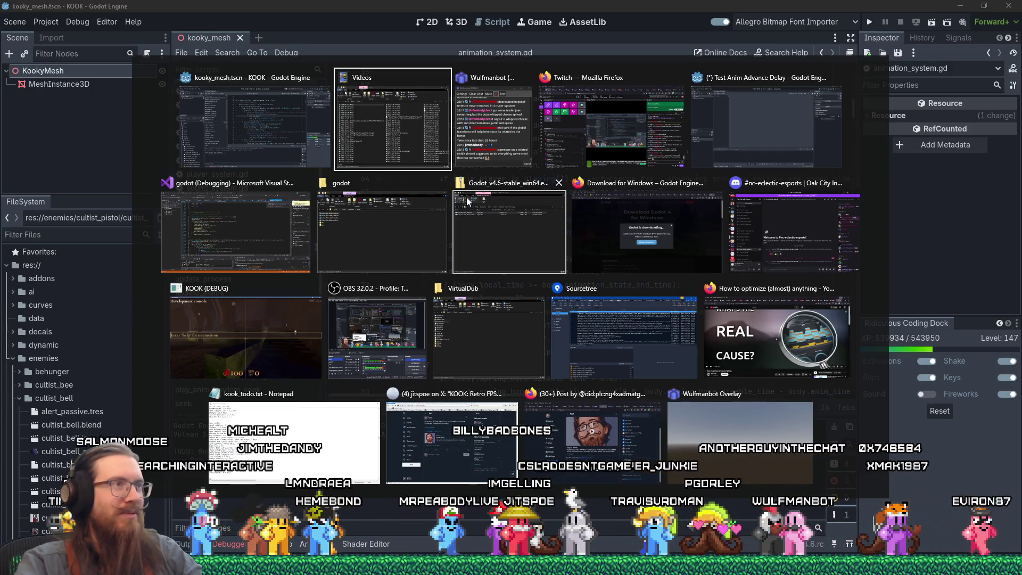
- Check AnimationMixer::_process_animation in Visual Studio, then breakpoint line 67's force_update_transform call in Godot
{"action": "left_click", "coordinate": [264, 229]}
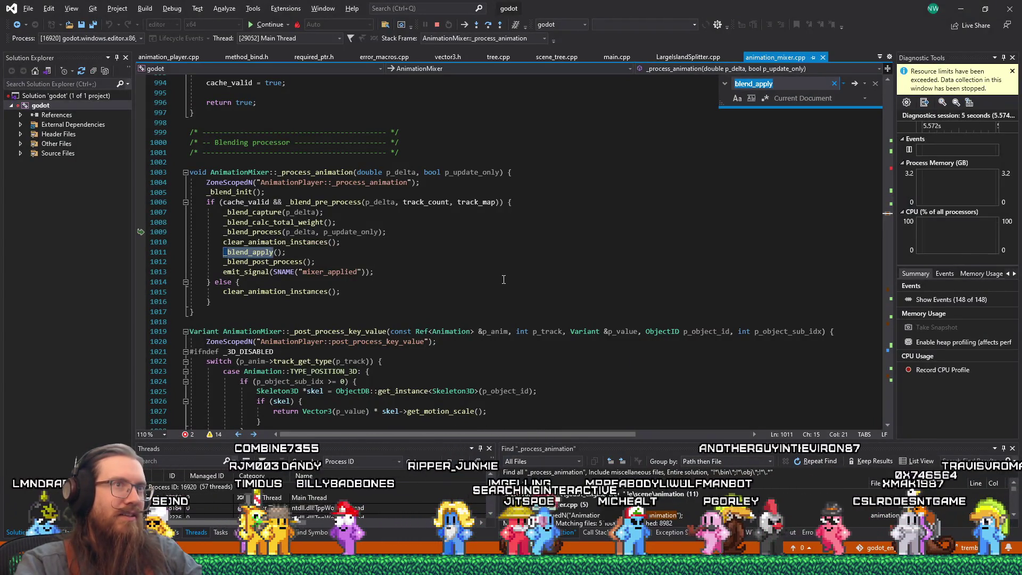
{"action": "key", "text": "alt+Tab"}
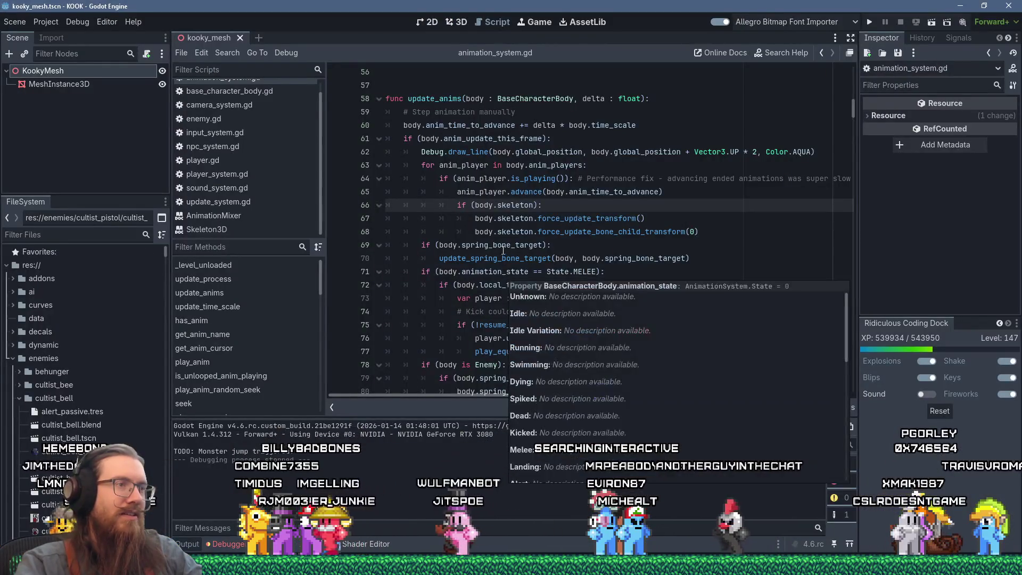
{"action": "left_click", "coordinate": [501, 219]}
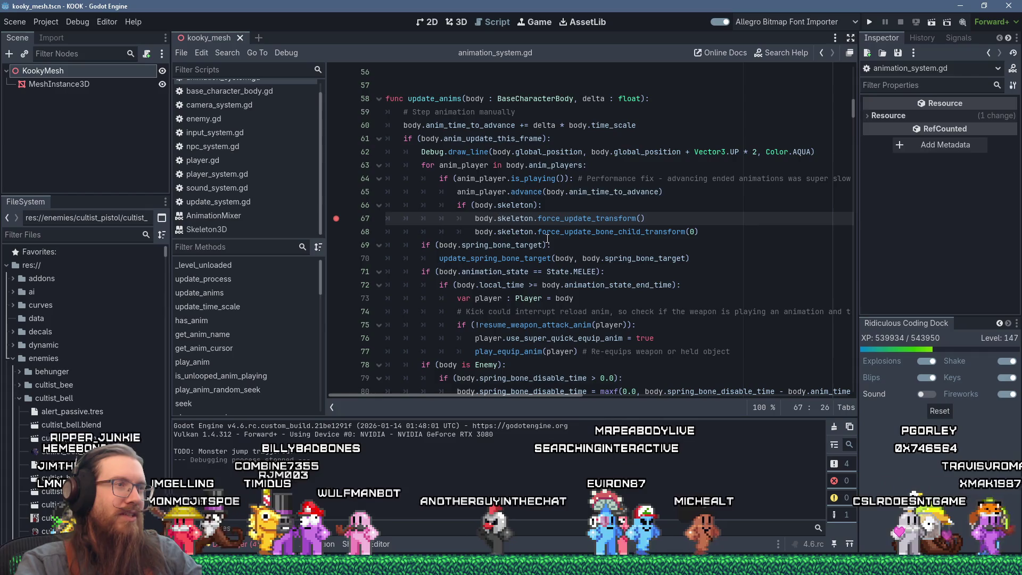
{"action": "mouse_move", "coordinate": [548, 239]}
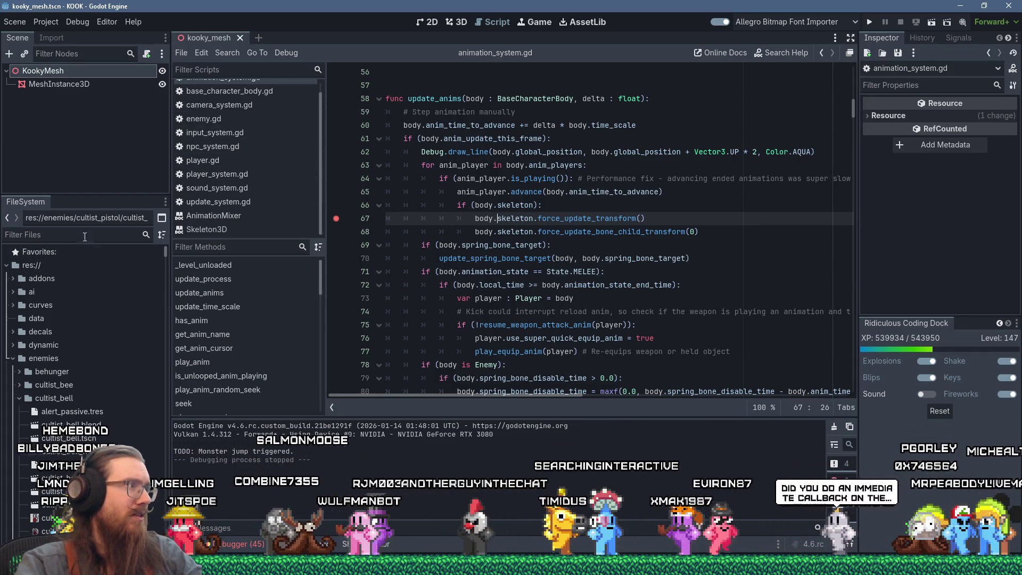
- Open cultist_pistol.tscn and filter the CultistPistol root's Inspector for 'skel'
{"action": "type", "text": "cultist_pisto"}
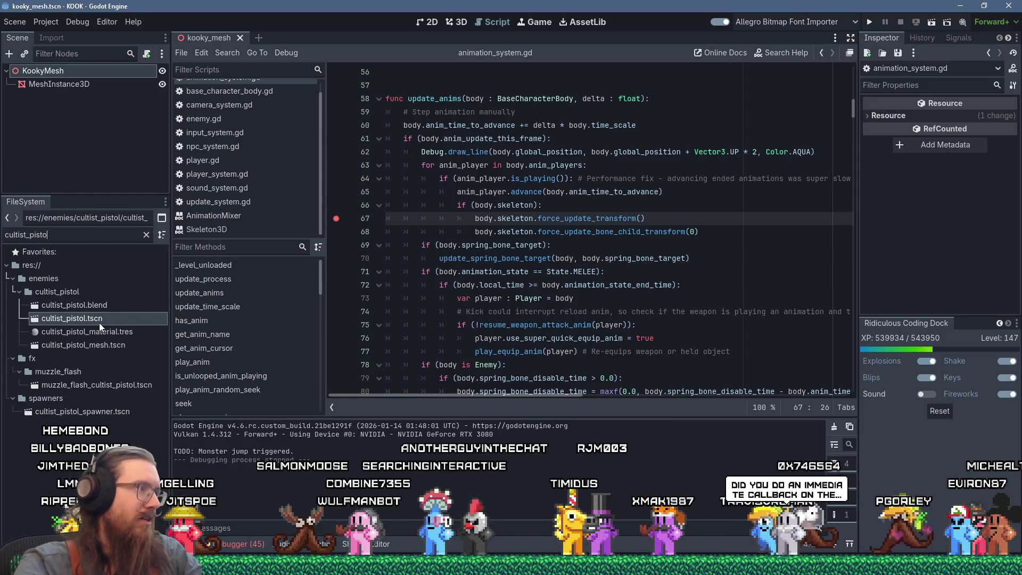
{"action": "double_click", "coordinate": [98, 322]}
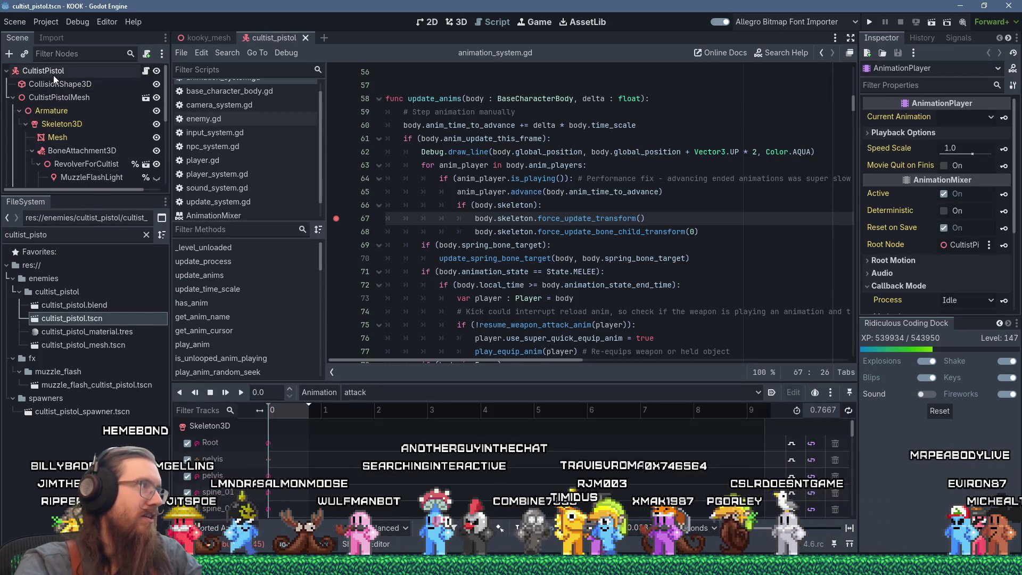
{"action": "left_click", "coordinate": [53, 74]}
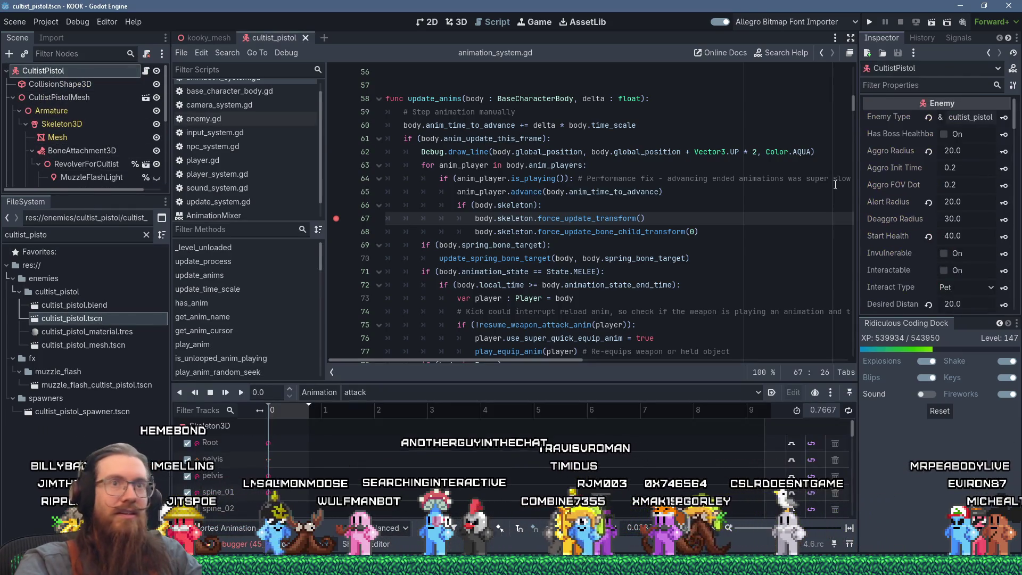
{"action": "left_click", "coordinate": [937, 86]}
{"action": "type", "text": "skel"}
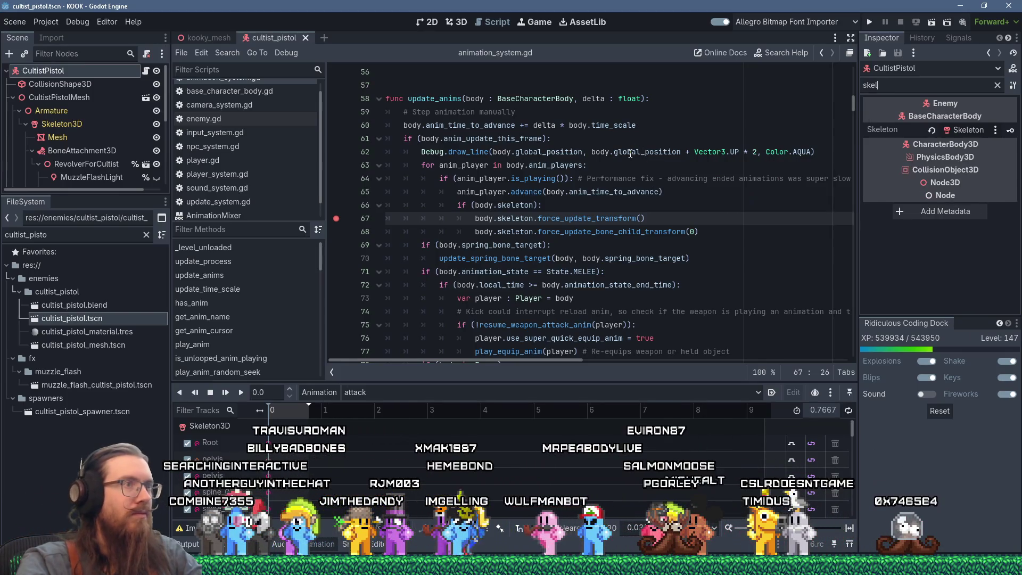
- Review the update_anims code and its enemy call on line 50 in animation_system.gd
{"action": "left_click", "coordinate": [649, 151]}
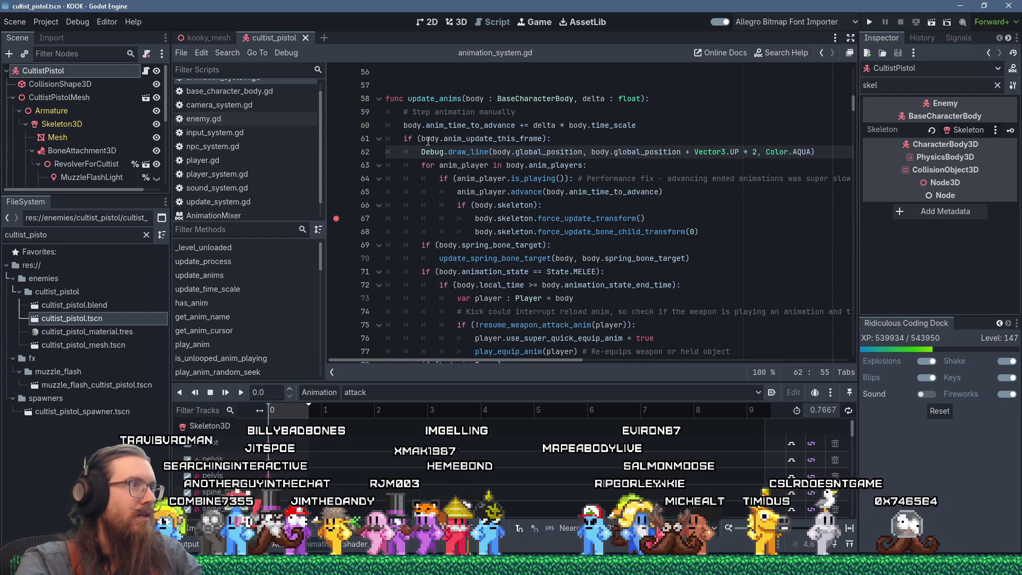
{"action": "scroll", "coordinate": [458, 149], "scroll_direction": "up", "scroll_amount": 6}
{"action": "scroll", "coordinate": [518, 162], "scroll_direction": "down", "scroll_amount": 4}
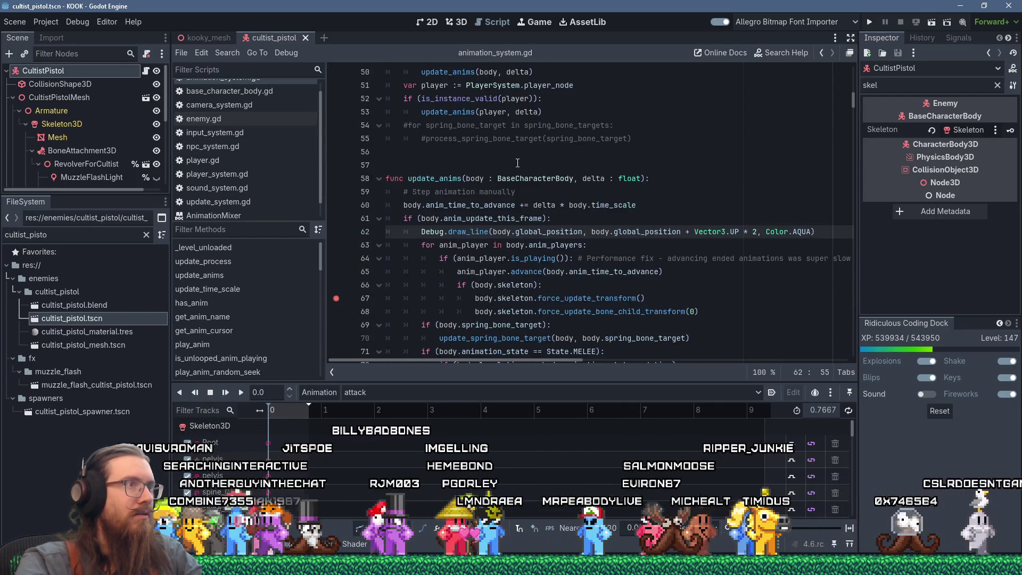
{"action": "scroll", "coordinate": [517, 163], "scroll_direction": "down", "scroll_amount": 10}
{"action": "scroll", "coordinate": [517, 163], "scroll_direction": "up", "scroll_amount": 9}
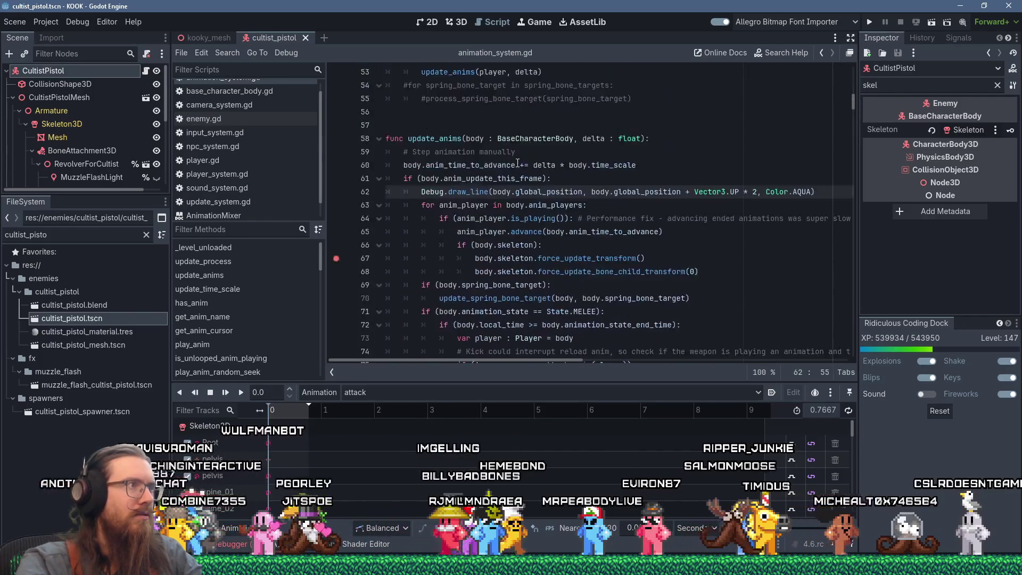
{"action": "scroll", "coordinate": [517, 163], "scroll_direction": "up", "scroll_amount": 5}
{"action": "scroll", "coordinate": [219, 127], "scroll_direction": "up", "scroll_amount": 1}
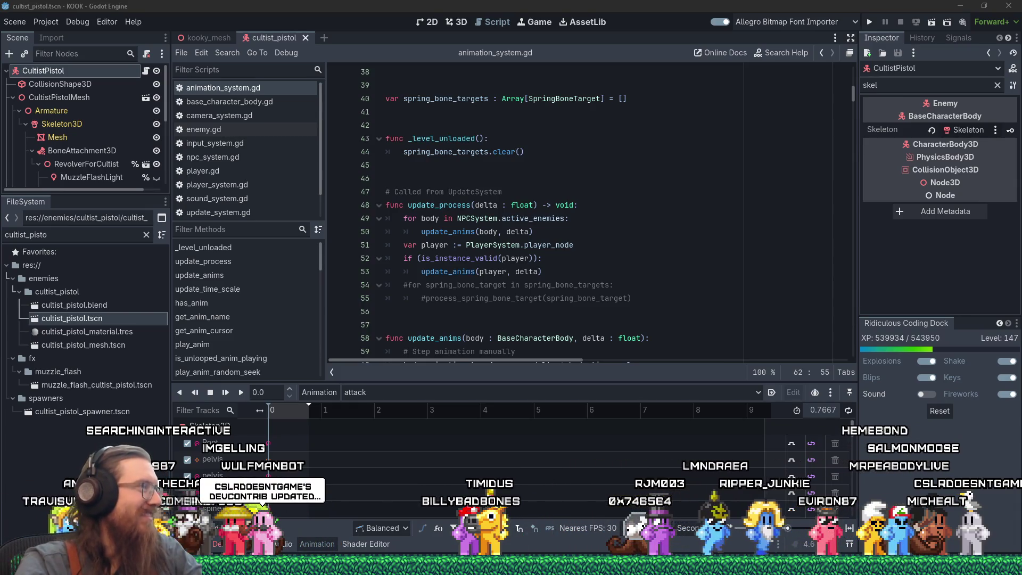
{"action": "left_click", "coordinate": [510, 232]}
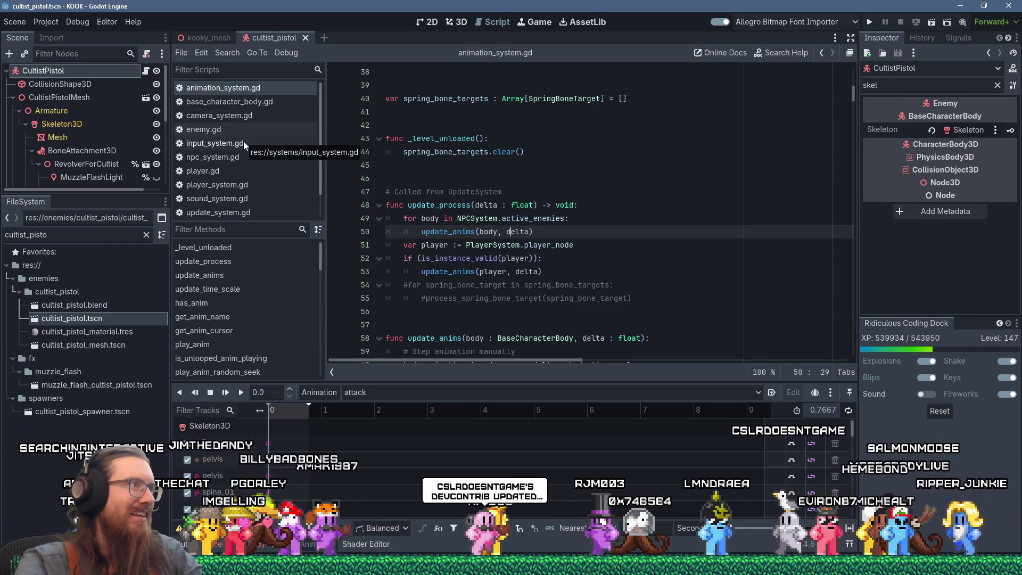
{"action": "left_click", "coordinate": [567, 187]}
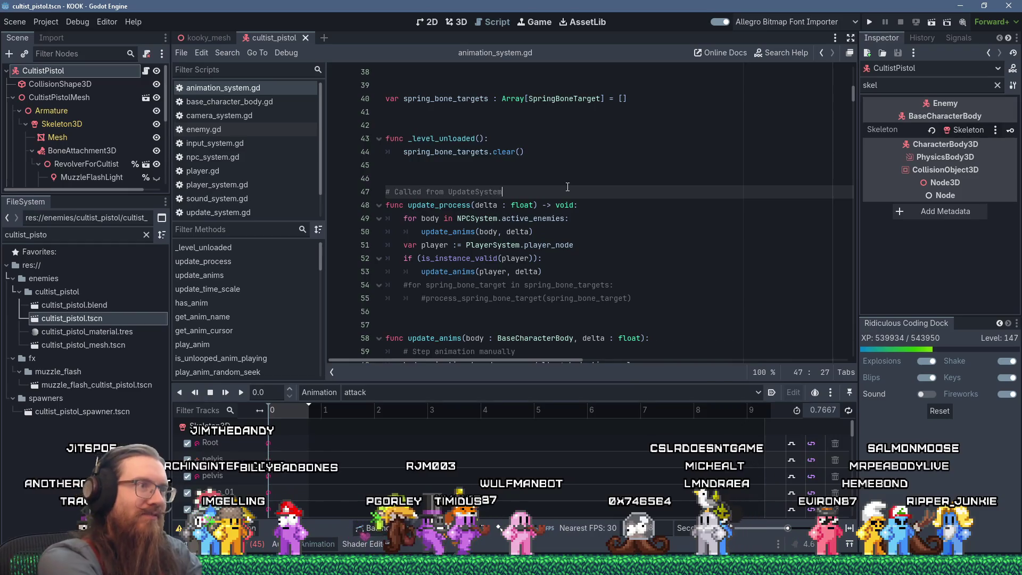
- In body_ready, uncomment line 500 to set body.anim_player's callback_mode_method to IMMEDIATE, then run
{"action": "key", "text": "ctrl+f"}
{"action": "type", "text": "ready"}
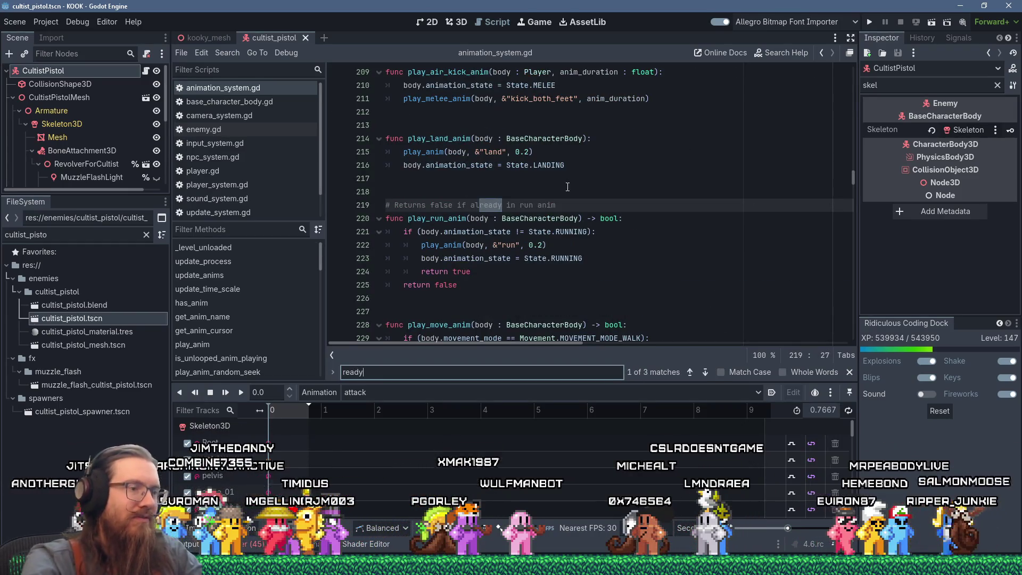
{"action": "key", "text": "Return"}
{"action": "key", "text": "Return"}
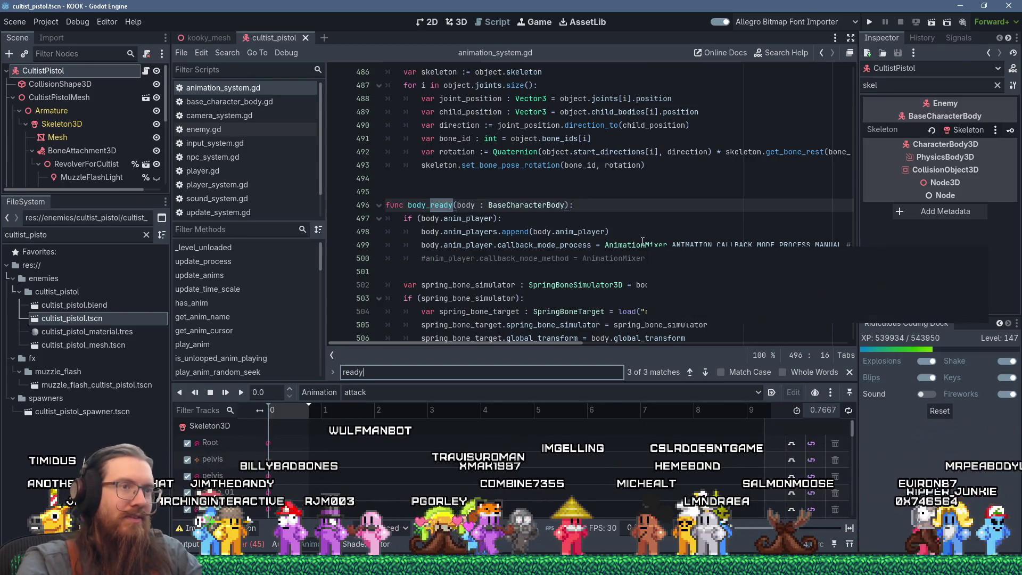
{"action": "left_click", "coordinate": [421, 259]}
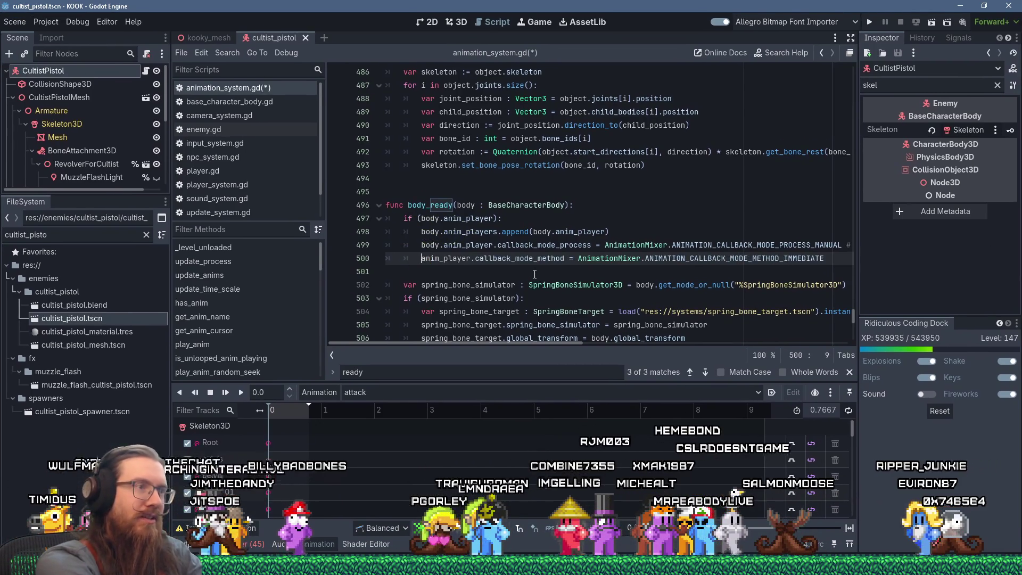
{"action": "type", "text": "body."}
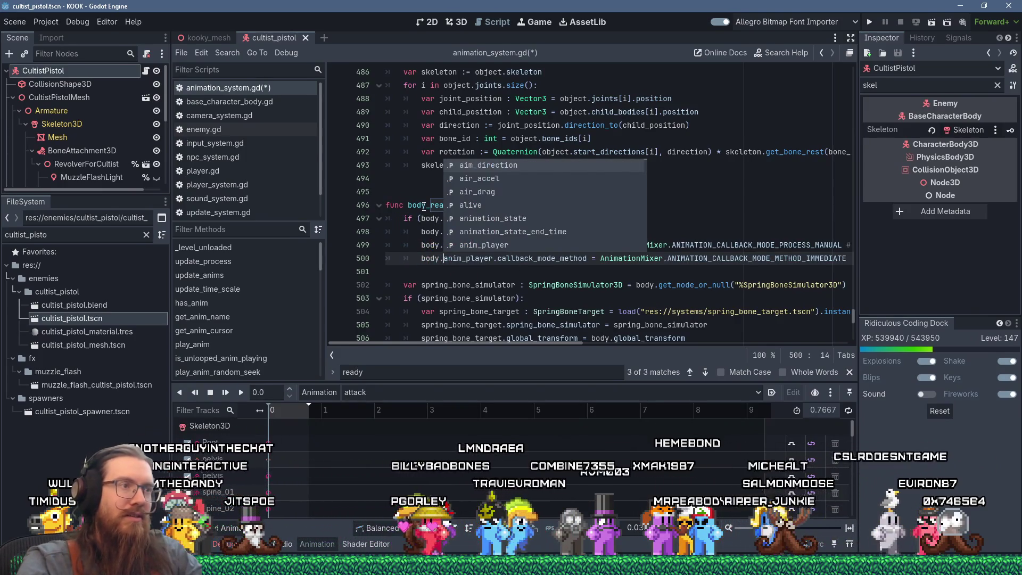
{"action": "left_click", "coordinate": [424, 206]}
{"action": "key", "text": "F5"}
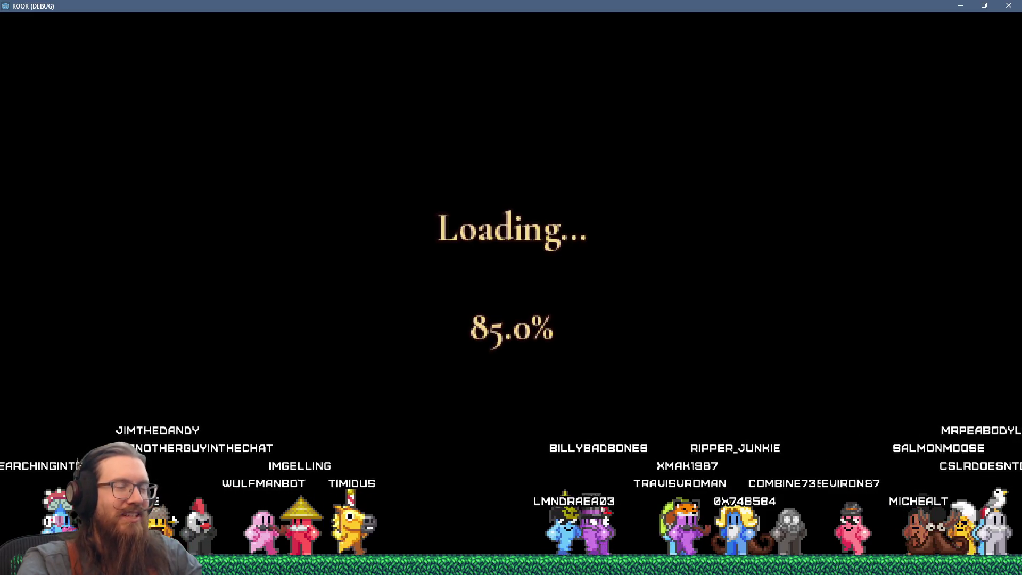
- Undo the stray 'o' typed on line 67 and resume the game from the breakpoint
{"action": "type", "text": "o"}
{"action": "key", "text": "ctrl+z"}
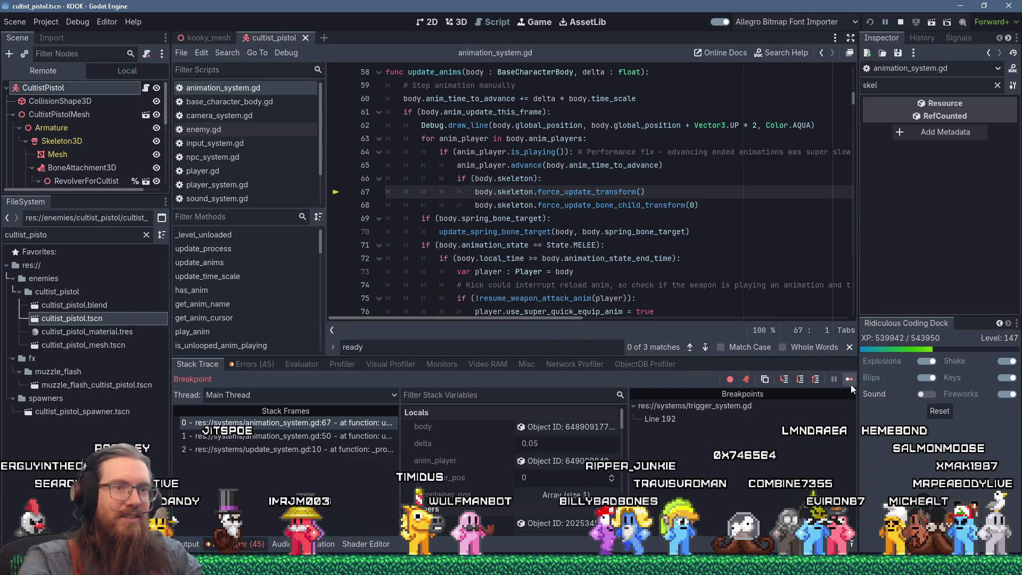
{"action": "left_click", "coordinate": [849, 379]}
- Walk toward the robed cultists in game, then quit it with the console's quit command
{"action": "key", "text": "w"}
{"action": "key", "text": "2"}
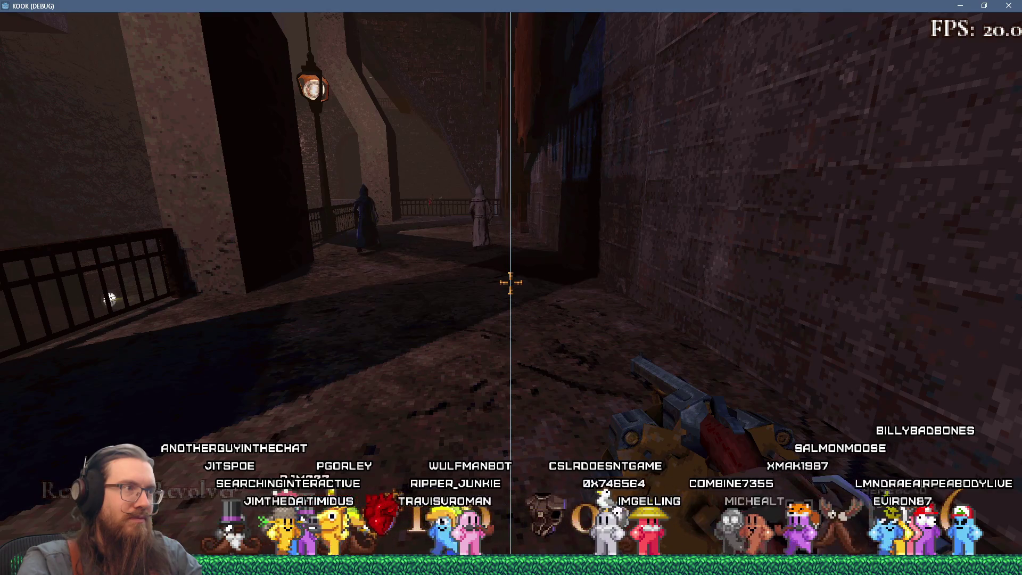
{"action": "key", "text": "grave"}
{"action": "type", "text": "quit"}
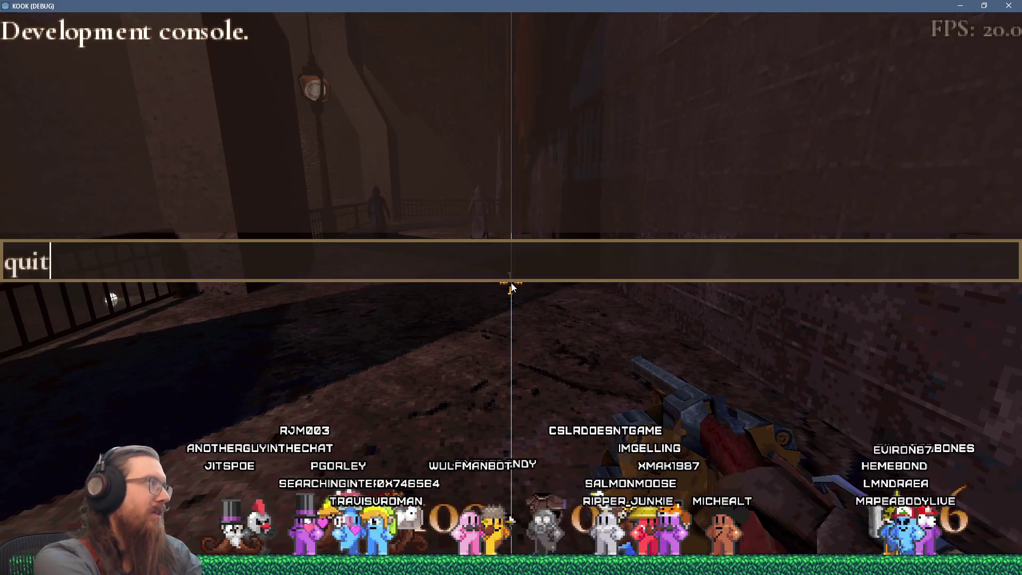
{"action": "key", "text": "Return"}
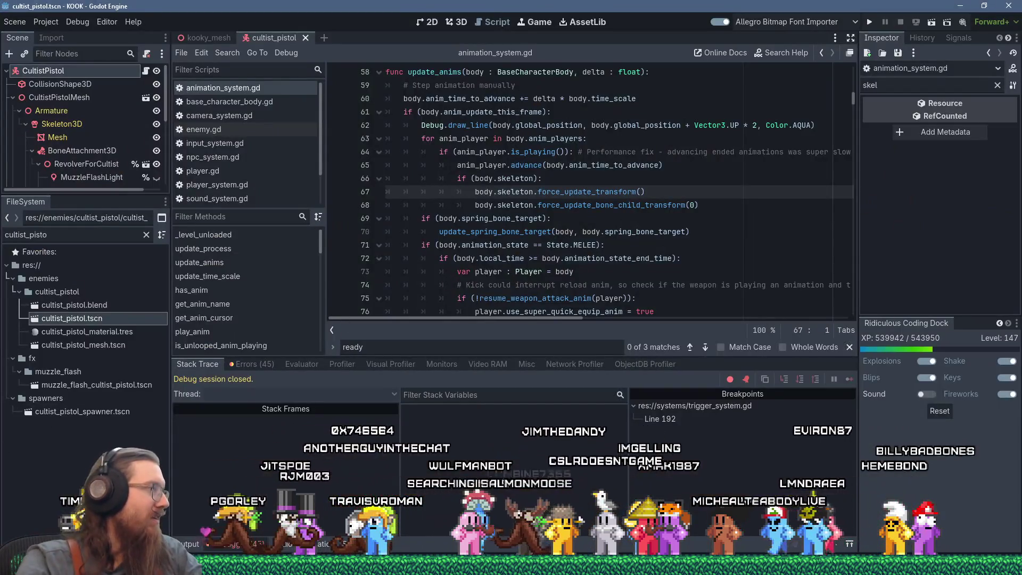
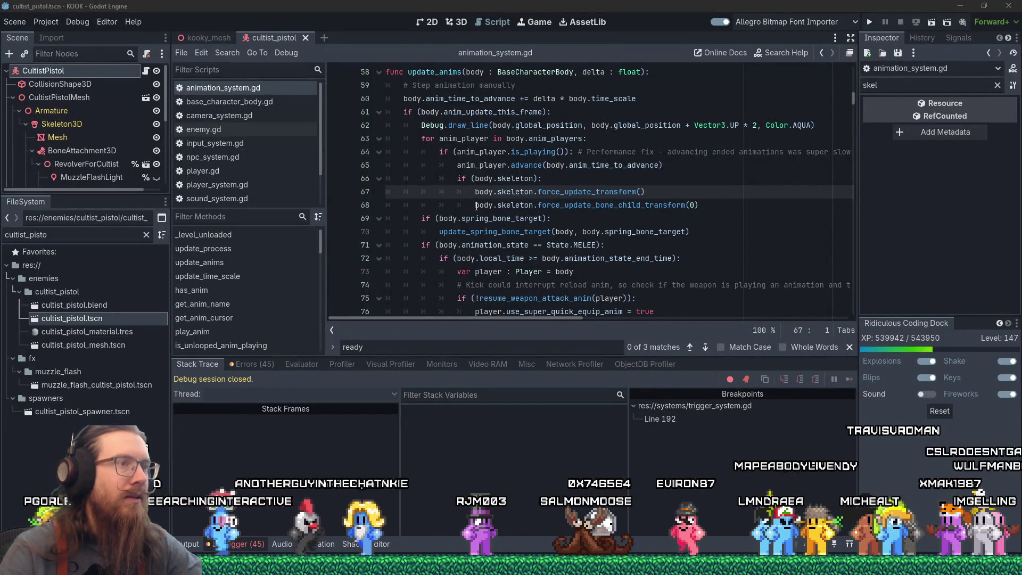
- Comment out the two forced skeleton update calls on lines 67–68 with #
{"action": "left_click", "coordinate": [475, 191]}
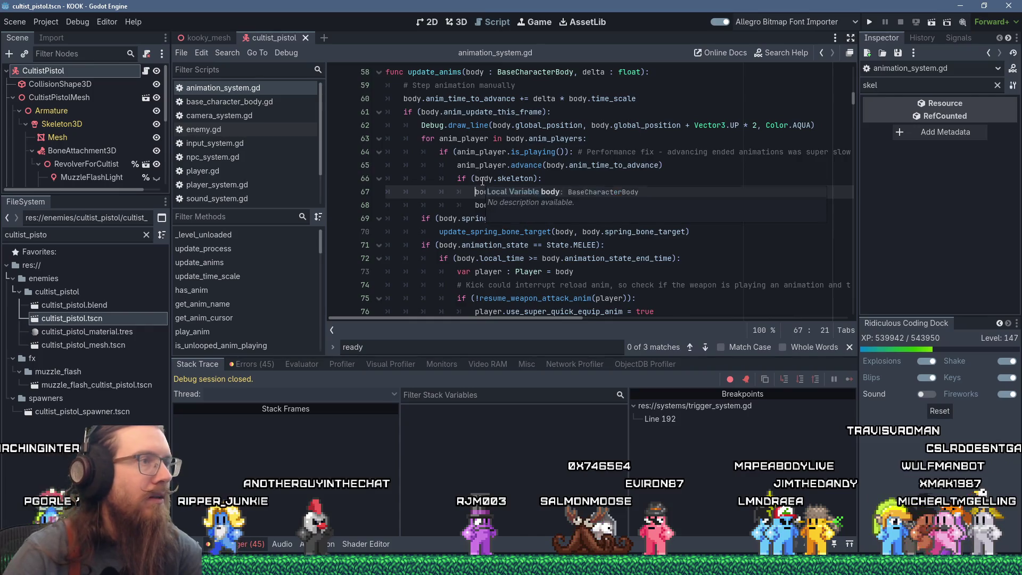
{"action": "left_click", "coordinate": [477, 205]}
{"action": "type", "text": "#"}
{"action": "left_click", "coordinate": [703, 205]}
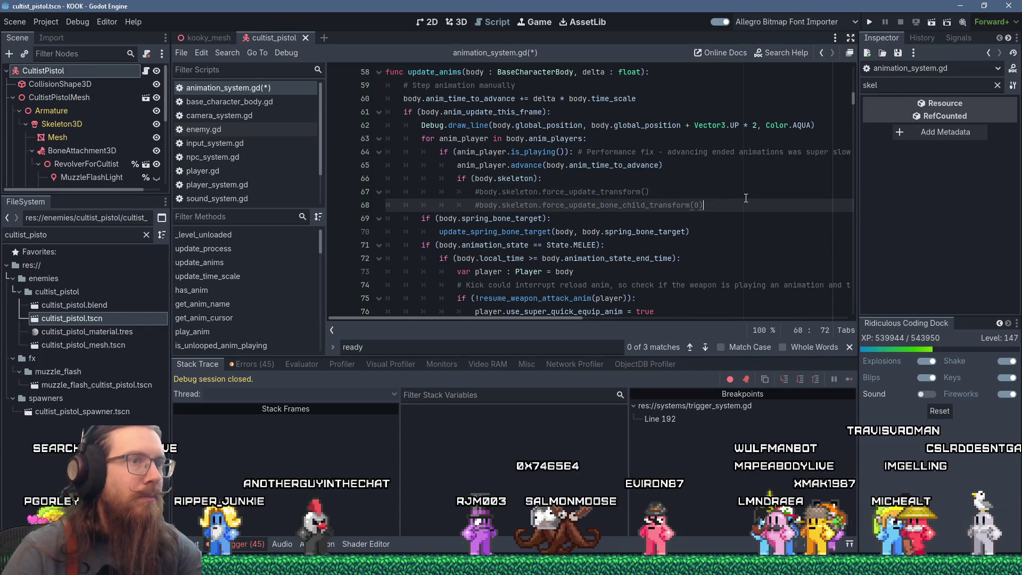
- Add body.skeleton.notification(Skeleton3D.NOTIFICATION_UPDATE_SKELETON) below, save the script, and run the game
{"action": "key", "text": "Return"}
{"action": "type", "text": "s"}
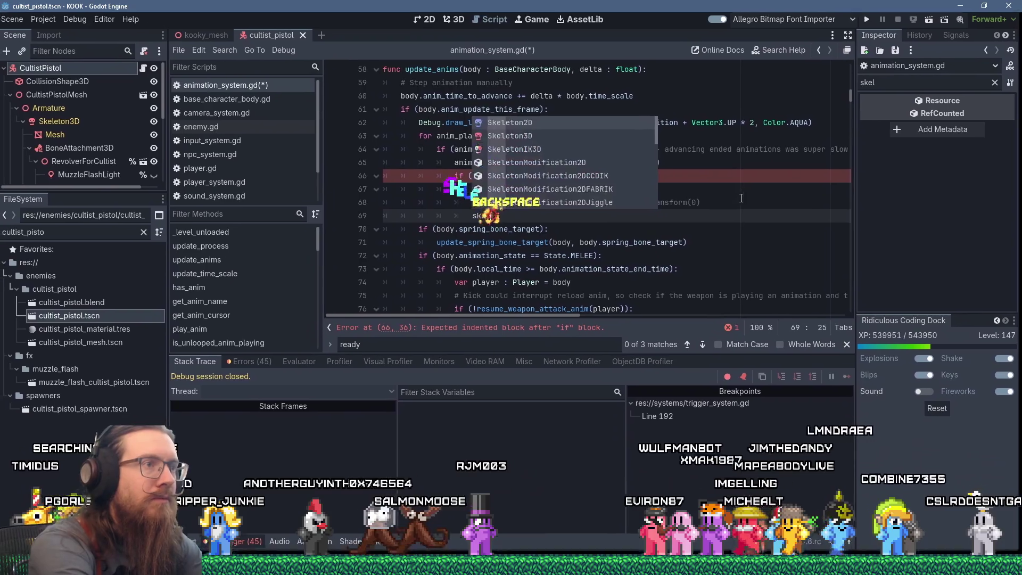
{"action": "key", "text": "BackSpace"}
{"action": "type", "text": "body."}
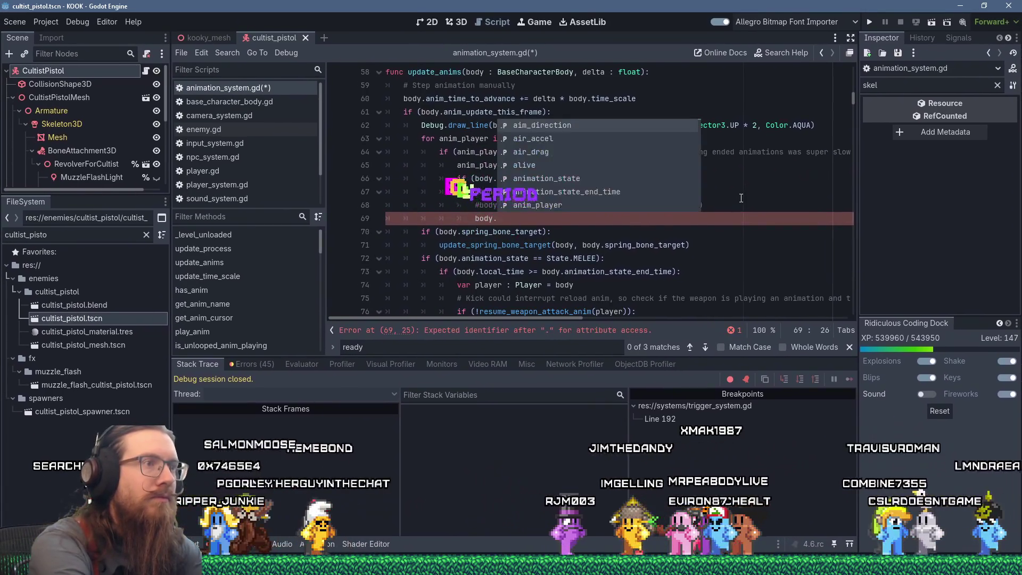
{"action": "type", "text": "skeleton.notification"}
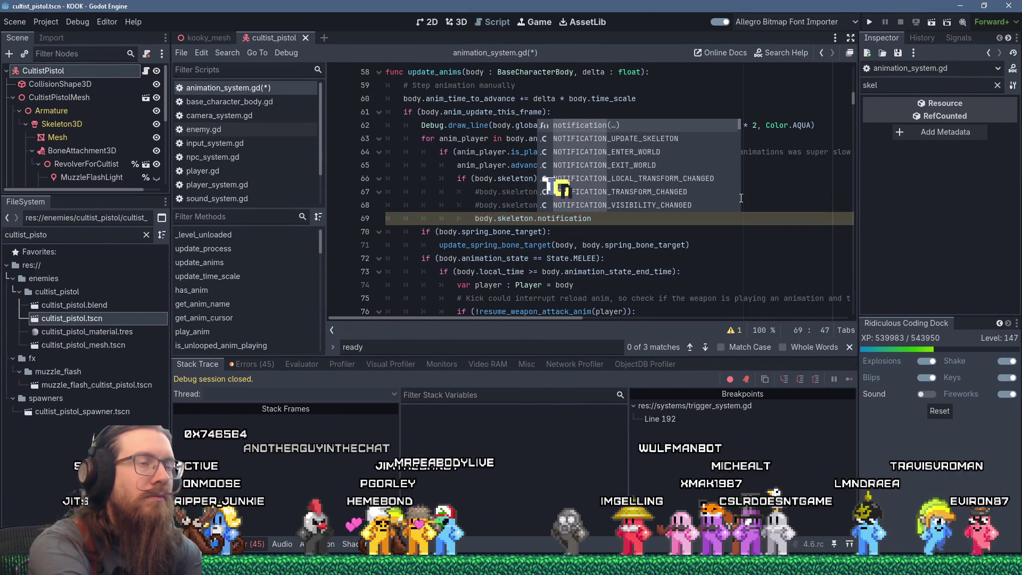
{"action": "type", "text": "("}
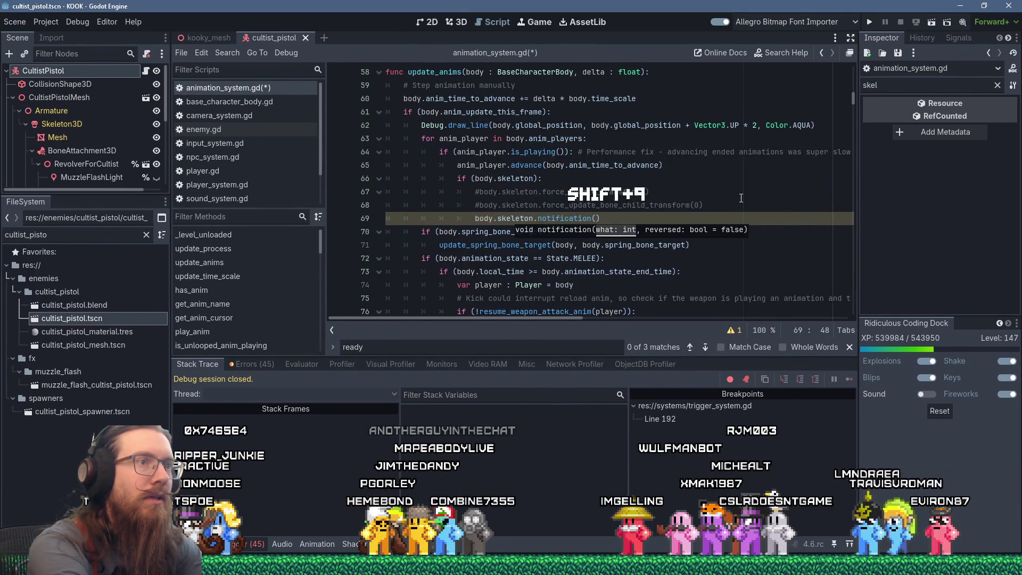
{"action": "type", "text": "Skeleton:"}
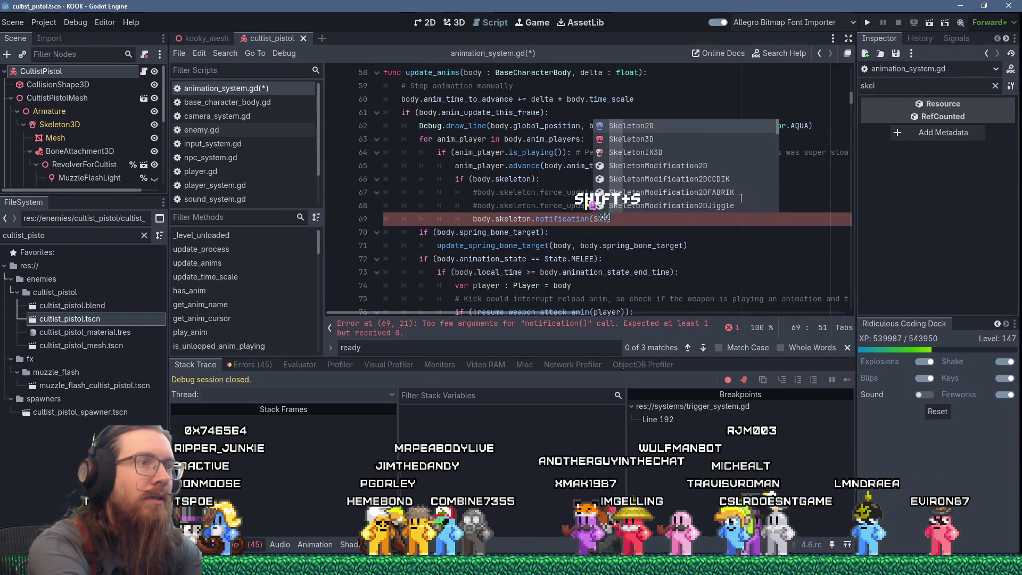
{"action": "key", "text": "BackSpace"}
{"action": "type", "text": ".no"}
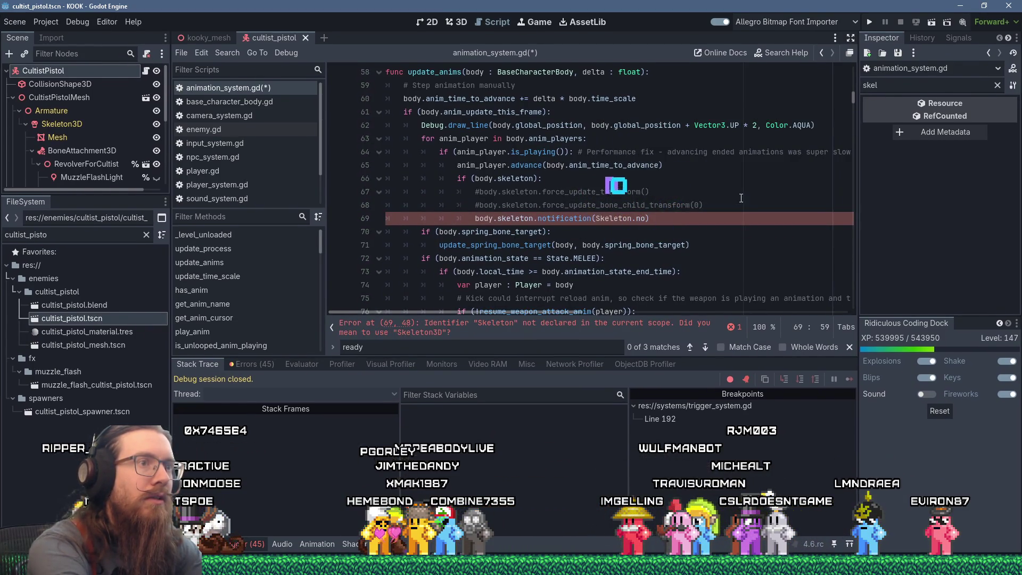
{"action": "key", "text": "BackSpace"}
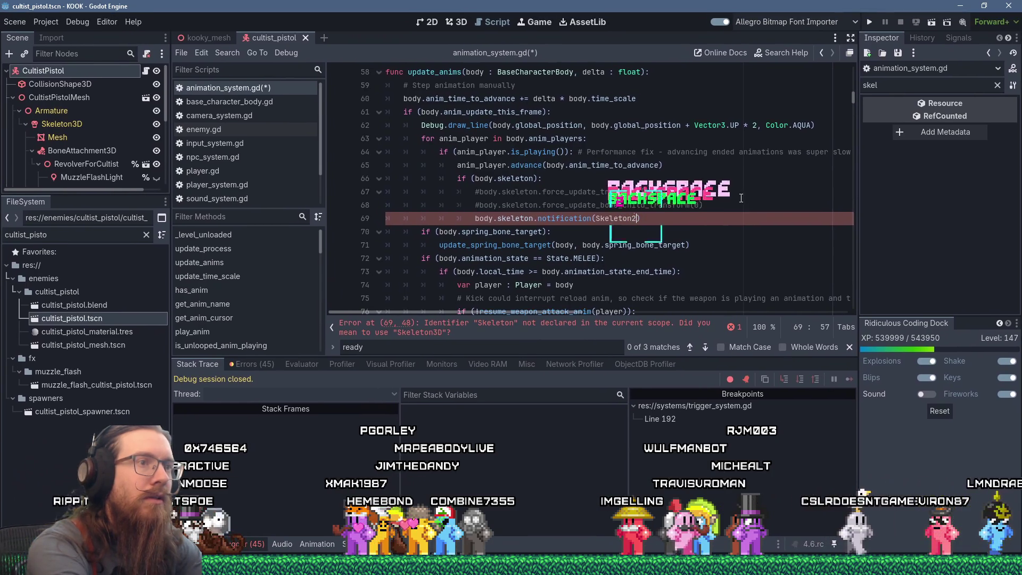
{"action": "type", "text": "3D.NOTIFICATION"}
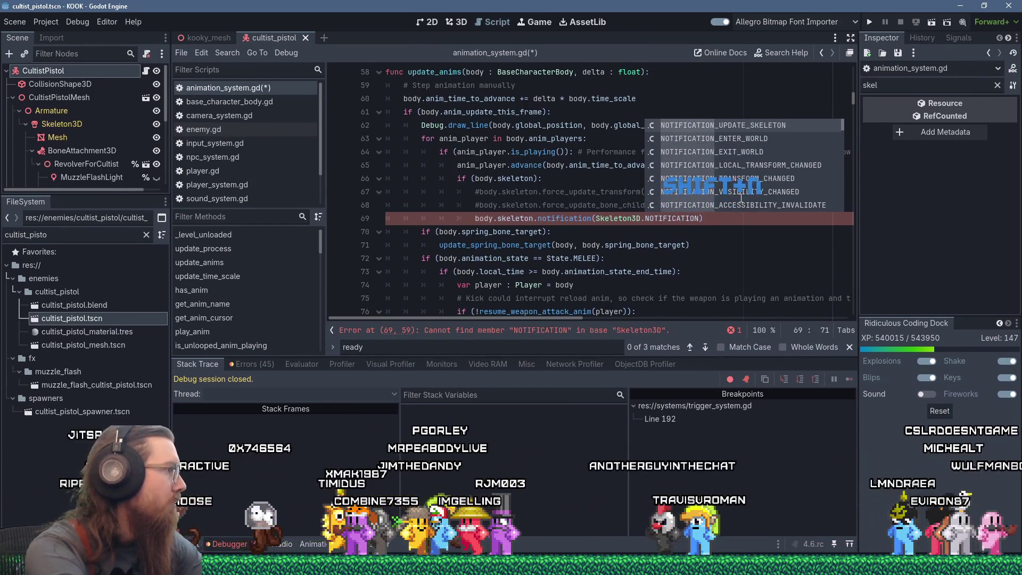
{"action": "key", "text": "Return"}
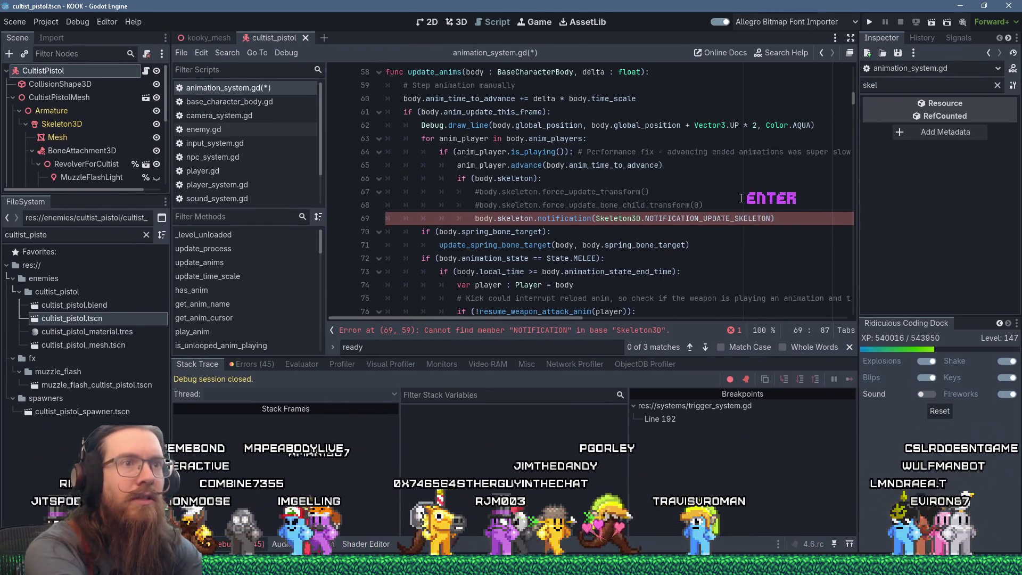
{"action": "key", "text": "ctrl+s"}
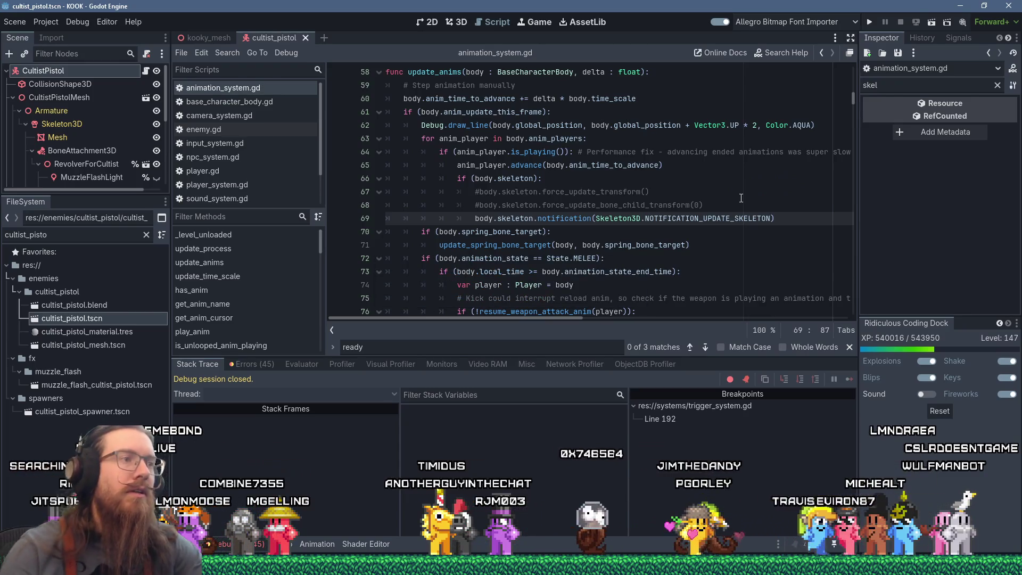
{"action": "left_click", "coordinate": [871, 22]}
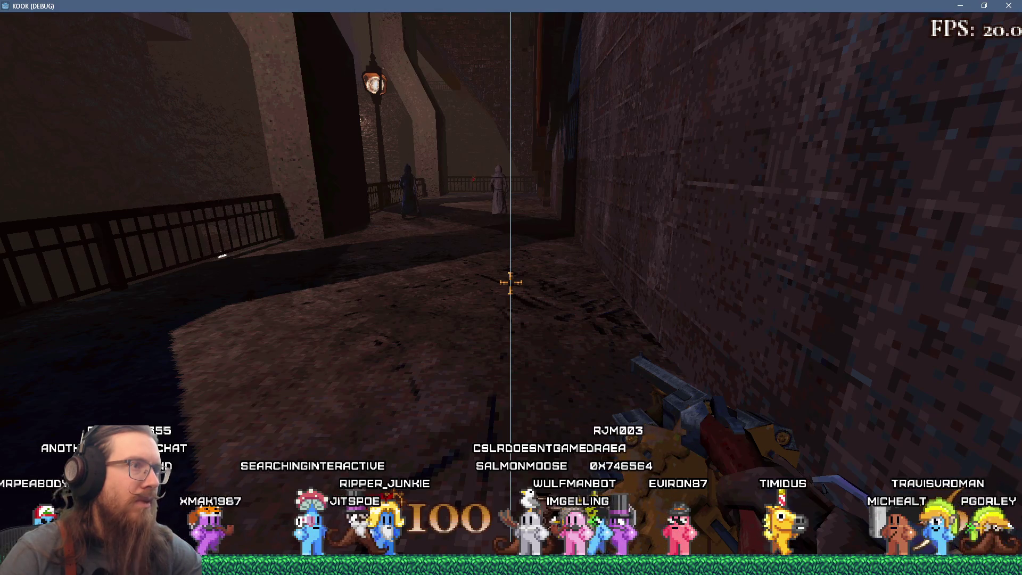
- Enable notarget through the in-game development console
{"action": "key", "text": "grave"}
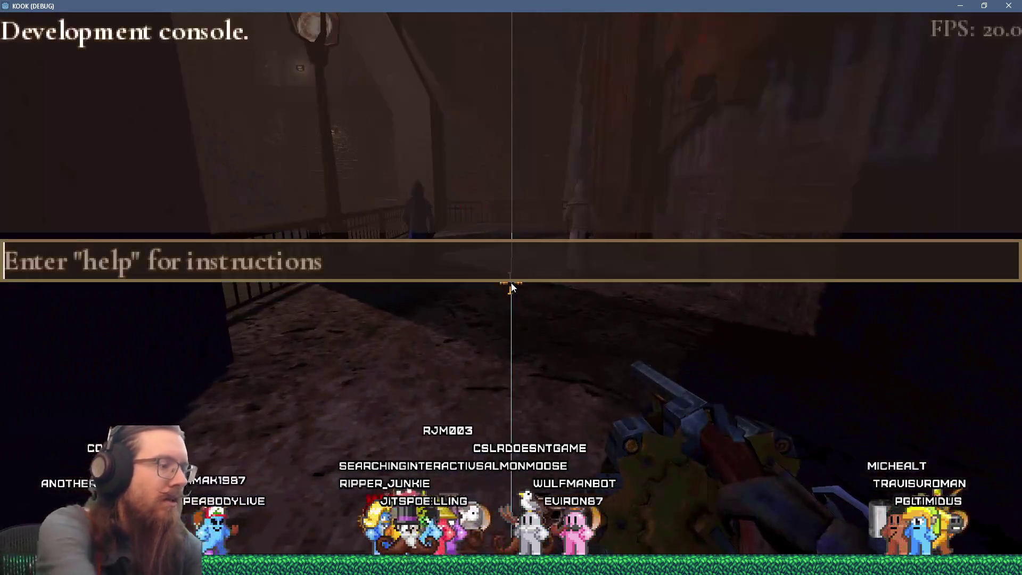
{"action": "type", "text": "net"}
{"action": "key", "text": "Return"}
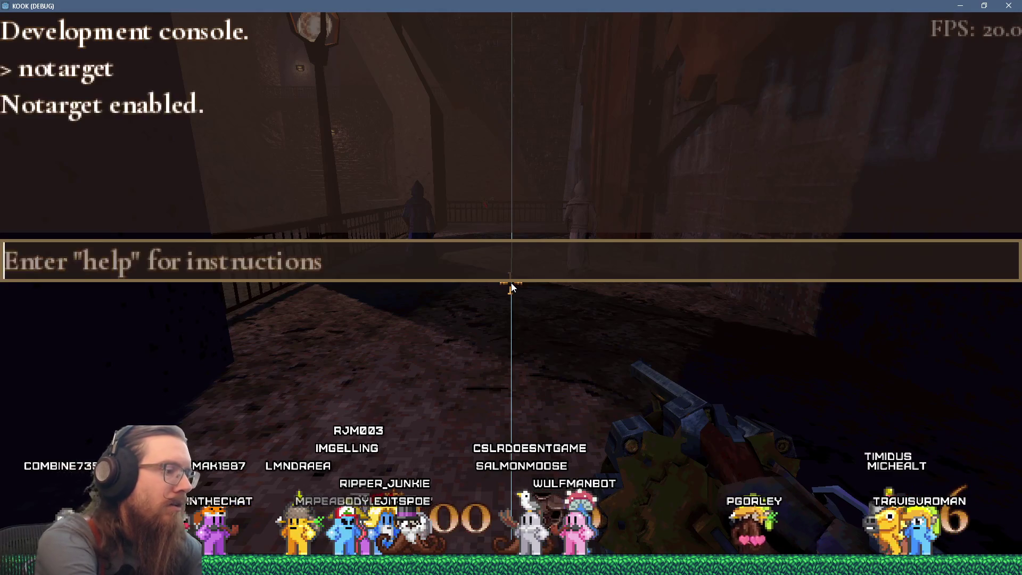
{"action": "key", "text": "grave"}
- Walk toward the two robed figures, back away, then quit the game from the console
{"action": "key", "text": "w"}
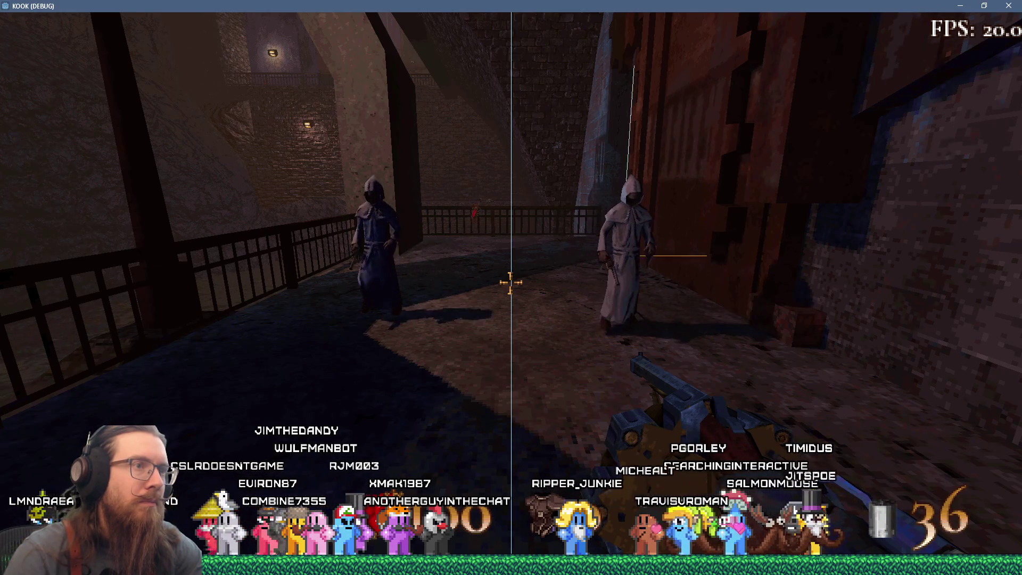
{"action": "key", "text": "s"}
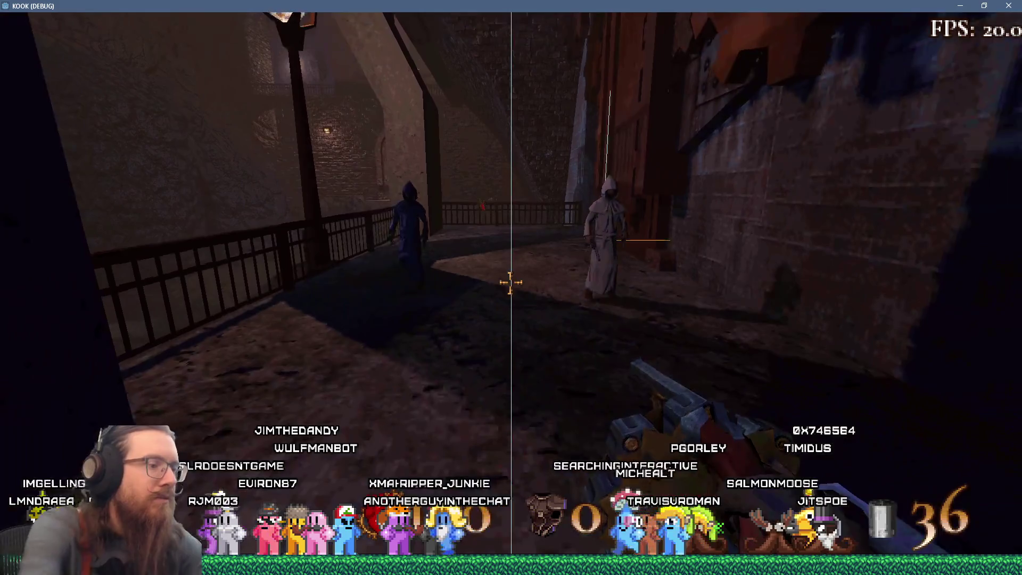
{"action": "key", "text": "grave"}
{"action": "type", "text": "quit"}
{"action": "key", "text": "Return"}
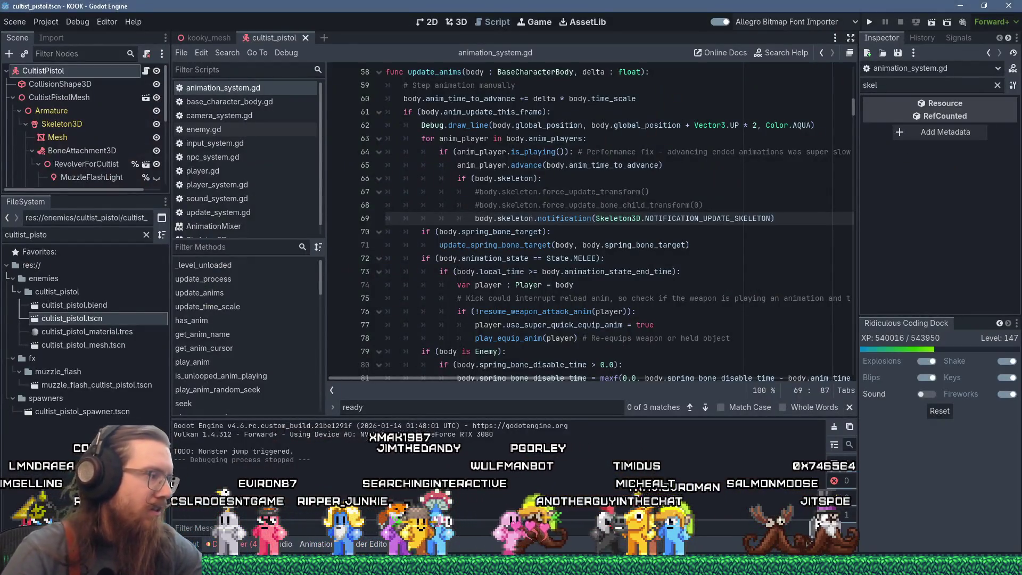
- Show the Videos recordings folder and launch VirtualDub from the Run box
{"action": "mouse_move", "coordinate": [269, 564]}
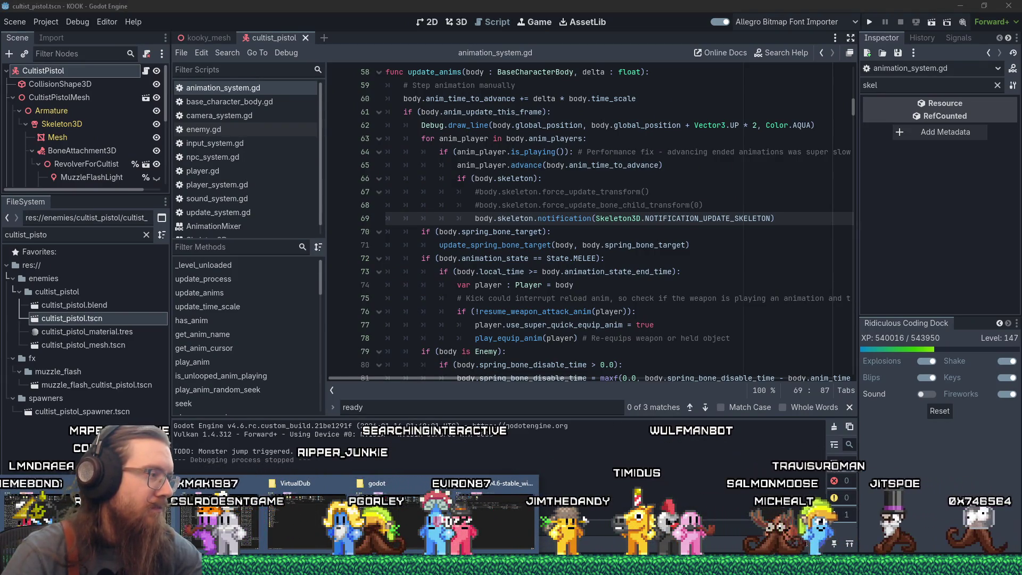
{"action": "left_click", "coordinate": [200, 519]}
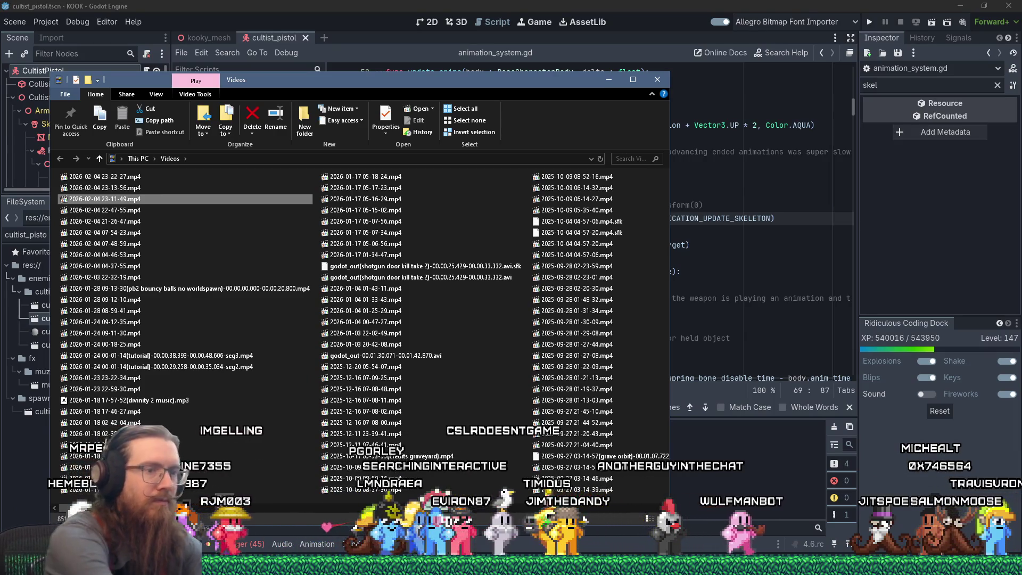
{"action": "key", "text": "super+r"}
{"action": "type", "text": "E:\\"}
{"action": "key", "text": "BackSpace"}
{"action": "key", "text": "BackSpace"}
{"action": "key", "text": "BackSpace"}
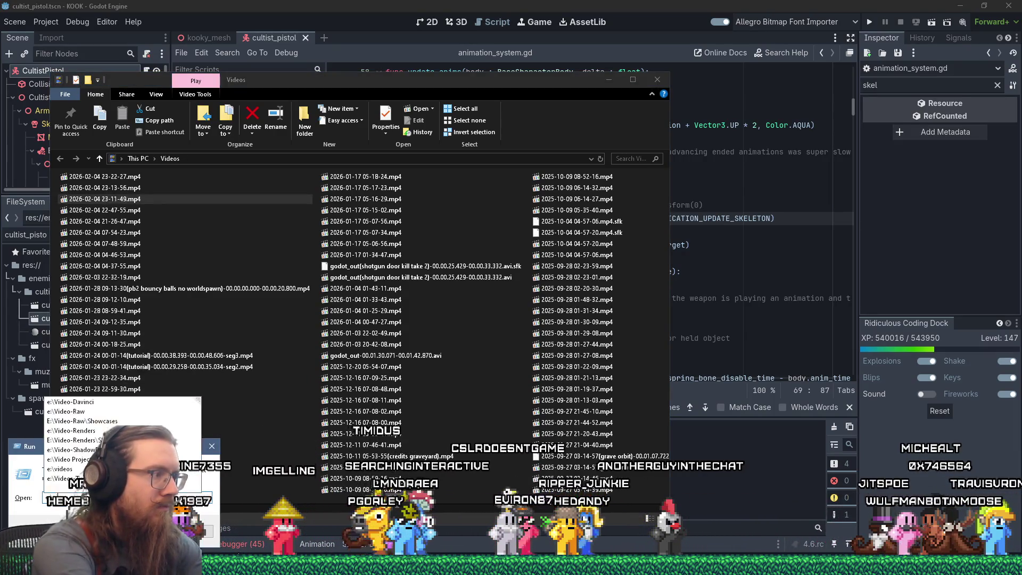
{"action": "type", "text": "ms\\"}
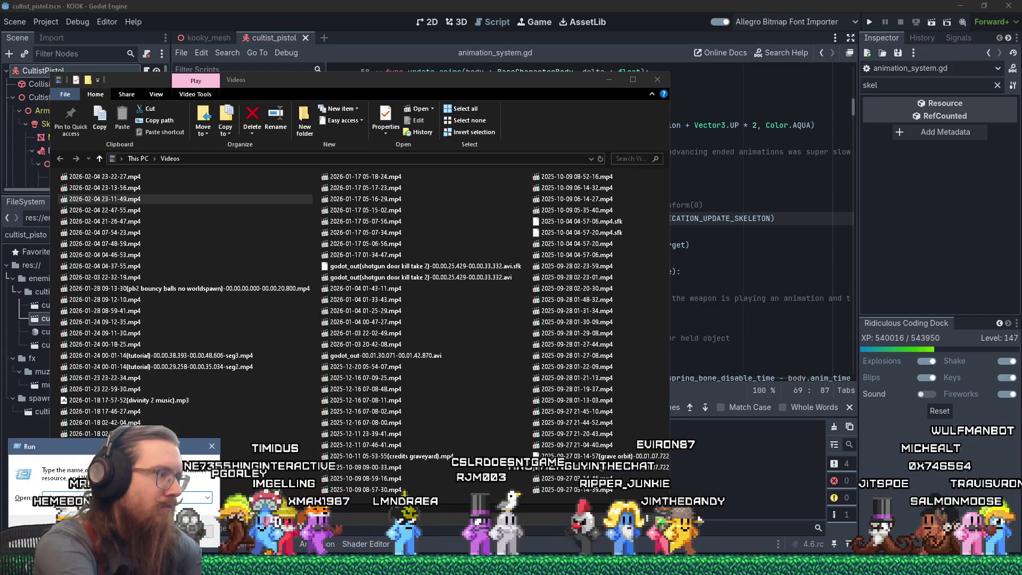
{"action": "type", "text": "s"}
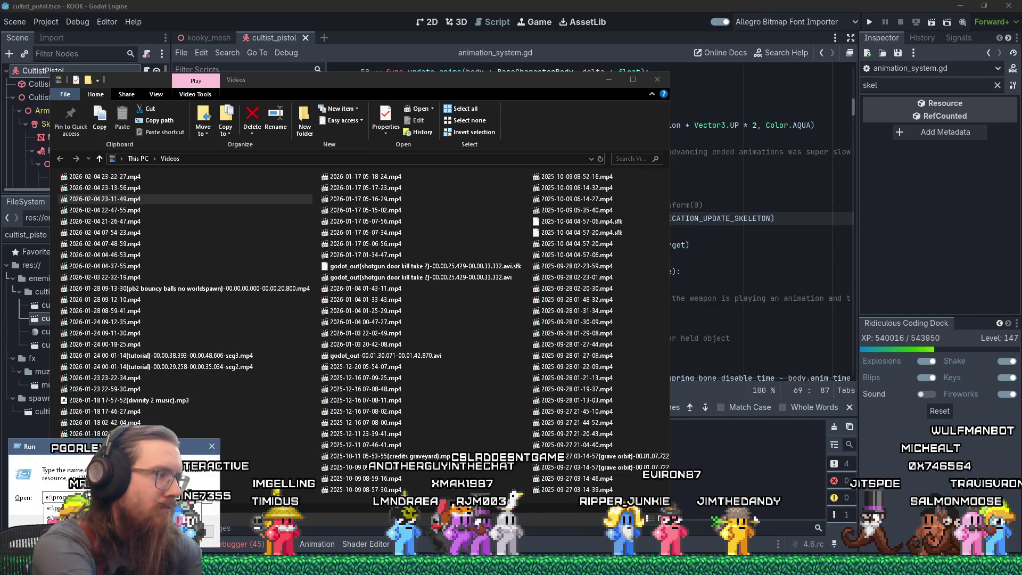
{"action": "key", "text": "Return"}
{"action": "key", "text": "alt+Tab"}
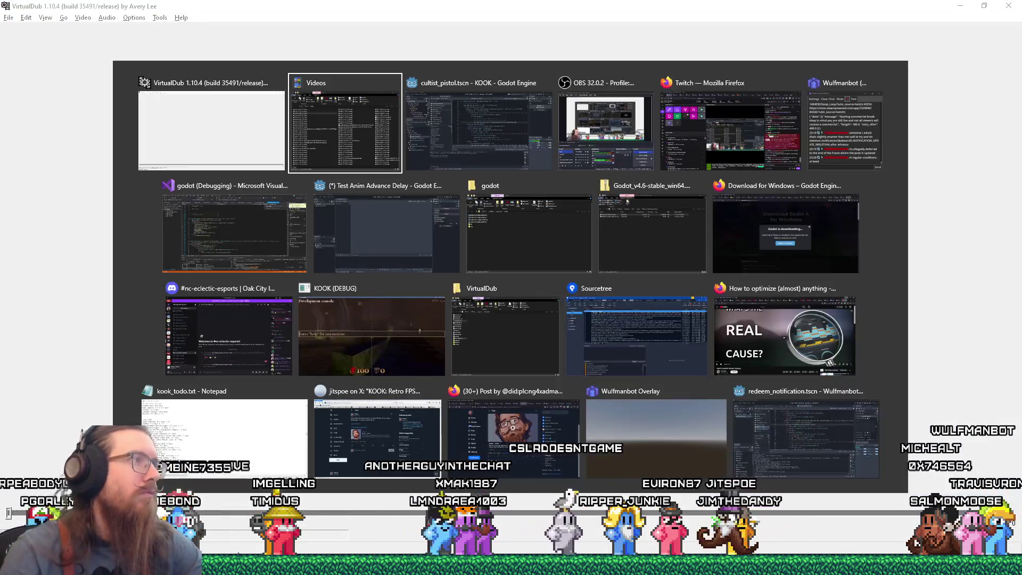
{"action": "mouse_move", "coordinate": [130, 176]}
{"action": "left_mouse_down"}
{"action": "mouse_move", "coordinate": [894, 199]}
{"action": "mouse_move", "coordinate": [854, 207]}
{"action": "left_mouse_up"}
{"action": "left_click", "coordinate": [854, 209]}
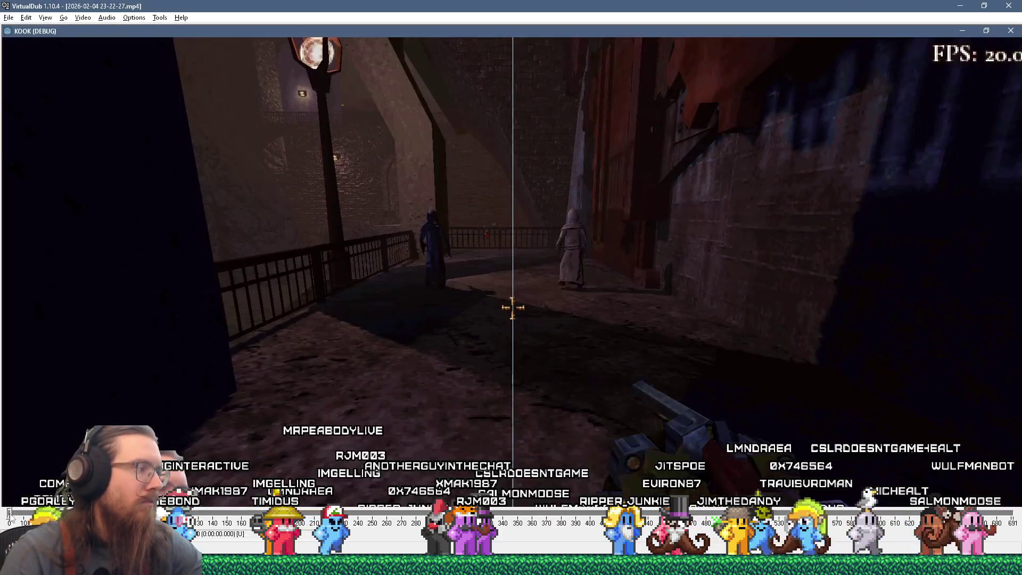
{"action": "key", "text": "Right"}
{"action": "key", "text": "Right"}
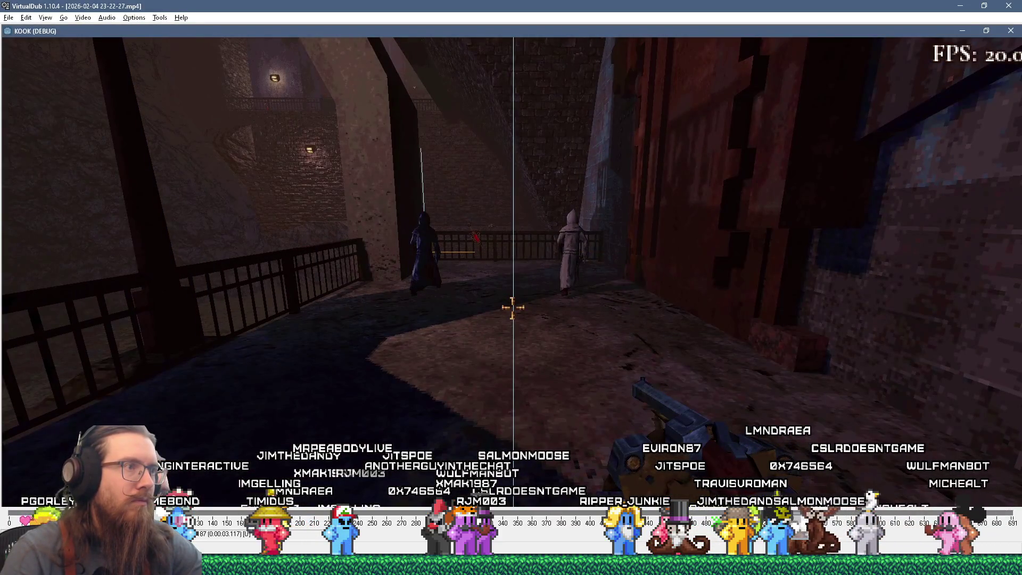
{"action": "left_click_drag", "start_coordinate": [275, 510], "coordinate": [282, 510]}
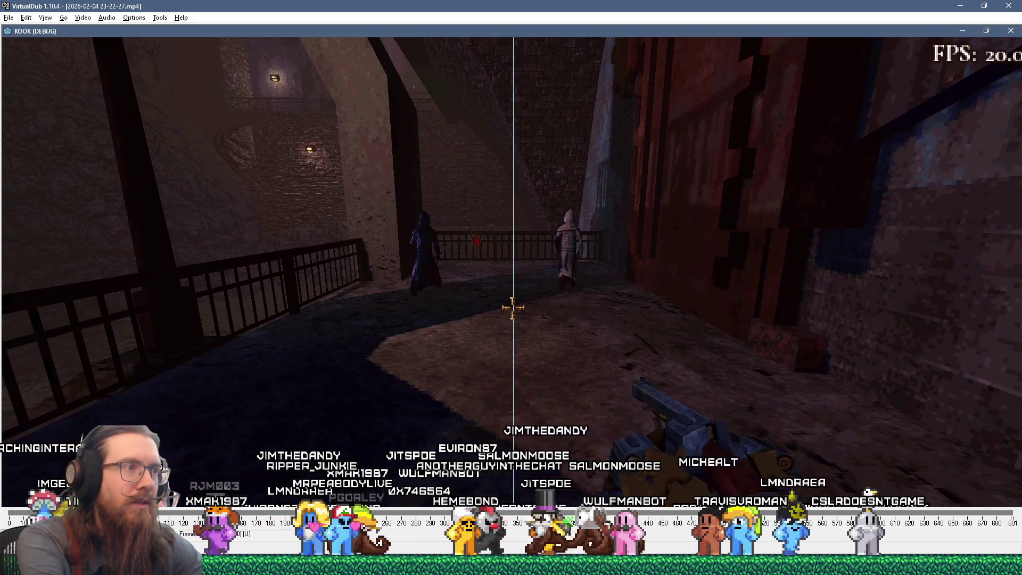
- Step frame by frame to around frame 375 watching the tracer, then close the video
{"action": "key", "text": "Right"}
{"action": "key", "text": "Right"}
{"action": "key", "text": "Right"}
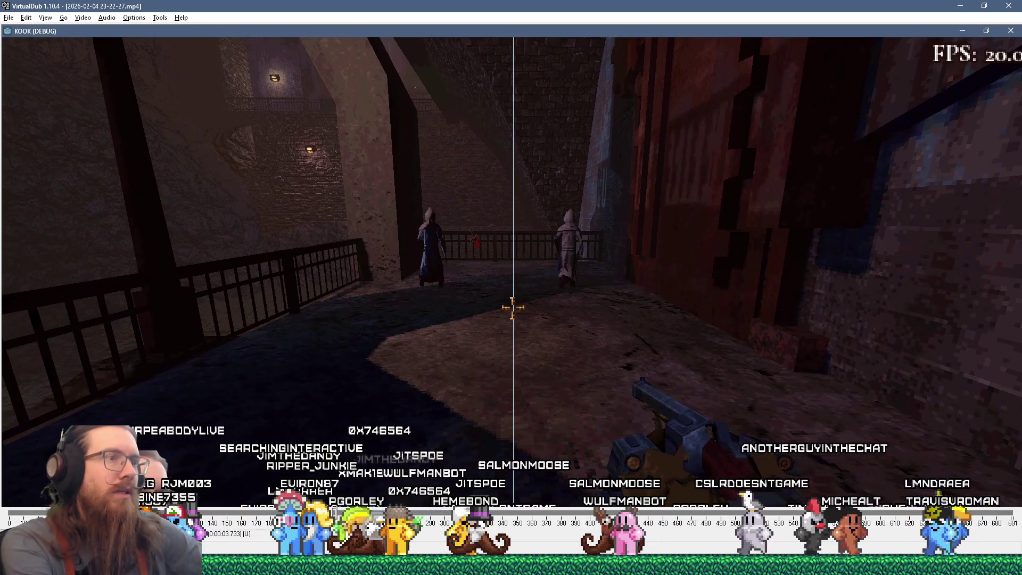
{"action": "key", "text": "Right"}
{"action": "key", "text": "Right"}
{"action": "key", "text": "Right"}
{"action": "key", "text": "Right"}
{"action": "key", "text": "Right"}
{"action": "key", "text": "Right"}
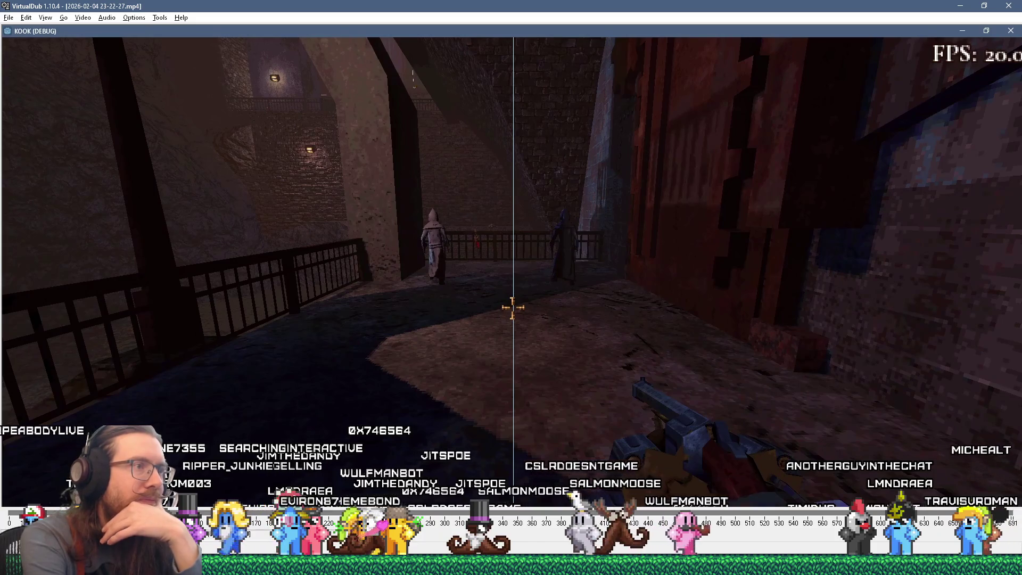
{"action": "key", "text": "Right"}
{"action": "key", "text": "Right"}
{"action": "key", "text": "Right"}
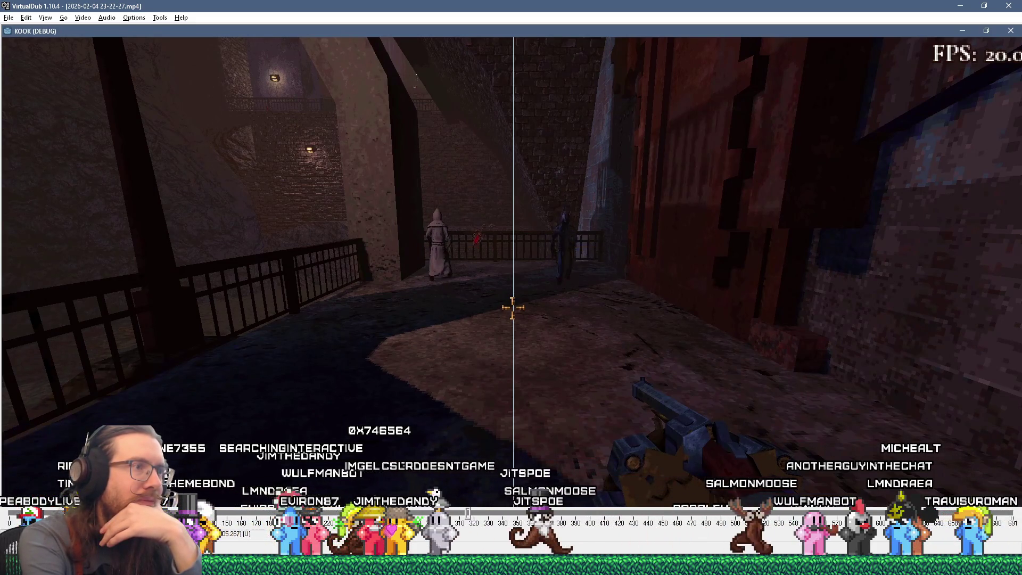
{"action": "key", "text": "Right"}
{"action": "key", "text": "Right"}
{"action": "key", "text": "Right"}
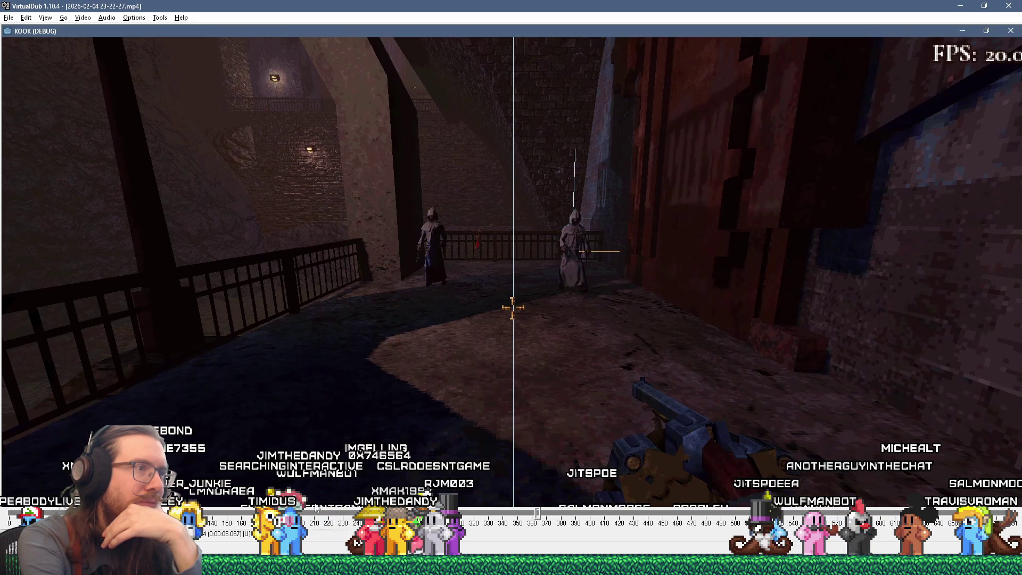
{"action": "key", "text": "Left"}
{"action": "key", "text": "Right"}
{"action": "key", "text": "Right"}
{"action": "key", "text": "Right"}
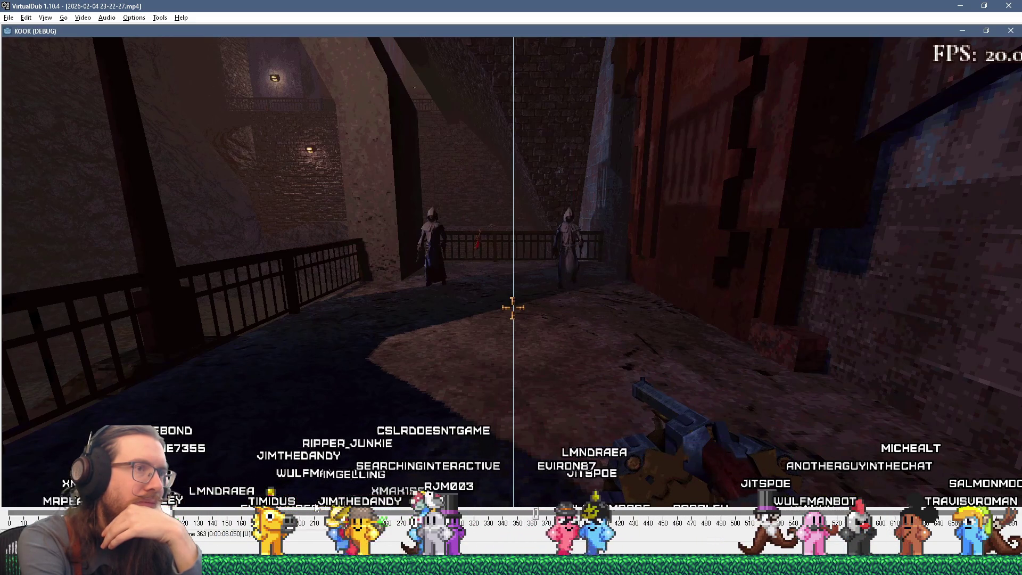
{"action": "key", "text": "Right"}
{"action": "key", "text": "Right"}
{"action": "key", "text": "Right"}
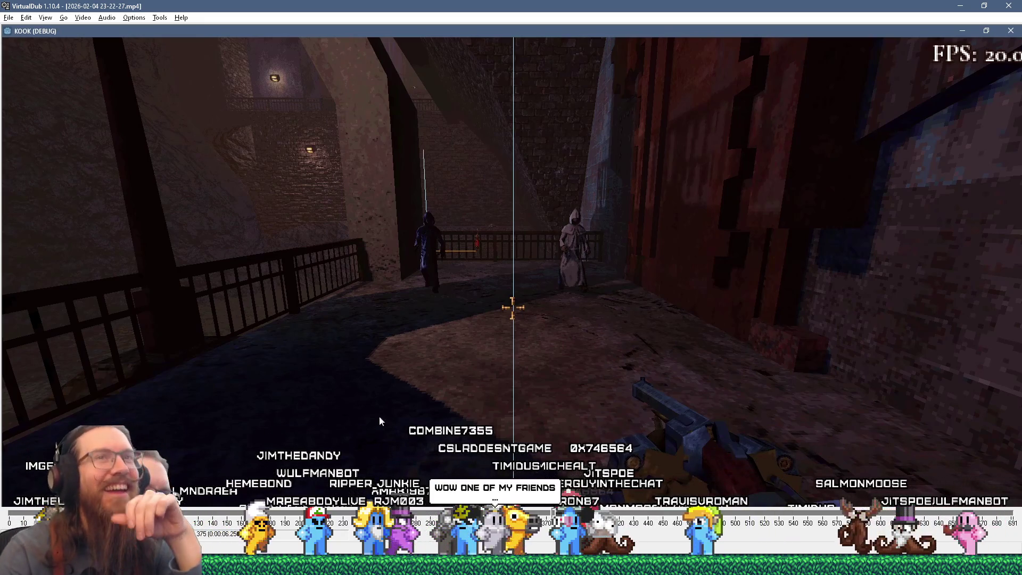
{"action": "left_click", "coordinate": [1009, 6]}
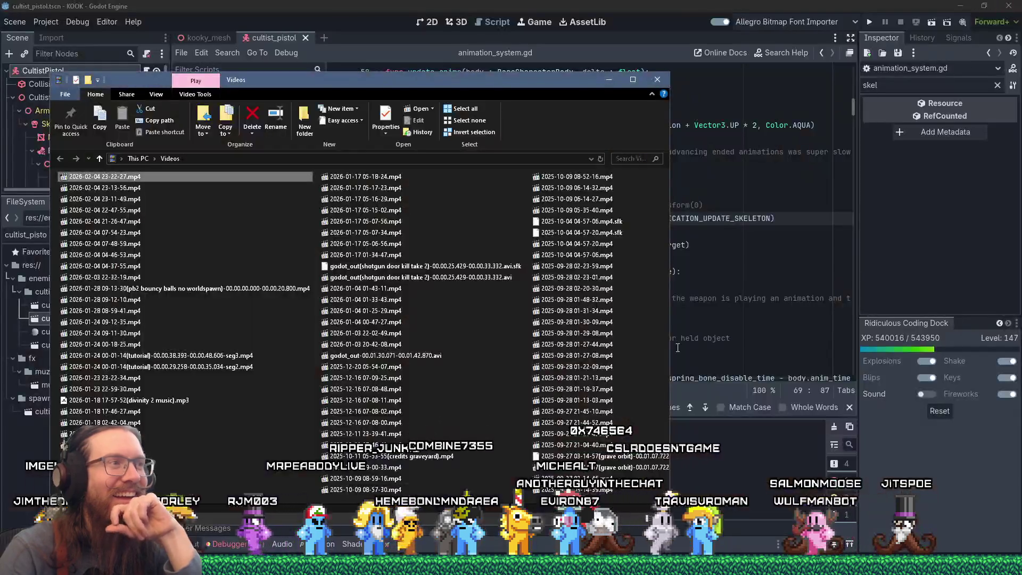
- Delete commented-out skeleton lines 67–68 and filter the FileSystem to player.tsc
{"action": "left_click", "coordinate": [651, 5]}
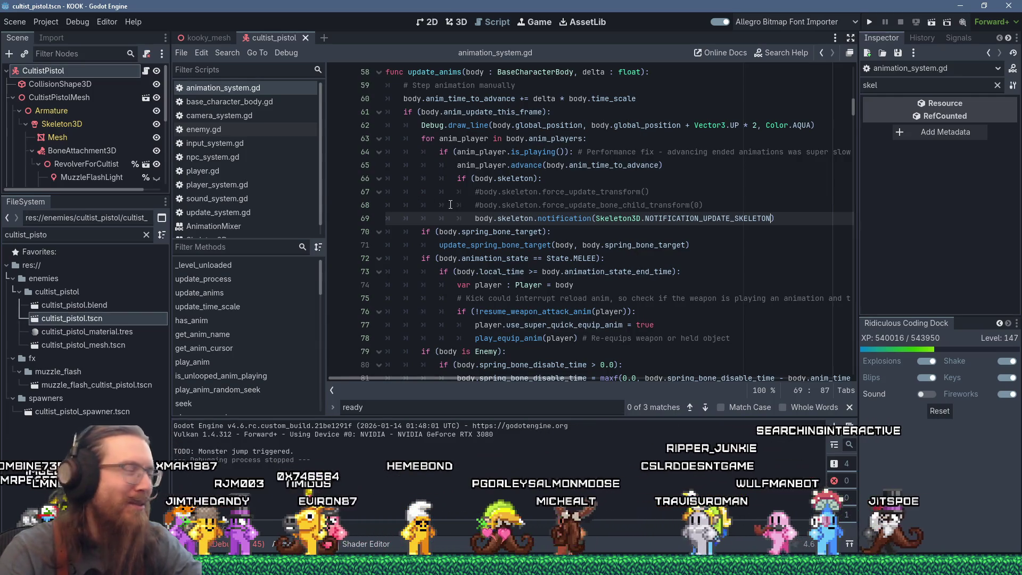
{"action": "left_click_drag", "start_coordinate": [724, 206], "coordinate": [729, 181]}
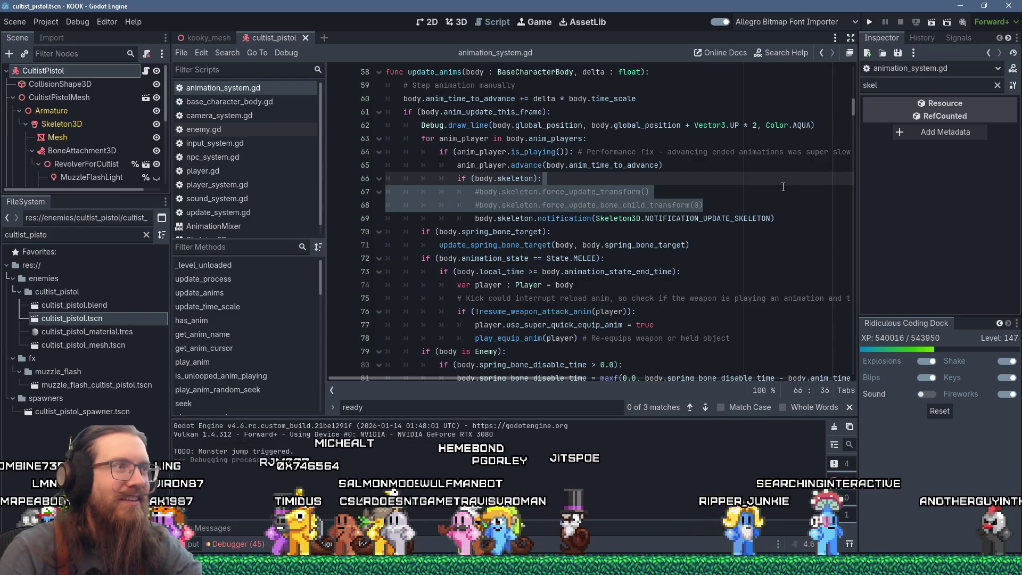
{"action": "key", "text": "Delete"}
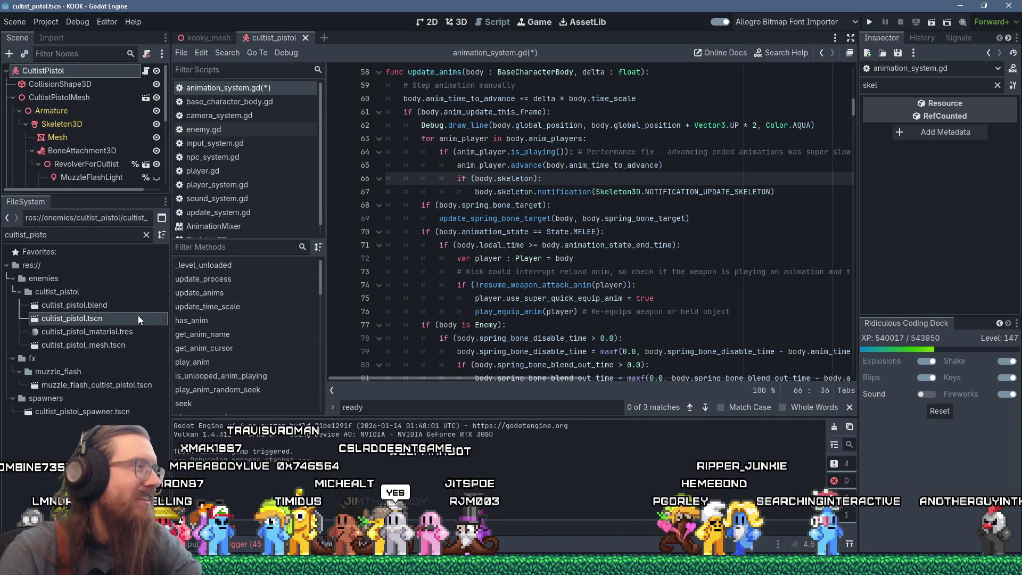
{"action": "left_click", "coordinate": [102, 234]}
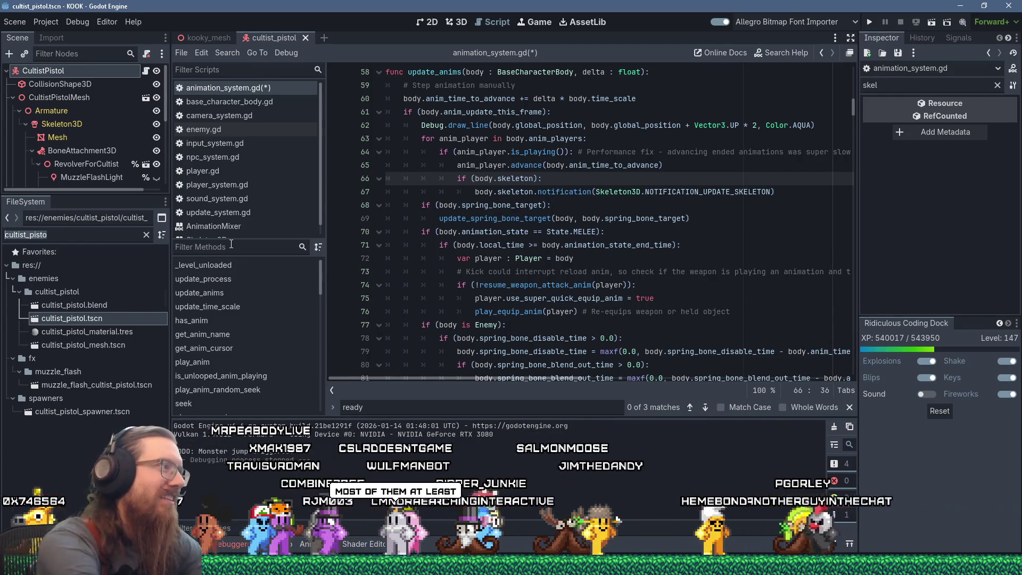
{"action": "type", "text": "player.tsc"}
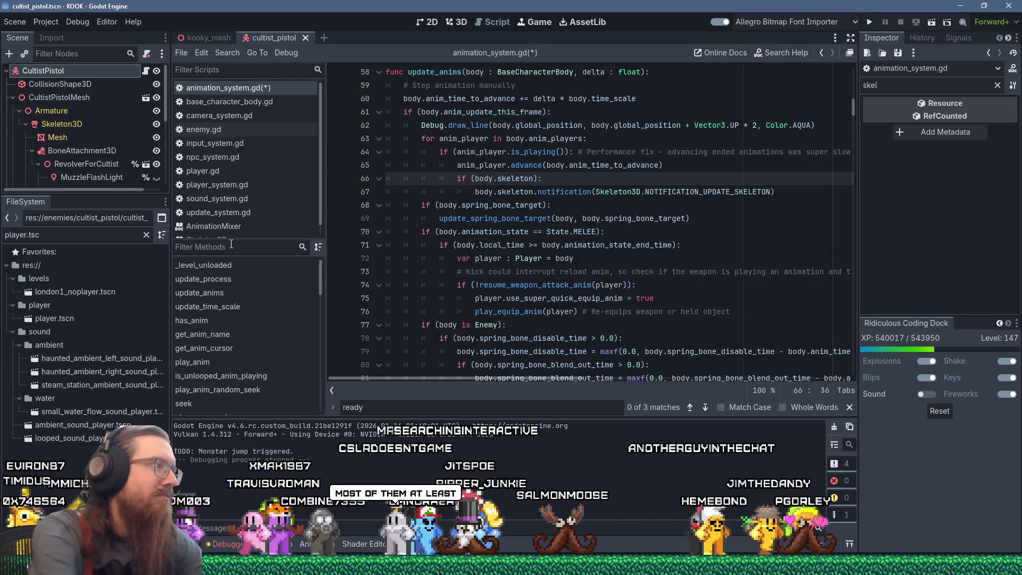
- Open player.tscn and rename the root node from Player2 to Player
{"action": "left_click", "coordinate": [69, 320]}
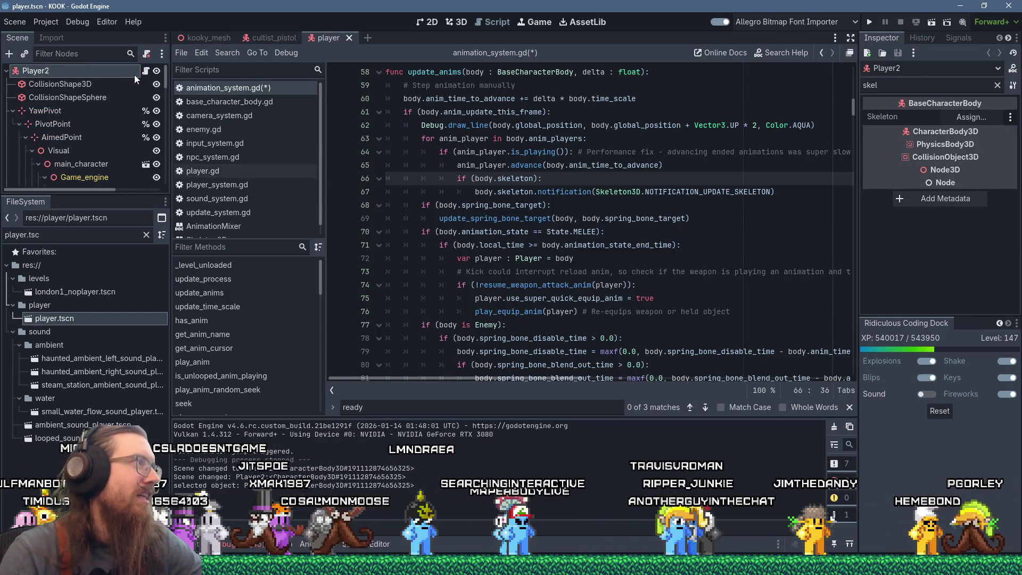
{"action": "double_click", "coordinate": [43, 70]}
{"action": "left_click", "coordinate": [47, 70]}
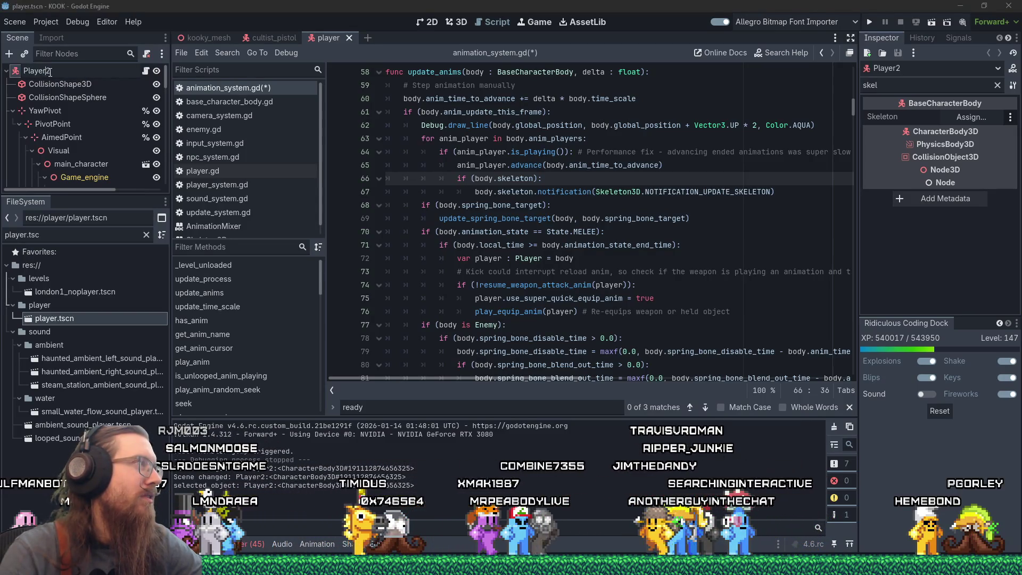
{"action": "key", "text": "Return"}
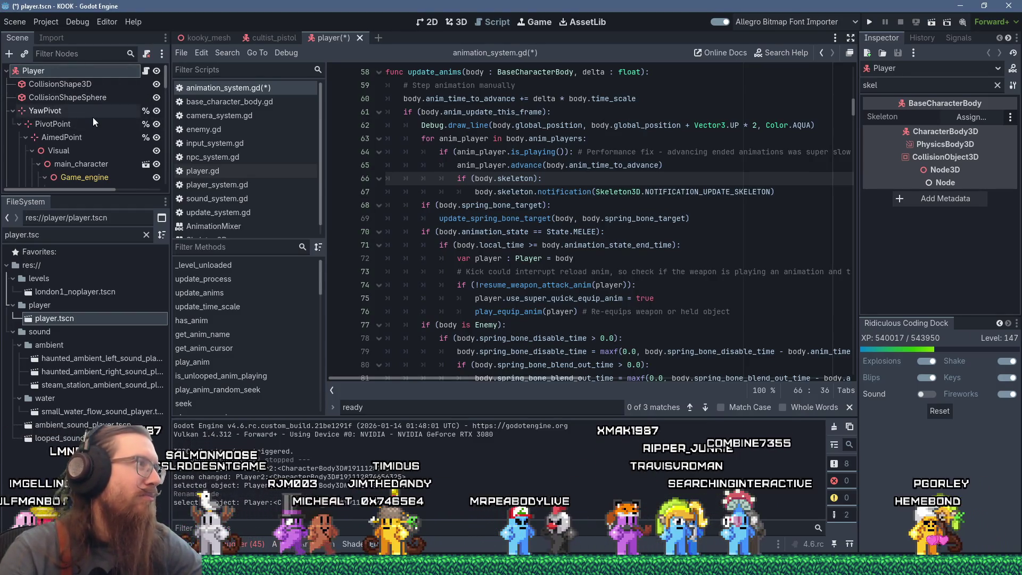
- Assign Skeleton3D to the Player node's Skeleton property in the Inspector
{"action": "scroll", "coordinate": [93, 117], "scroll_direction": "down", "scroll_amount": 4}
{"action": "scroll", "coordinate": [93, 116], "scroll_direction": "up", "scroll_amount": 5}
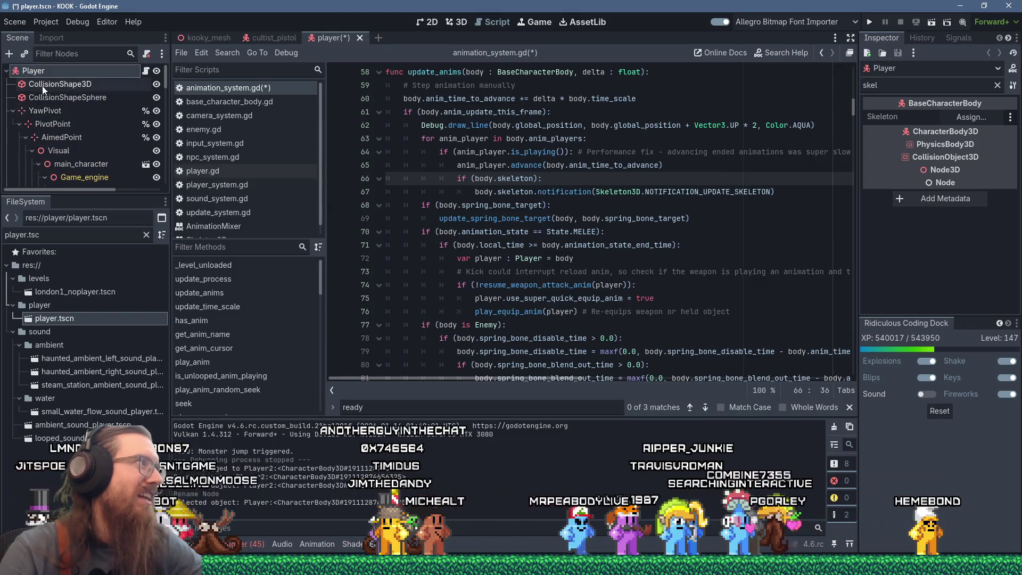
{"action": "scroll", "coordinate": [74, 149], "scroll_direction": "down", "scroll_amount": 8}
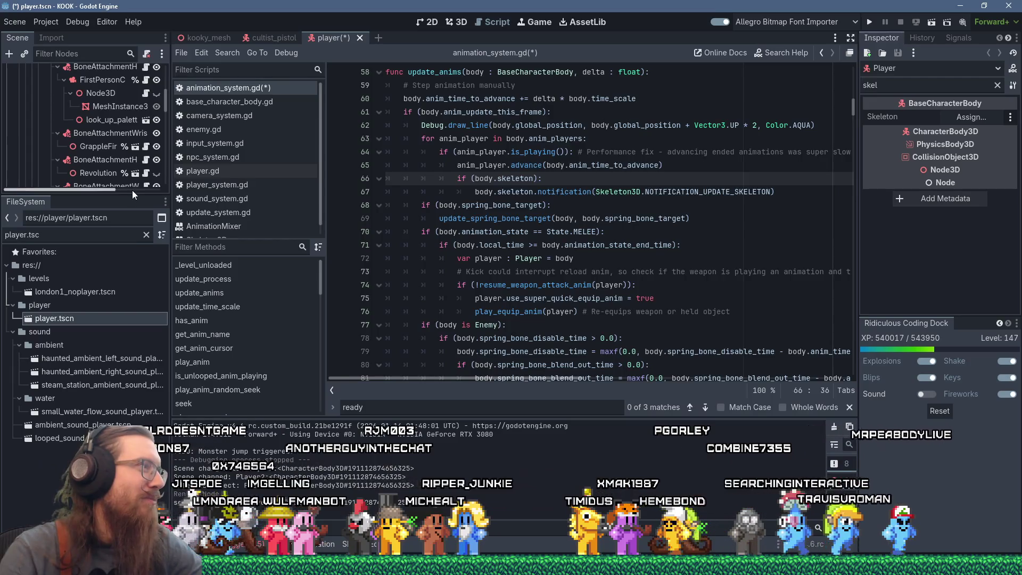
{"action": "left_click_drag", "start_coordinate": [131, 193], "coordinate": [127, 303]}
{"action": "scroll", "coordinate": [117, 240], "scroll_direction": "up", "scroll_amount": 5}
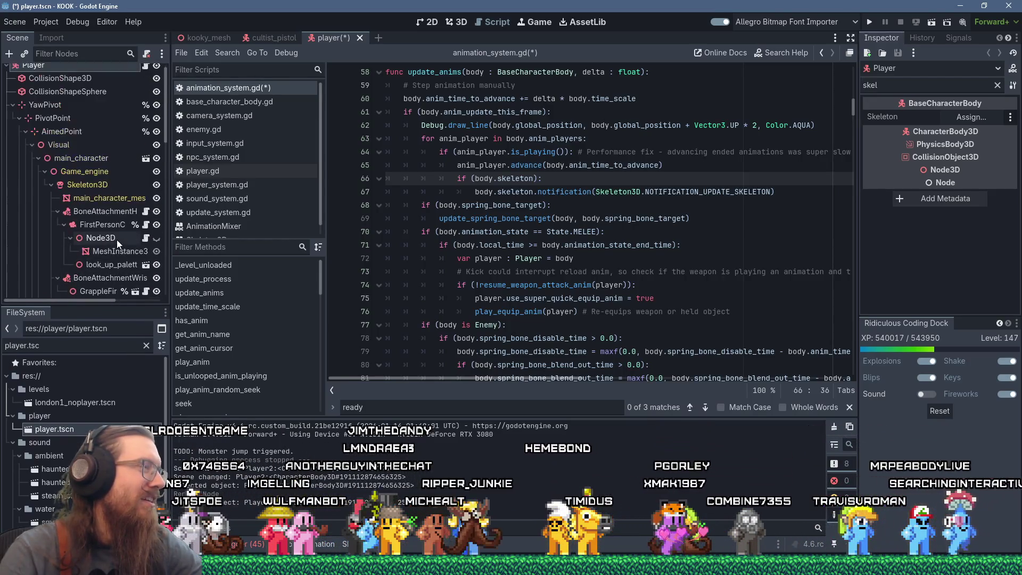
{"action": "scroll", "coordinate": [117, 240], "scroll_direction": "up", "scroll_amount": 1}
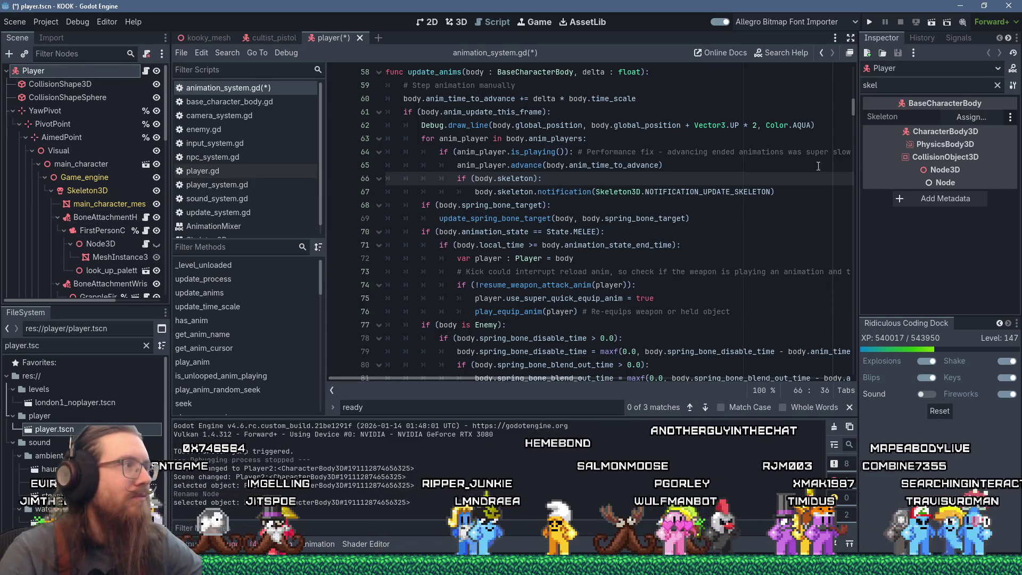
{"action": "left_click", "coordinate": [964, 116]}
{"action": "left_click", "coordinate": [492, 235]}
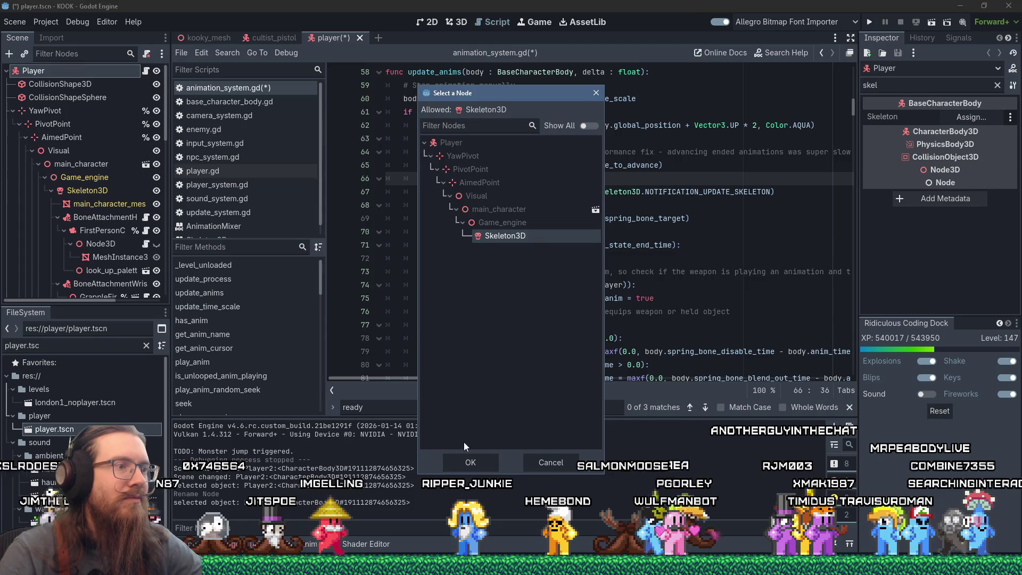
{"action": "left_click", "coordinate": [462, 460]}
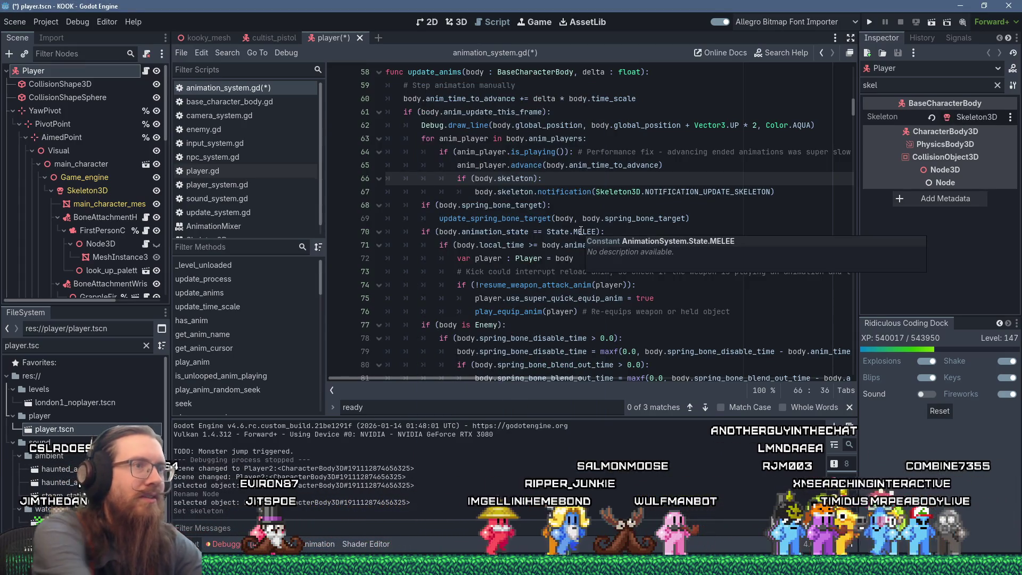
- Save the player scene and delete the 'if (body.skeleton):' line, unindenting the notification call
{"action": "key", "text": "ctrl+s"}
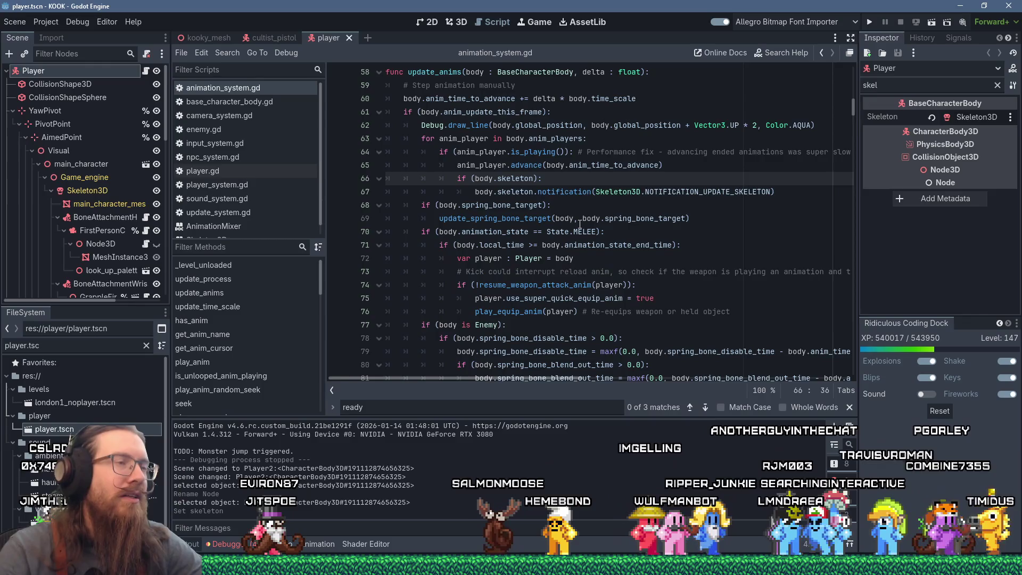
{"action": "left_click", "coordinate": [546, 193]}
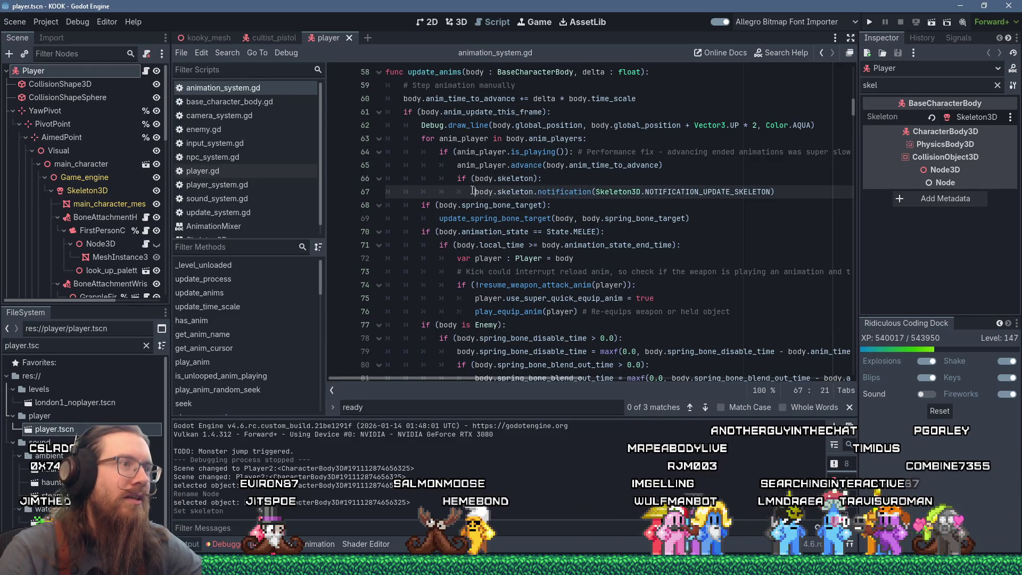
{"action": "left_click_drag", "start_coordinate": [473, 191], "coordinate": [456, 178]}
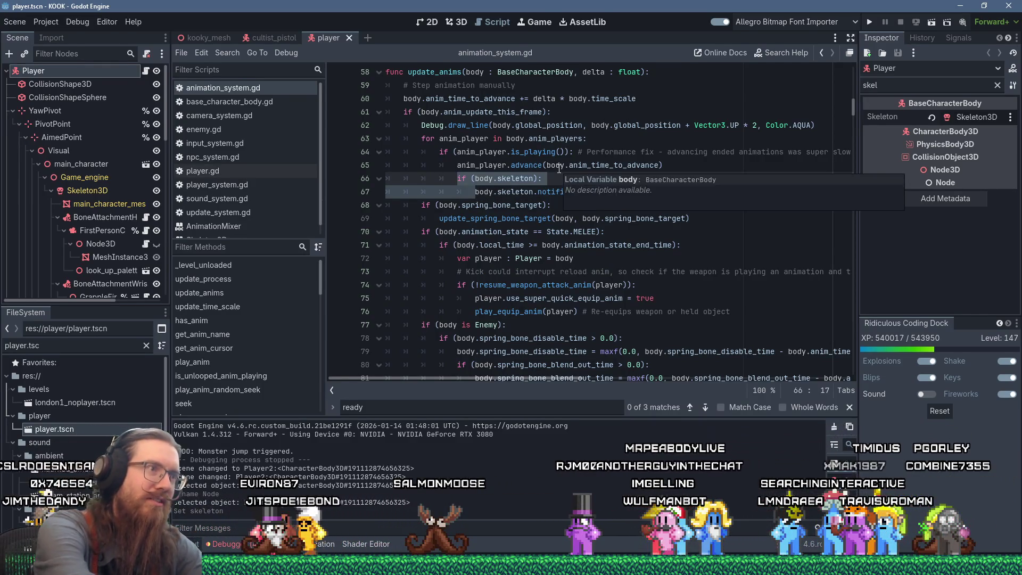
{"action": "key", "text": "Delete"}
{"action": "key", "text": "Up"}
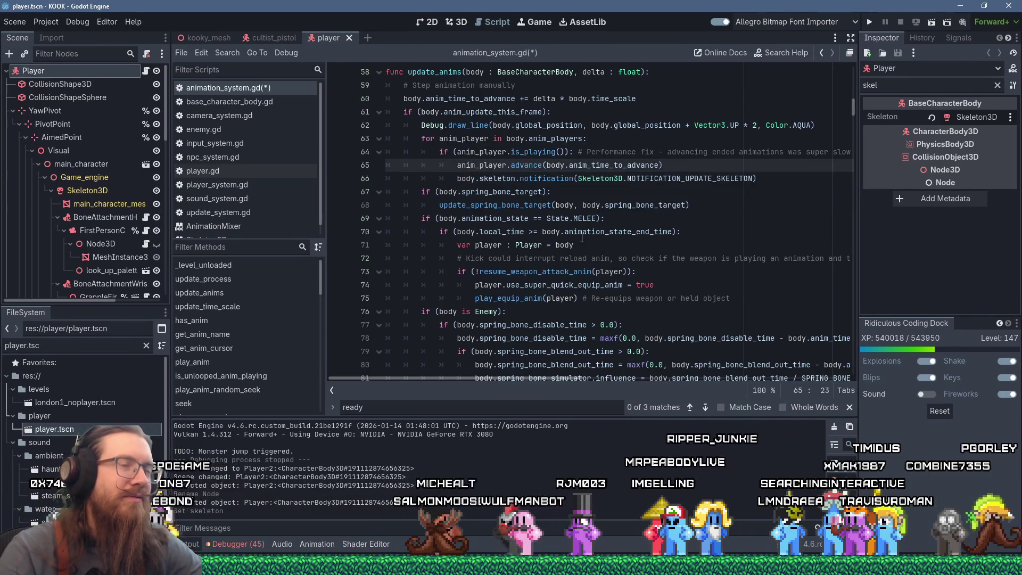
- Review the anim_player variable and animation advance line, then select the FileSystem filter
{"action": "left_click", "coordinate": [483, 152]}
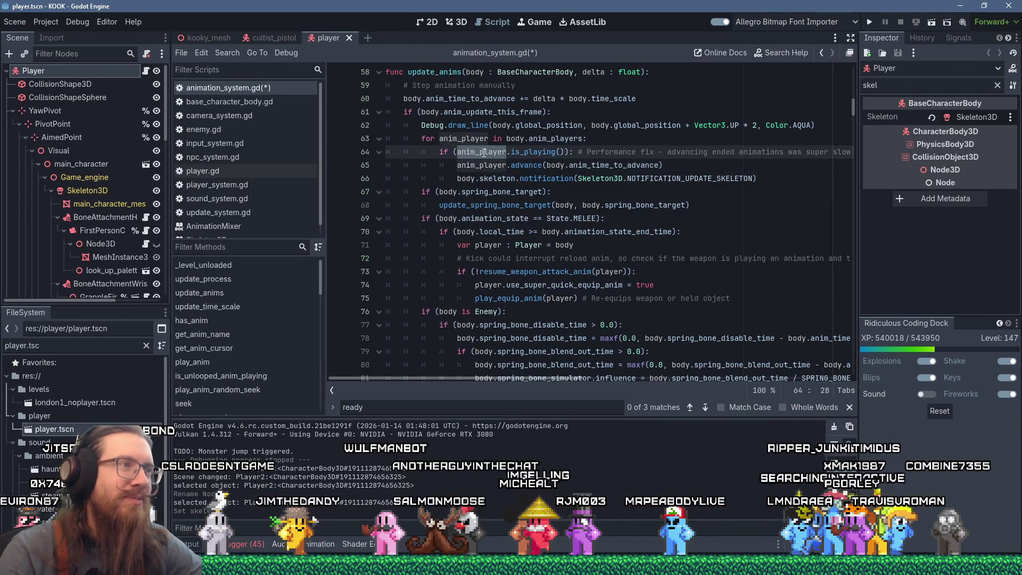
{"action": "mouse_move", "coordinate": [478, 165]}
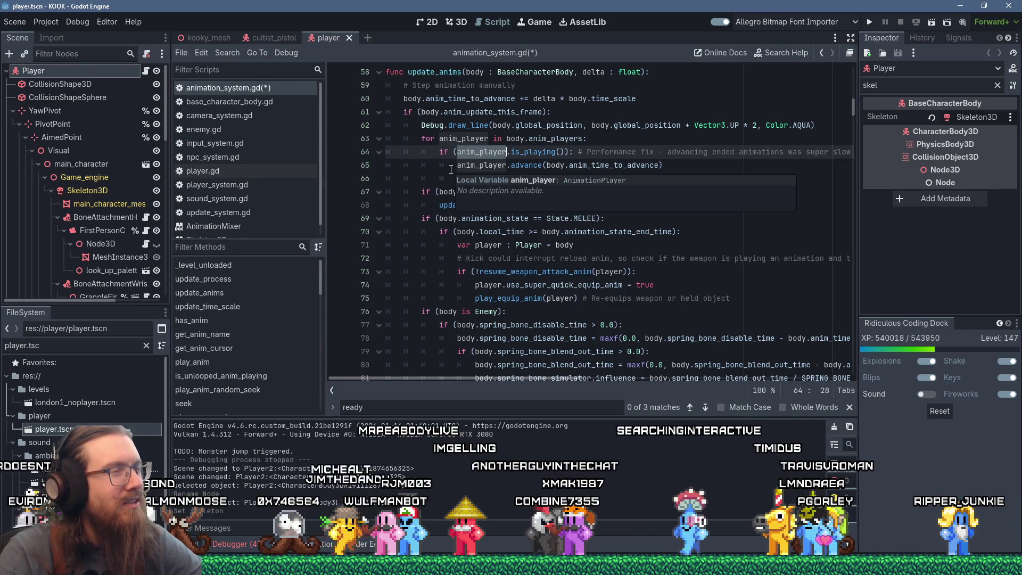
{"action": "left_click", "coordinate": [424, 166]}
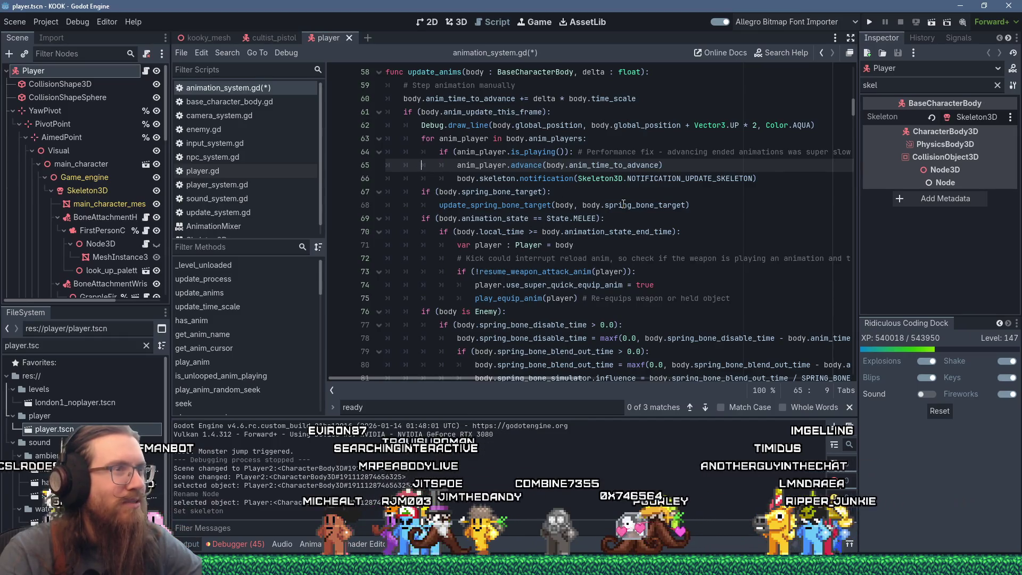
{"action": "mouse_move", "coordinate": [622, 210]}
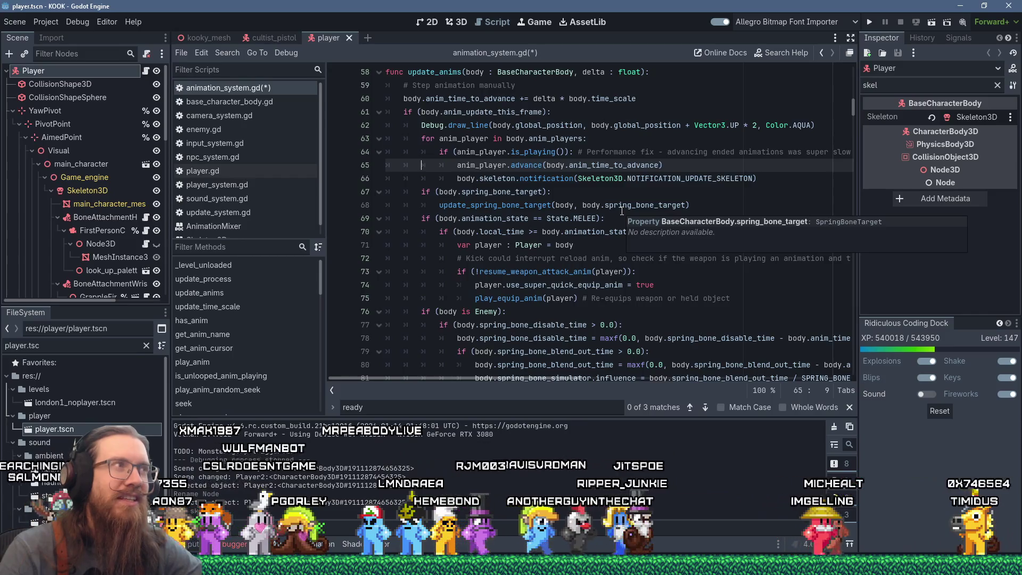
{"action": "left_click", "coordinate": [22, 345]}
- Filter the FileSystem to 'skeleton' and briefly open then close the skeleton_model scene
{"action": "type", "text": "skeleto"}
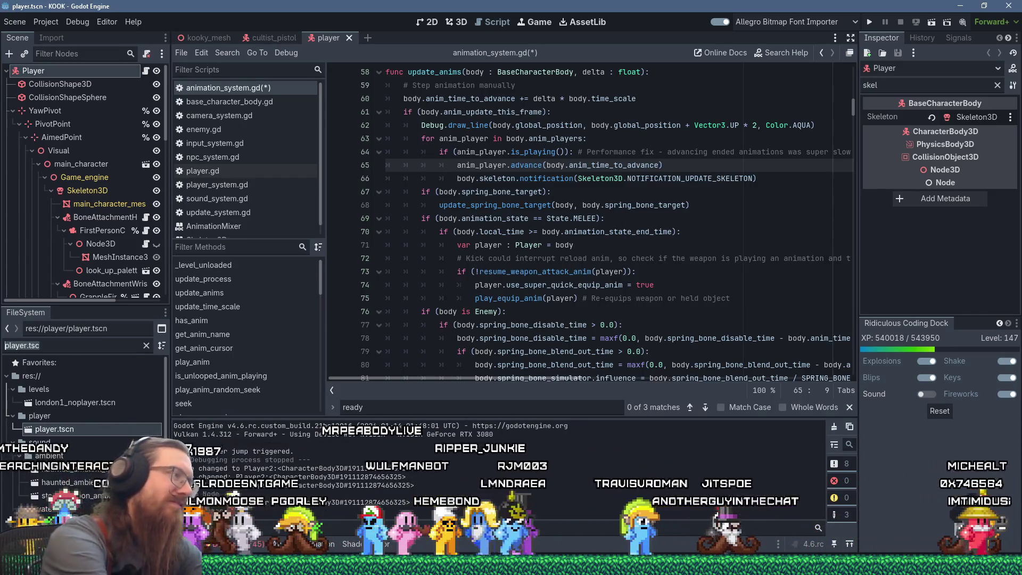
{"action": "type", "text": "n"}
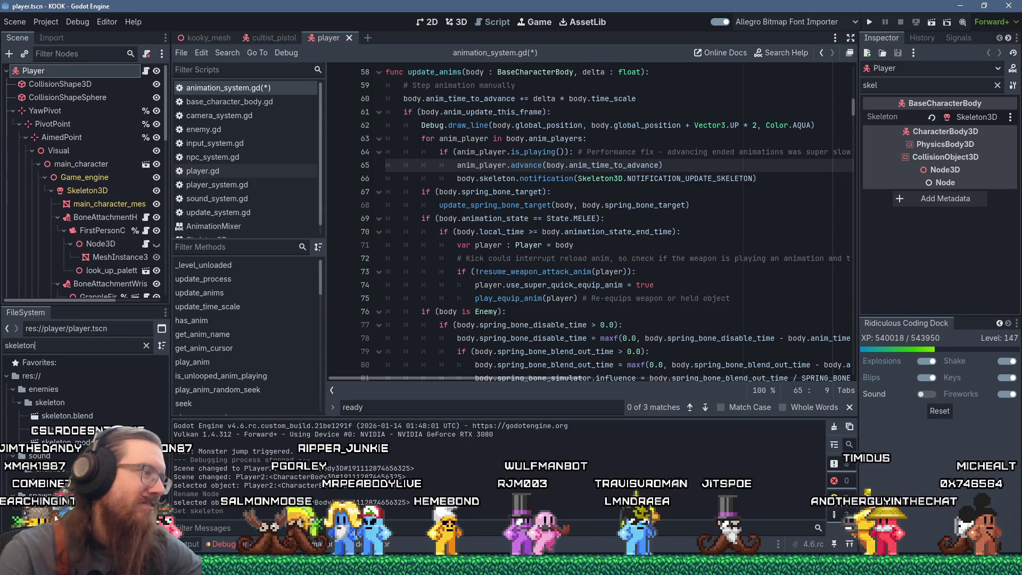
{"action": "double_click", "coordinate": [75, 441]}
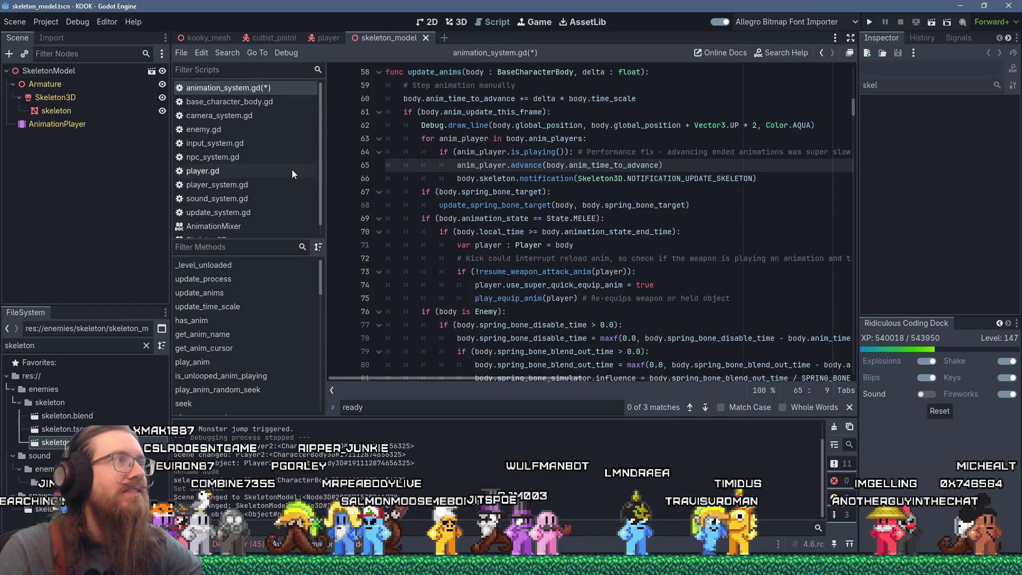
{"action": "middle_click", "coordinate": [389, 38]}
- Review update_anims and run the project with F5
{"action": "scroll", "coordinate": [656, 191], "scroll_direction": "up", "scroll_amount": 4}
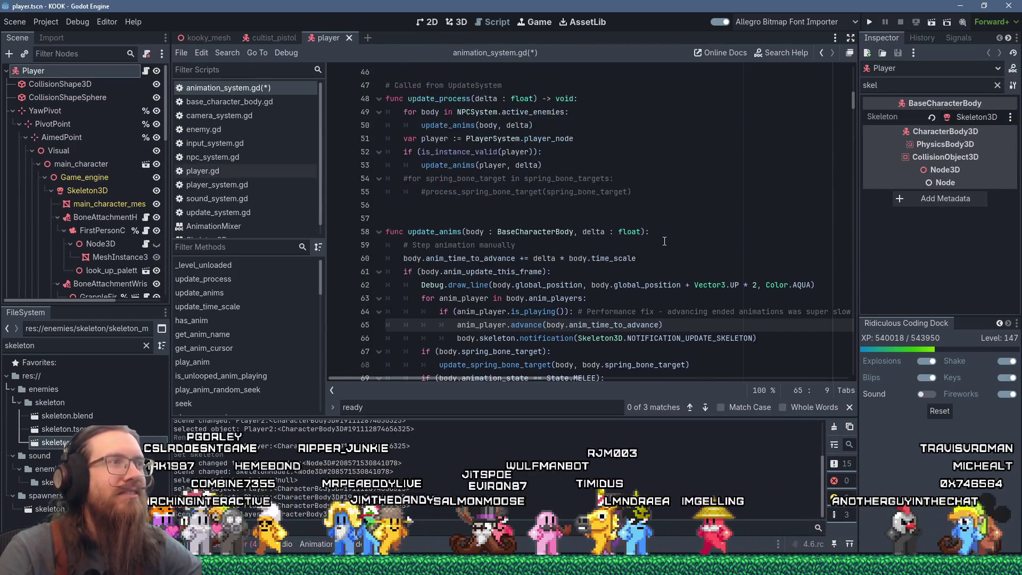
{"action": "scroll", "coordinate": [660, 213], "scroll_direction": "down", "scroll_amount": 5}
{"action": "scroll", "coordinate": [662, 233], "scroll_direction": "up", "scroll_amount": 4}
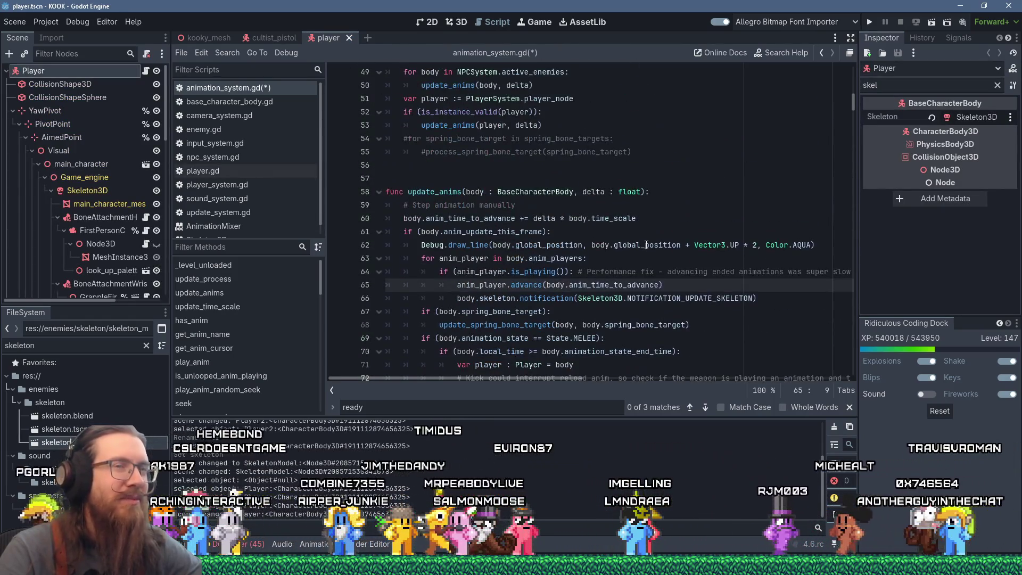
{"action": "key", "text": "F5"}
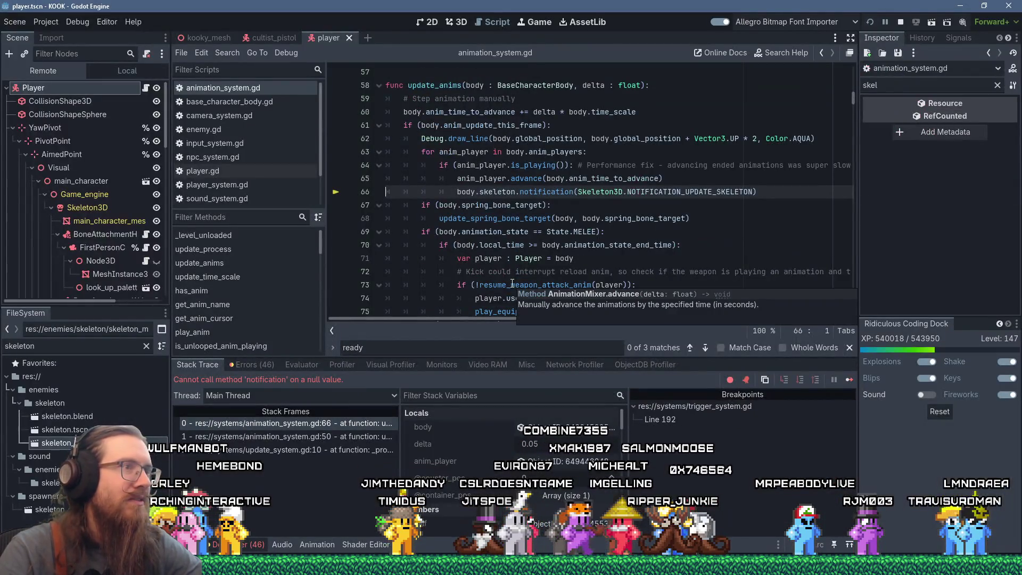
- Open the failing body's Object ID from Stack Variables to inspect the remote CharacterBody3D
{"action": "scroll", "coordinate": [538, 190], "scroll_direction": "up", "scroll_amount": 1}
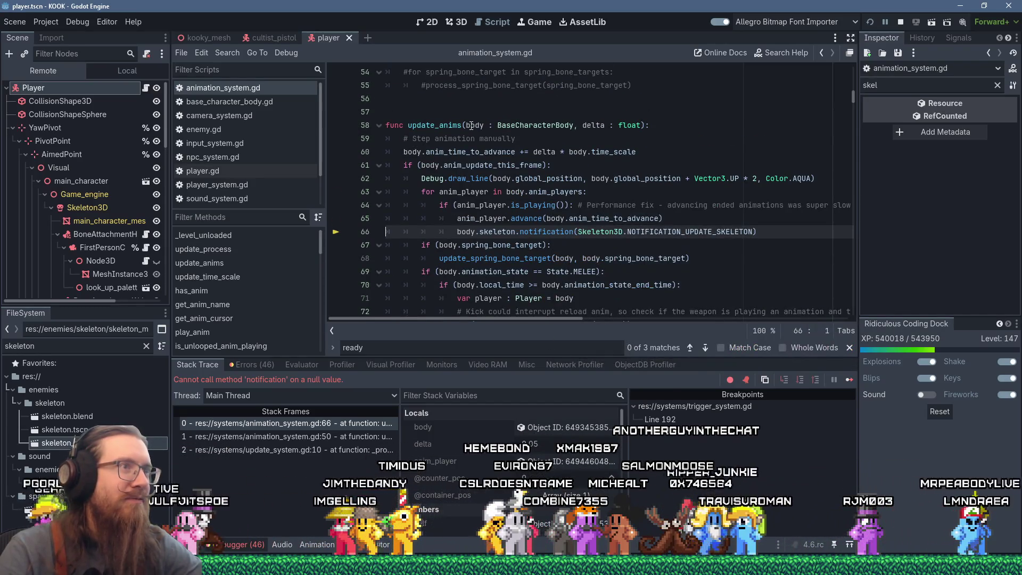
{"action": "left_click", "coordinate": [515, 232]}
{"action": "left_click", "coordinate": [537, 430]}
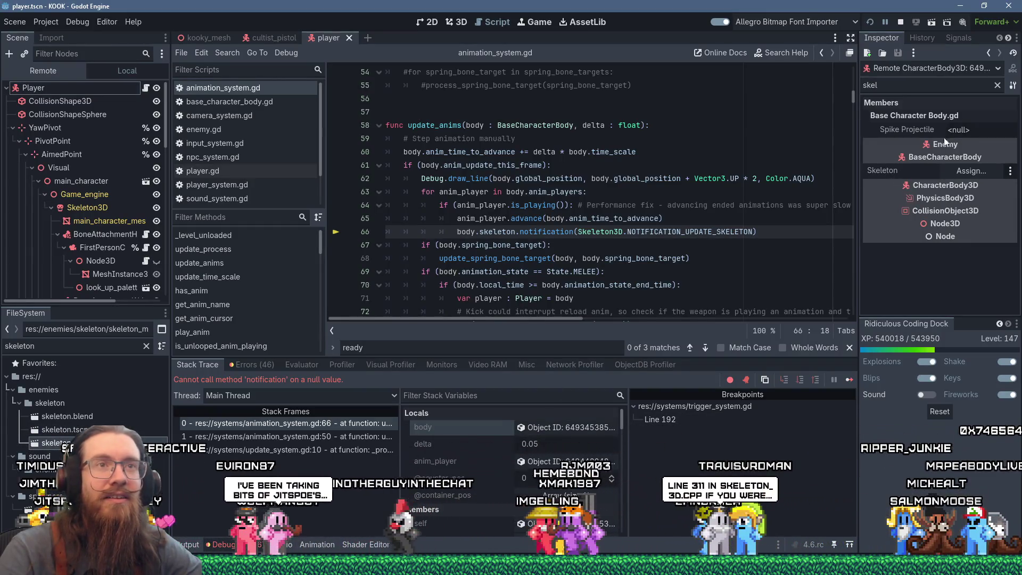
- Clear the Inspector filter, widen the Inspector, and scroll through the remote enemy body's properties
{"action": "left_click", "coordinate": [998, 85]}
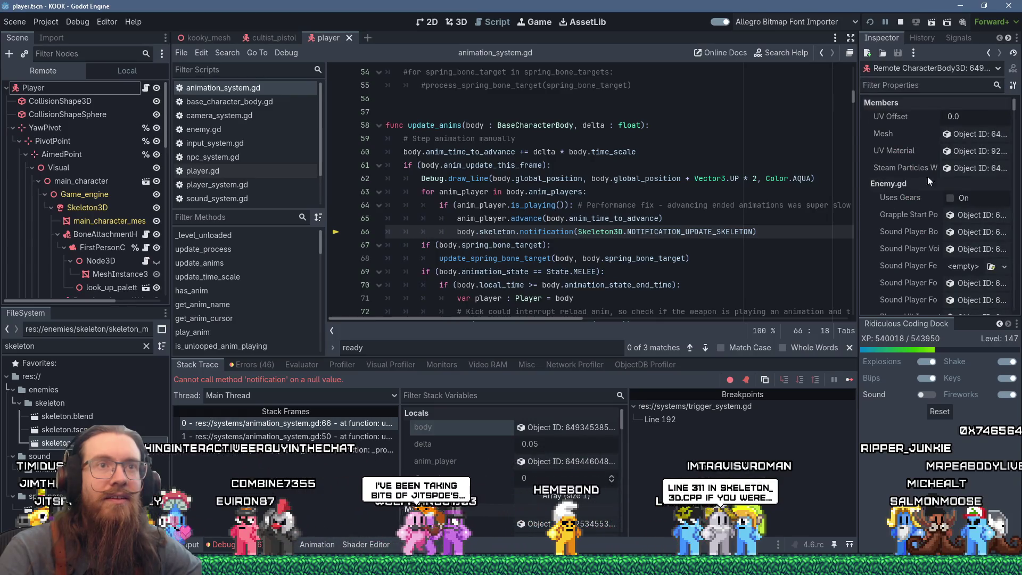
{"action": "scroll", "coordinate": [890, 200], "scroll_direction": "down", "scroll_amount": 3}
{"action": "scroll", "coordinate": [890, 199], "scroll_direction": "up", "scroll_amount": 3}
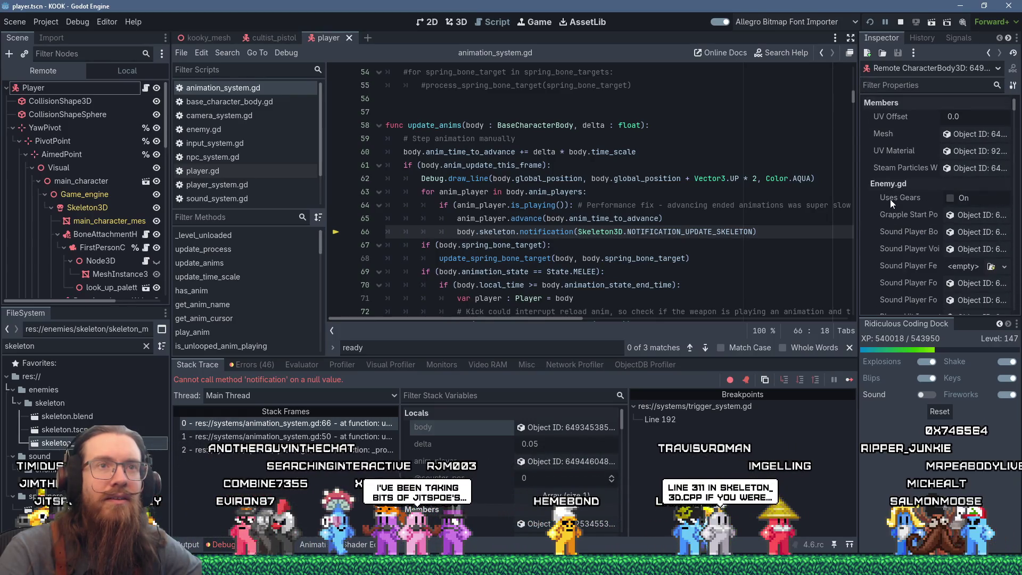
{"action": "scroll", "coordinate": [890, 199], "scroll_direction": "down", "scroll_amount": 10}
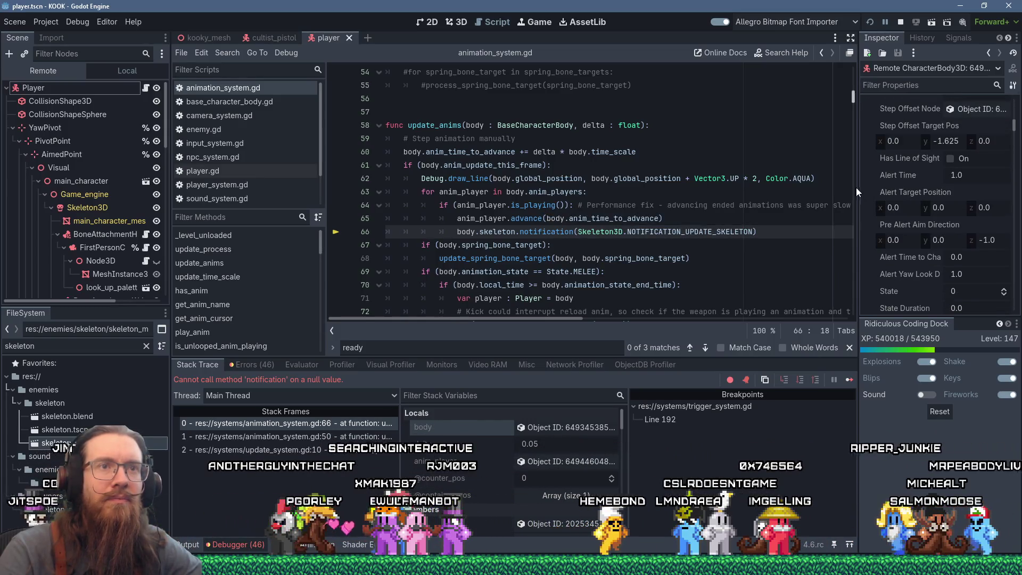
{"action": "left_click_drag", "start_coordinate": [848, 192], "coordinate": [757, 197]}
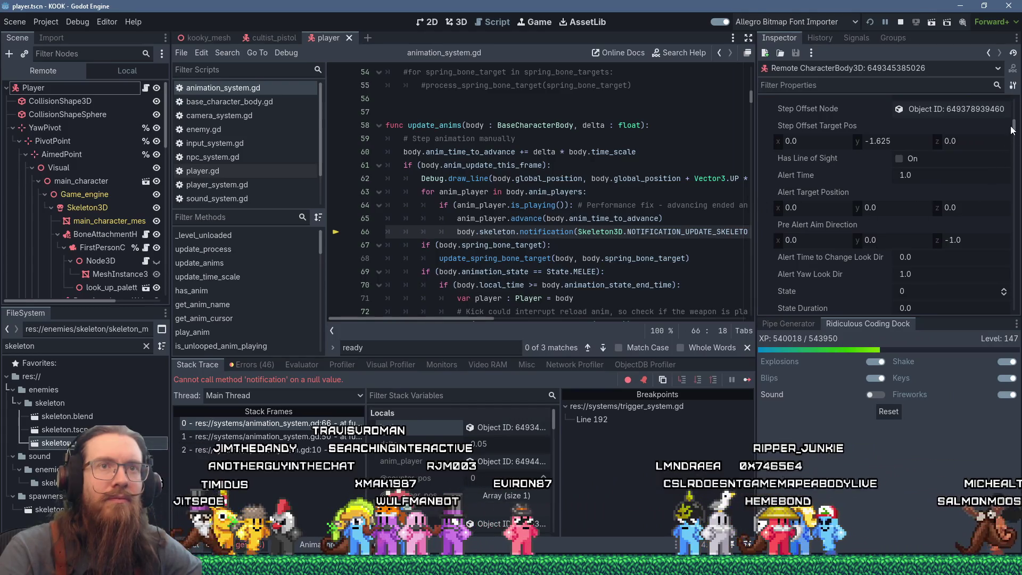
{"action": "mouse_move", "coordinate": [1016, 126]}
{"action": "left_mouse_down"}
{"action": "mouse_move", "coordinate": [1016, 103]}
{"action": "mouse_move", "coordinate": [1014, 242]}
{"action": "left_mouse_up"}
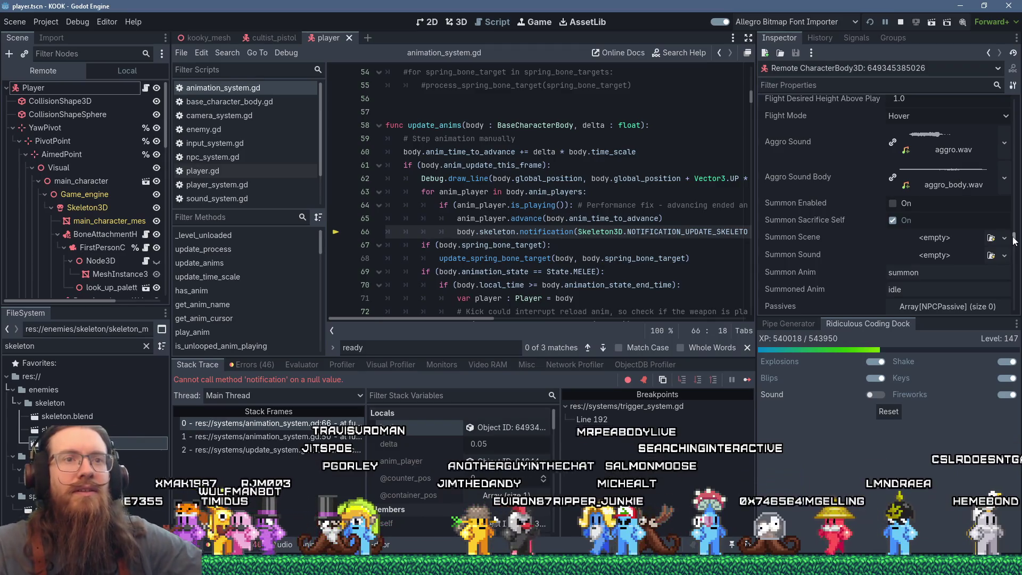
{"action": "left_click_drag", "start_coordinate": [1014, 241], "coordinate": [1017, 280]}
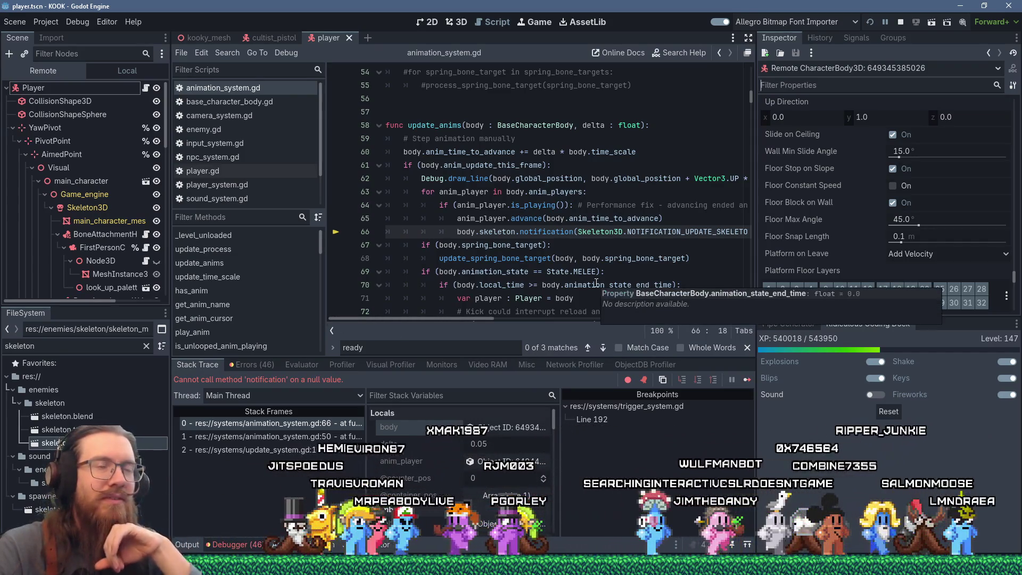
{"action": "scroll", "coordinate": [846, 259], "scroll_direction": "down", "scroll_amount": 3}
{"action": "scroll", "coordinate": [848, 253], "scroll_direction": "down", "scroll_amount": 8}
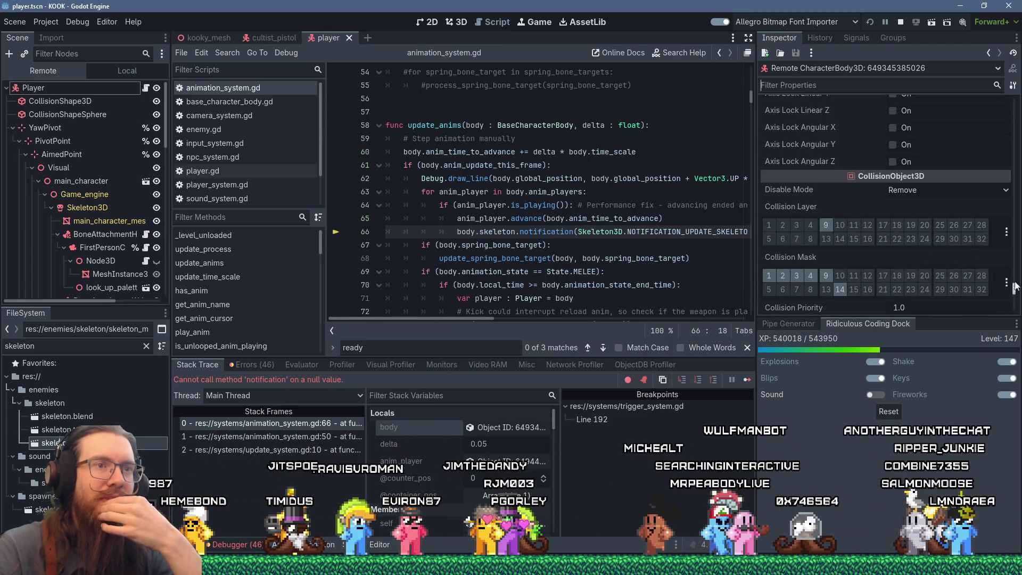
{"action": "scroll", "coordinate": [1013, 200], "scroll_direction": "up", "scroll_amount": 15}
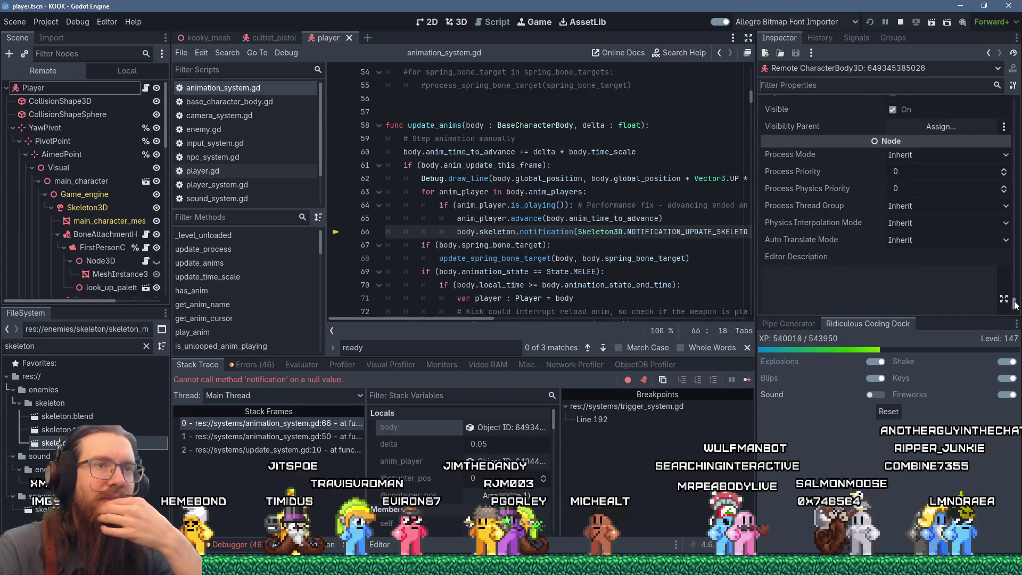
{"action": "left_click_drag", "start_coordinate": [1013, 199], "coordinate": [1014, 105]}
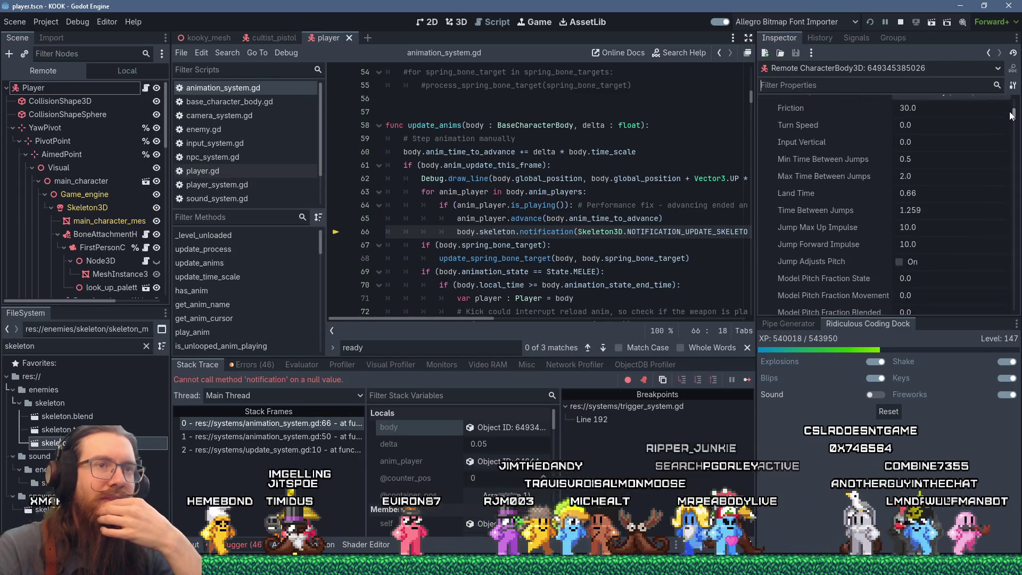
{"action": "left_click_drag", "start_coordinate": [1015, 104], "coordinate": [1014, 109]}
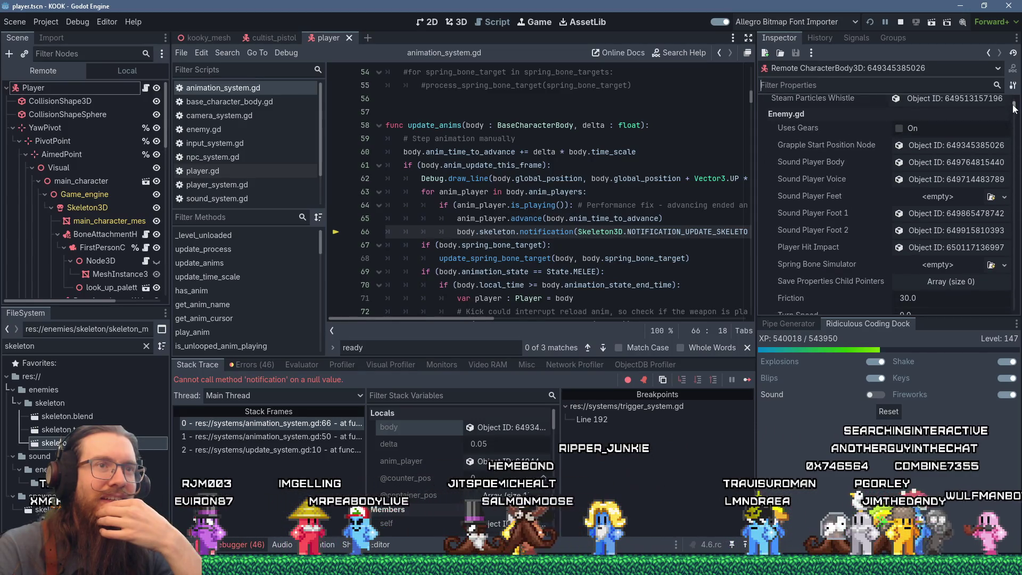
{"action": "scroll", "coordinate": [785, 264], "scroll_direction": "down", "scroll_amount": 3}
{"action": "scroll", "coordinate": [786, 264], "scroll_direction": "down", "scroll_amount": 1}
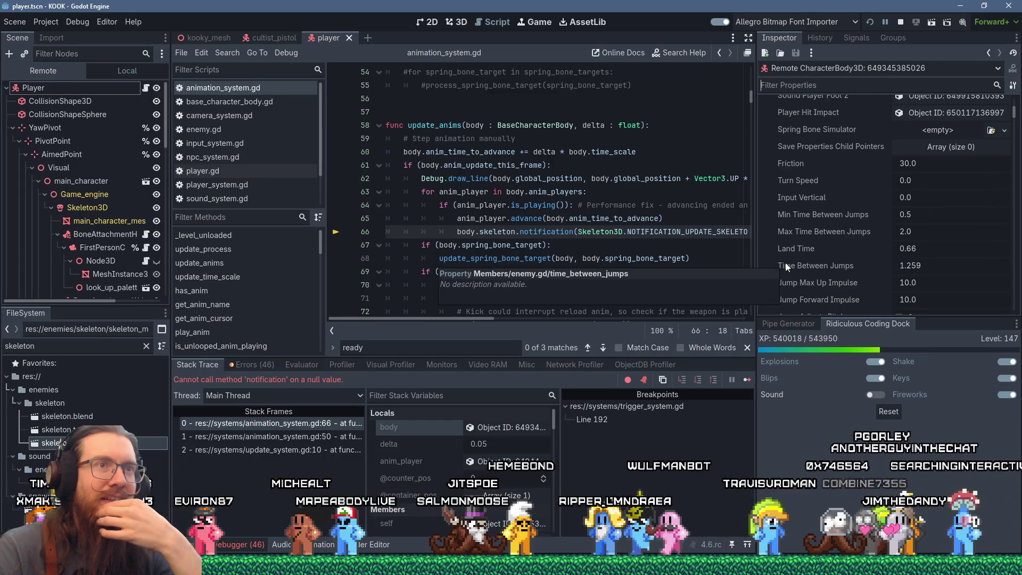
{"action": "scroll", "coordinate": [784, 260], "scroll_direction": "down", "scroll_amount": 5}
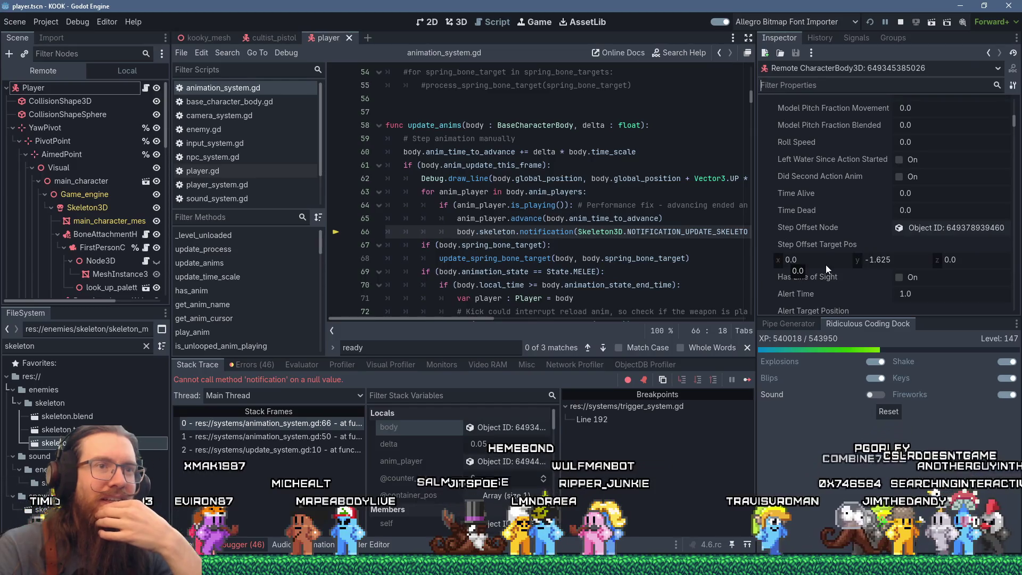
{"action": "scroll", "coordinate": [826, 264], "scroll_direction": "down", "scroll_amount": 3}
{"action": "scroll", "coordinate": [825, 264], "scroll_direction": "down", "scroll_amount": 4}
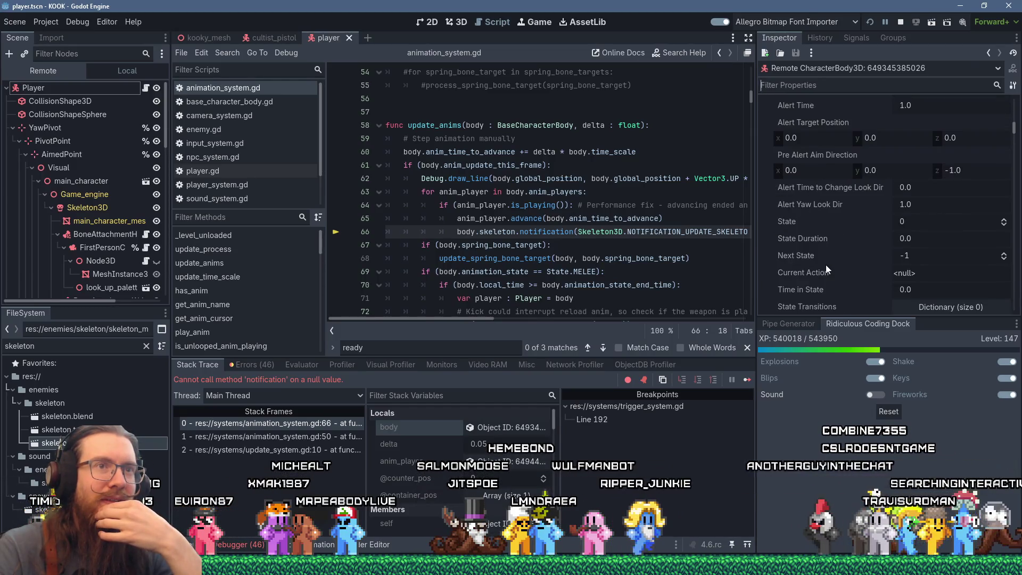
{"action": "scroll", "coordinate": [825, 264], "scroll_direction": "down", "scroll_amount": 3}
{"action": "scroll", "coordinate": [825, 264], "scroll_direction": "down", "scroll_amount": 5}
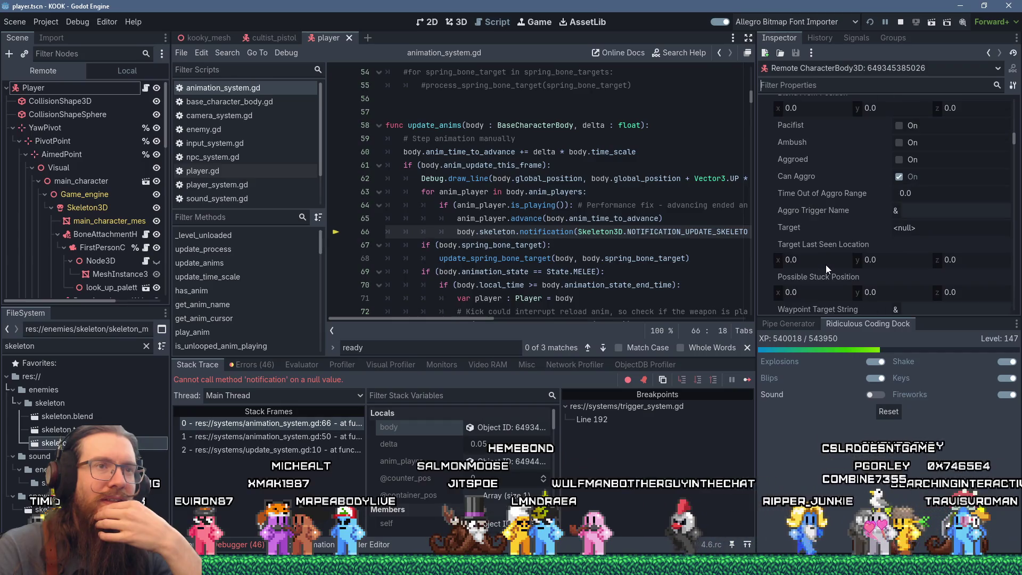
{"action": "scroll", "coordinate": [826, 264], "scroll_direction": "down", "scroll_amount": 4}
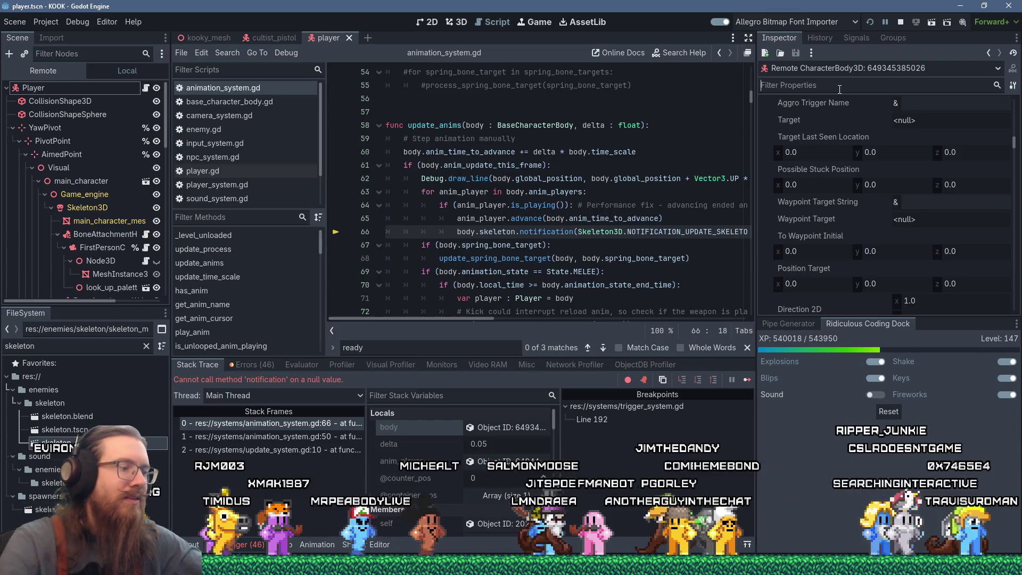
{"action": "type", "text": "type"}
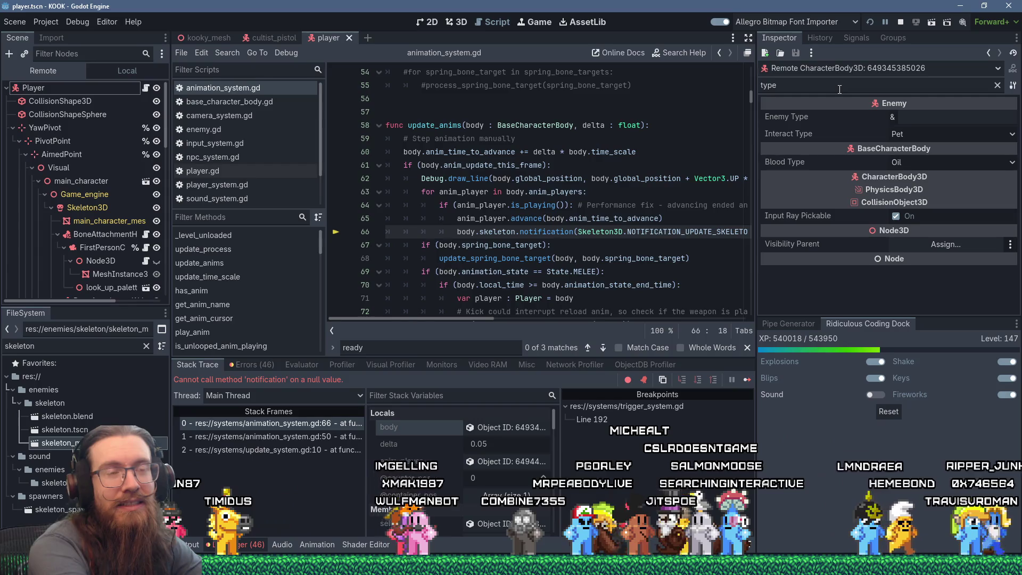
{"action": "key", "text": "BackSpace"}
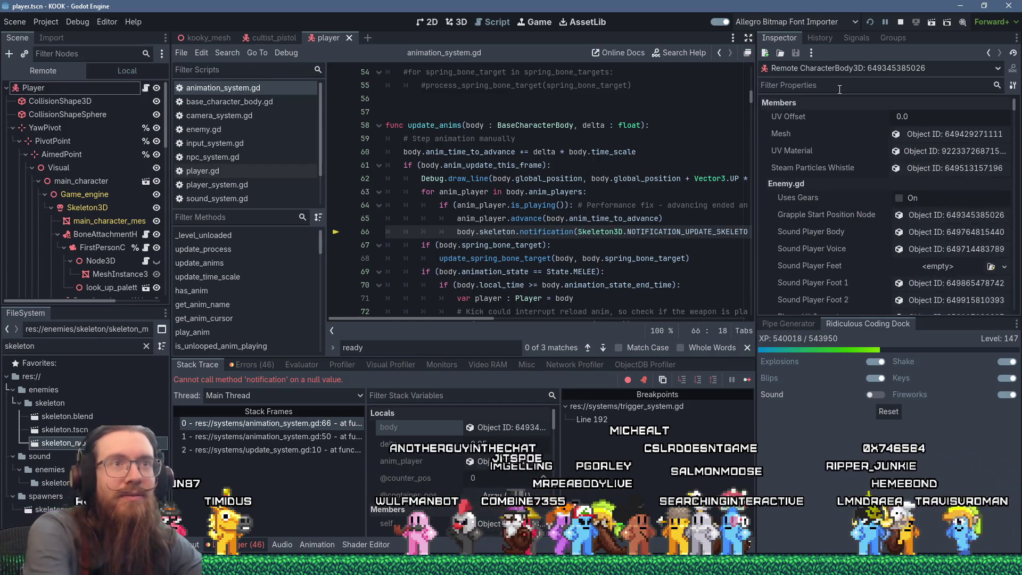
{"action": "left_click", "coordinate": [692, 168]}
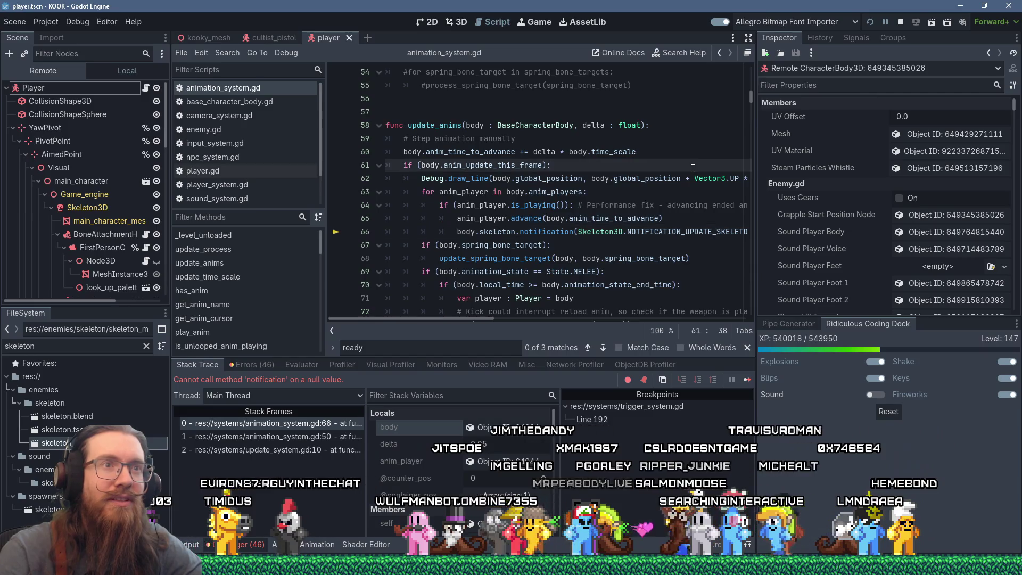
- Stop the game, open mitemare.tscn to review its Enemy properties, then close it
{"action": "left_click", "coordinate": [902, 24]}
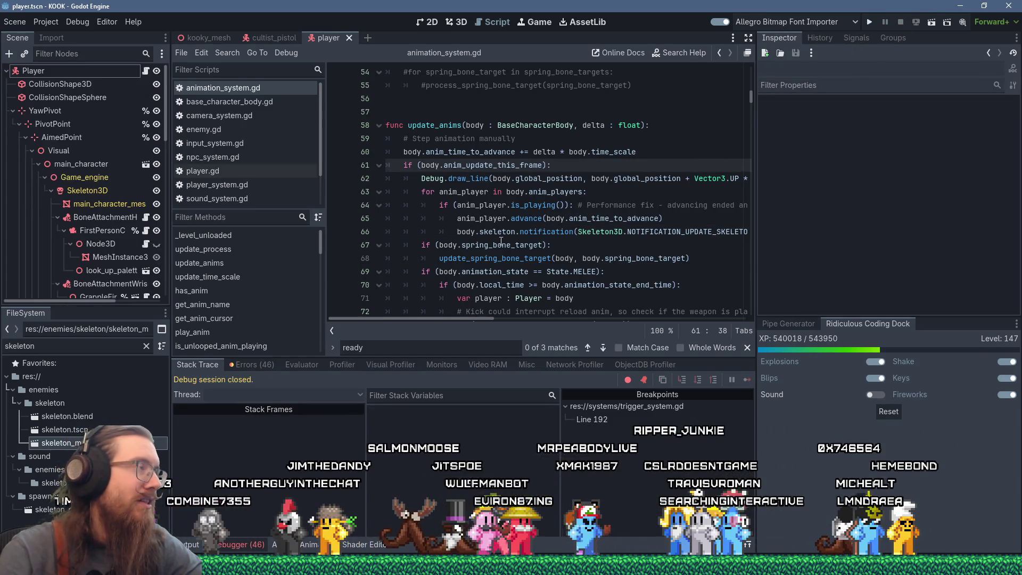
{"action": "type", "text": "mitemare"}
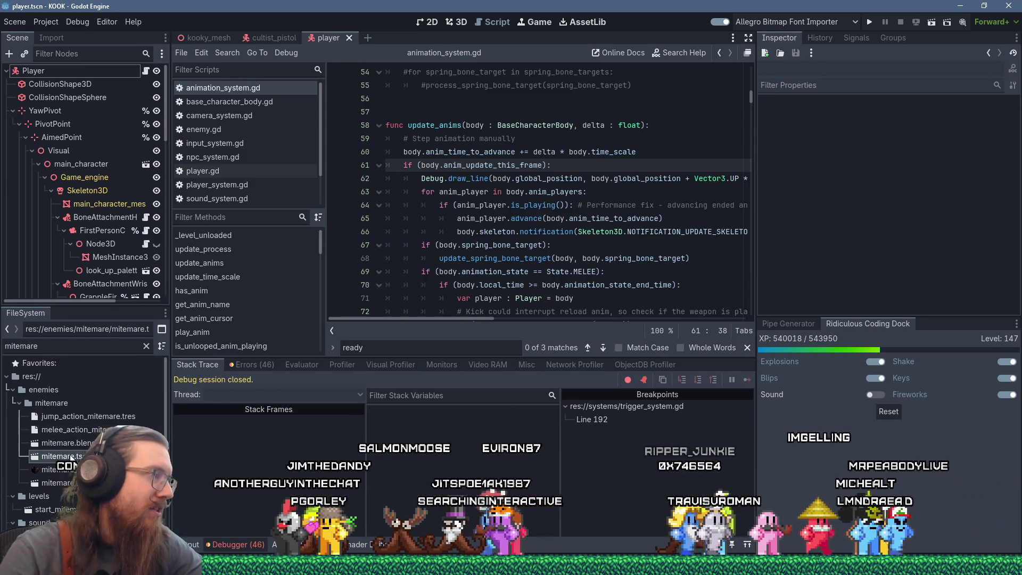
{"action": "double_click", "coordinate": [60, 457]}
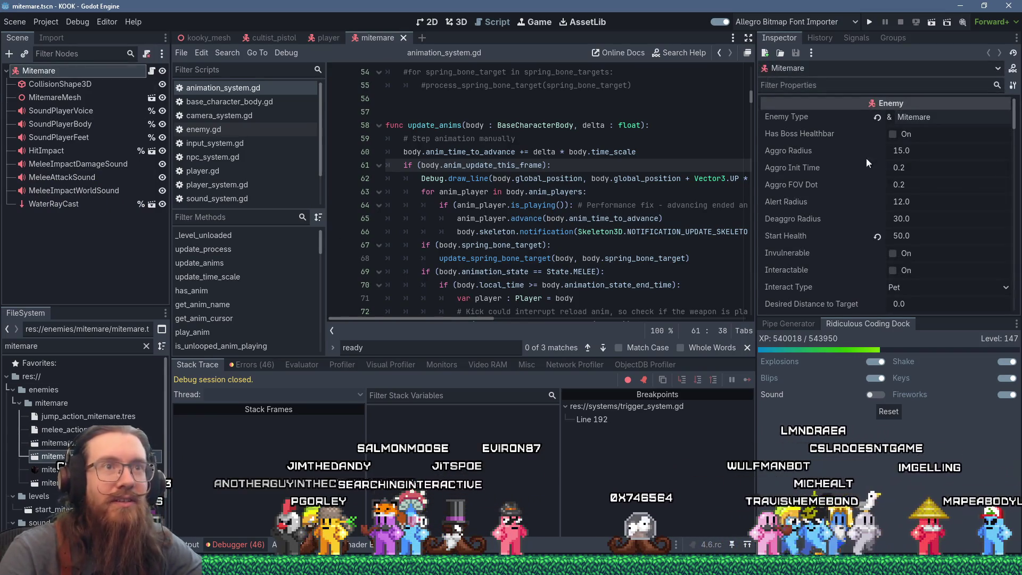
{"action": "scroll", "coordinate": [921, 242], "scroll_direction": "down", "scroll_amount": 3}
{"action": "scroll", "coordinate": [921, 238], "scroll_direction": "down", "scroll_amount": 2}
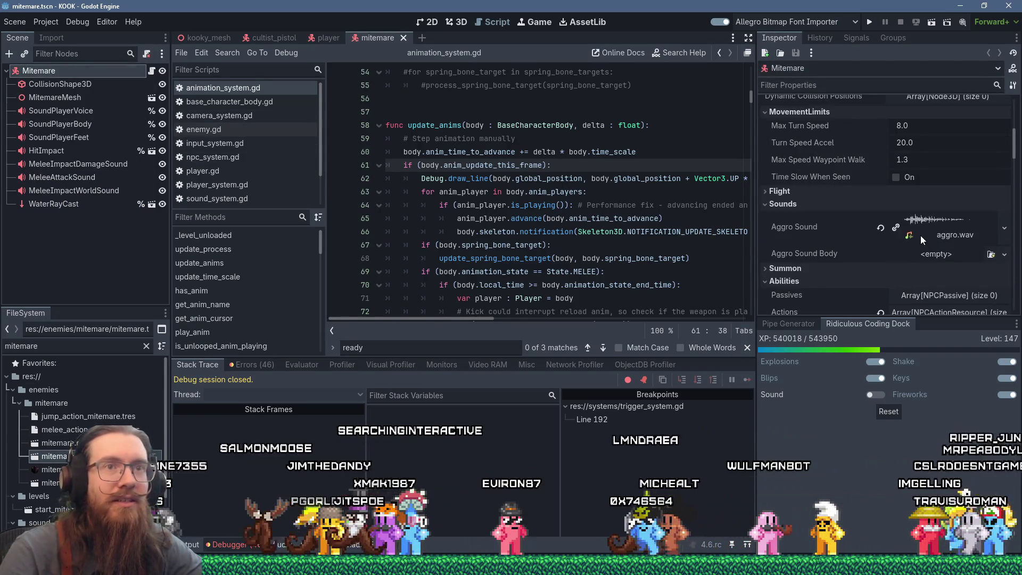
{"action": "left_click", "coordinate": [865, 70]}
{"action": "left_click", "coordinate": [861, 86]}
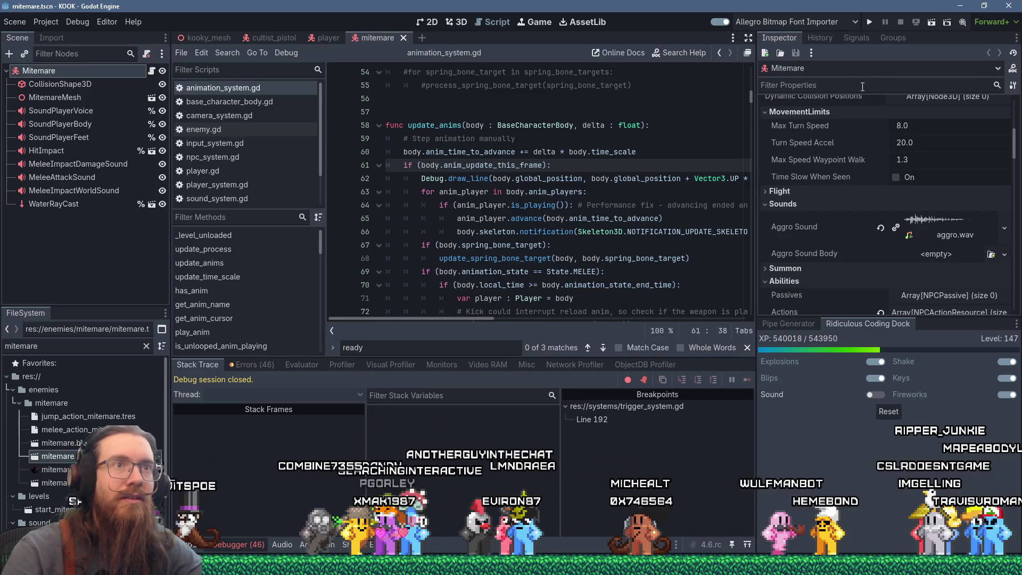
{"action": "type", "text": "skele"}
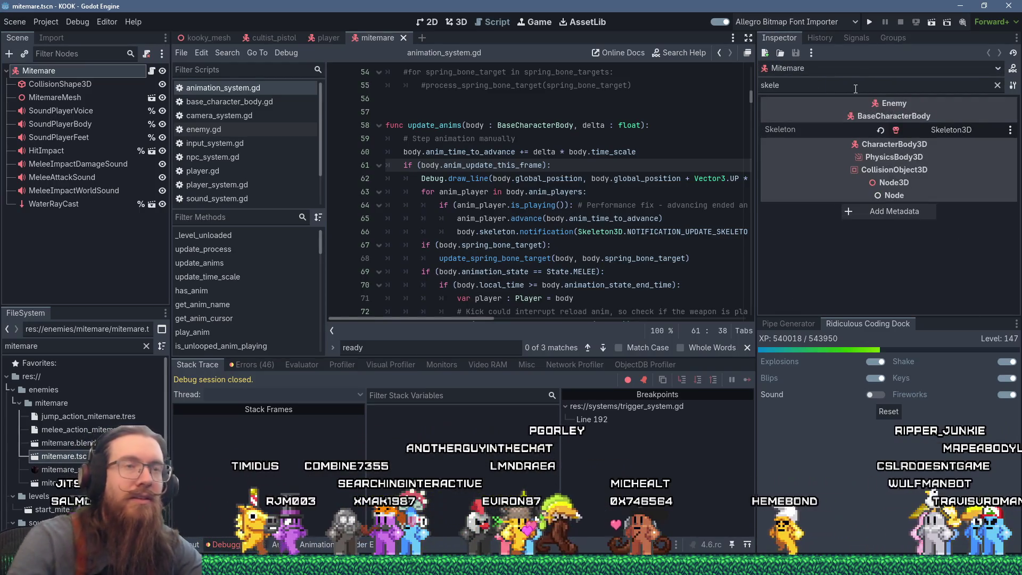
{"action": "middle_click", "coordinate": [357, 40]}
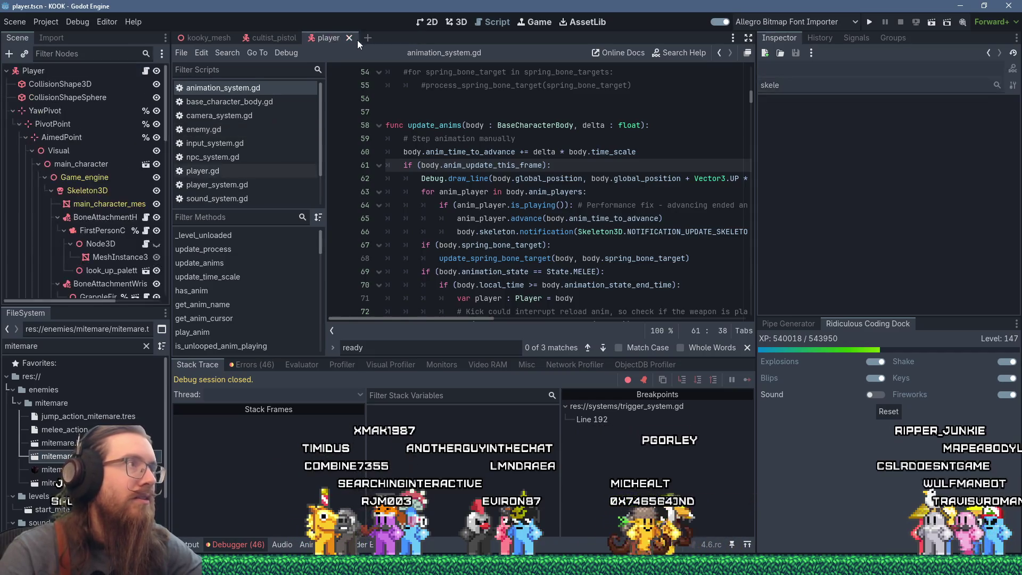
- Open the behunger scene, inspect the Behunger root's full property list, and close it
{"action": "double_click", "coordinate": [56, 345]}
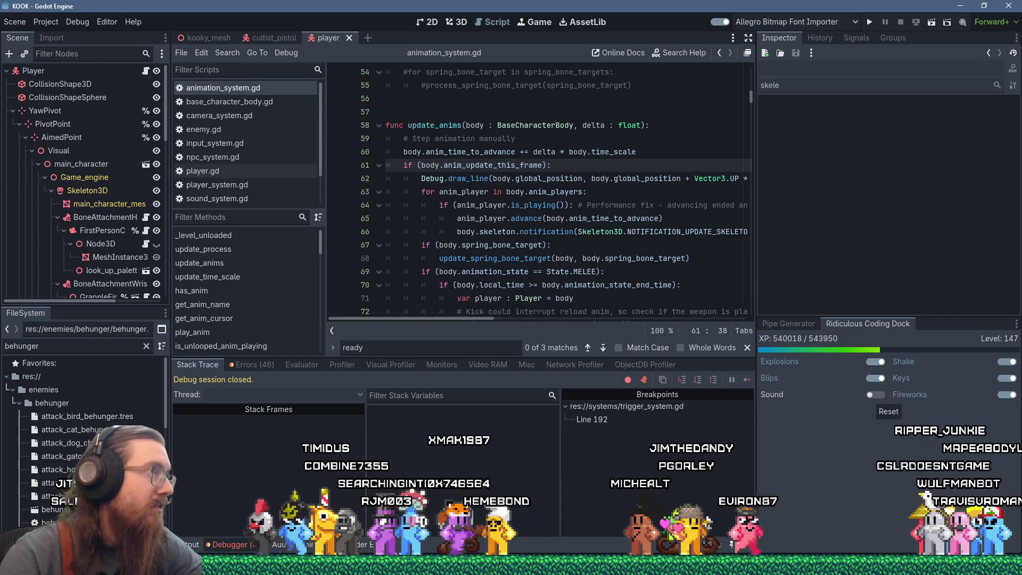
{"action": "double_click", "coordinate": [53, 508]}
{"action": "left_click", "coordinate": [38, 70]}
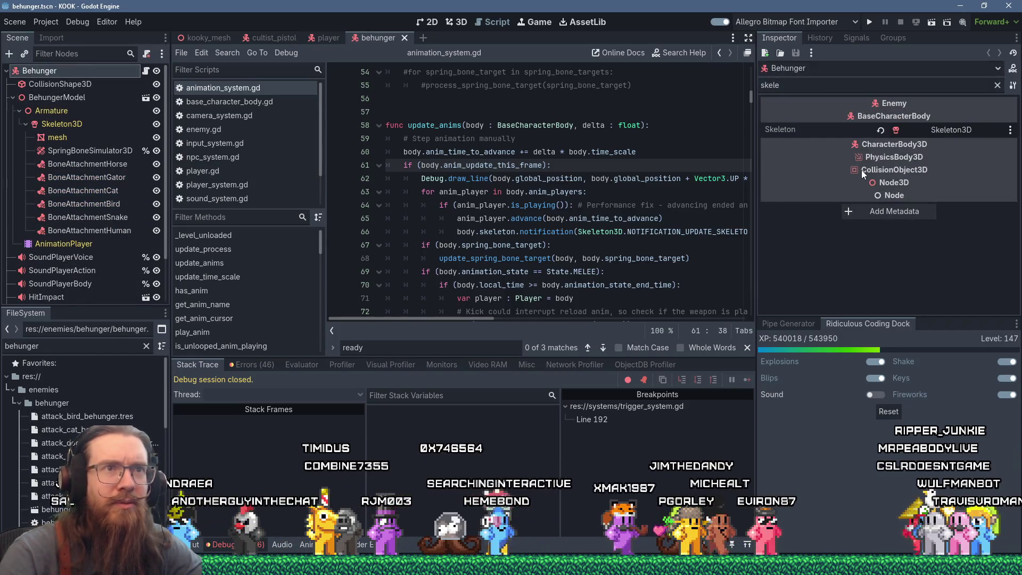
{"action": "left_click", "coordinate": [998, 86]}
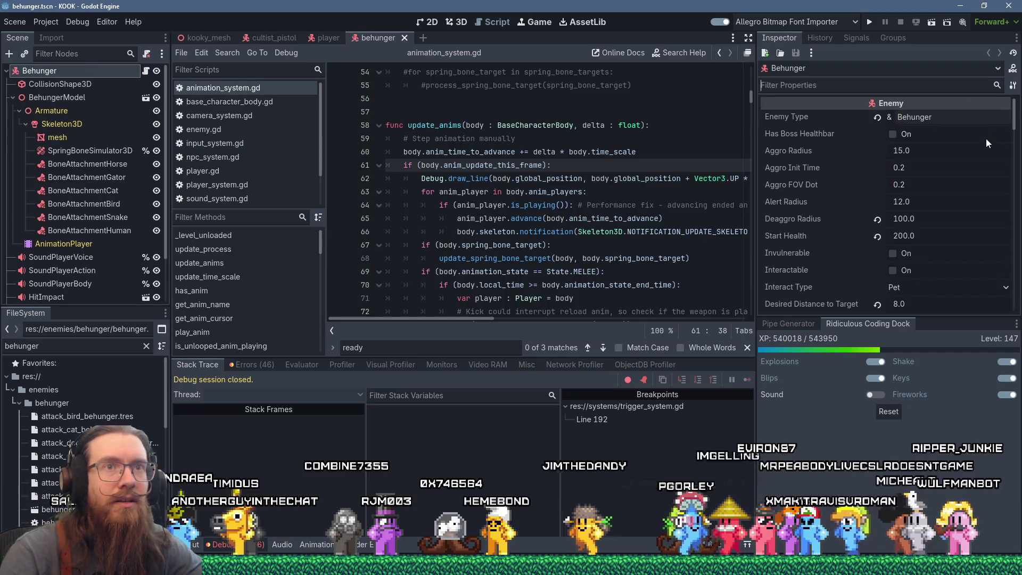
{"action": "middle_click", "coordinate": [356, 41]}
- Inspect the Player root node's properties, then close the player scene
{"action": "type", "text": "player"}
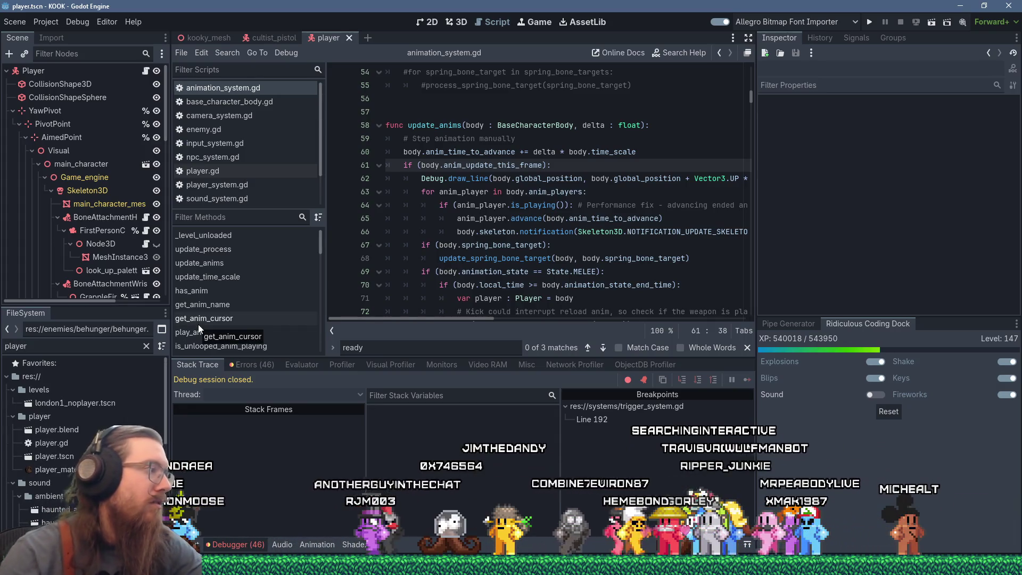
{"action": "left_click", "coordinate": [36, 454]}
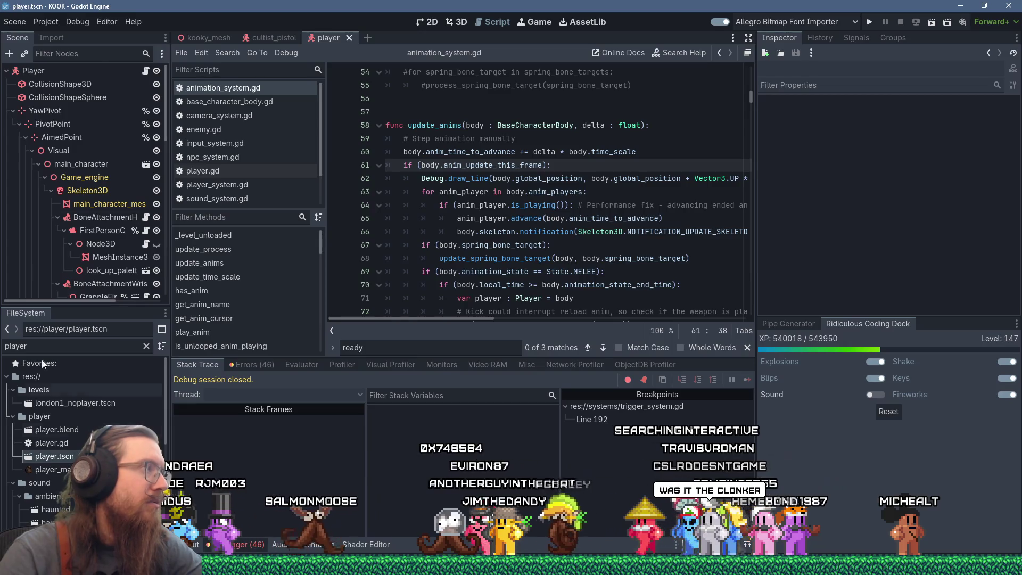
{"action": "left_click", "coordinate": [46, 68]}
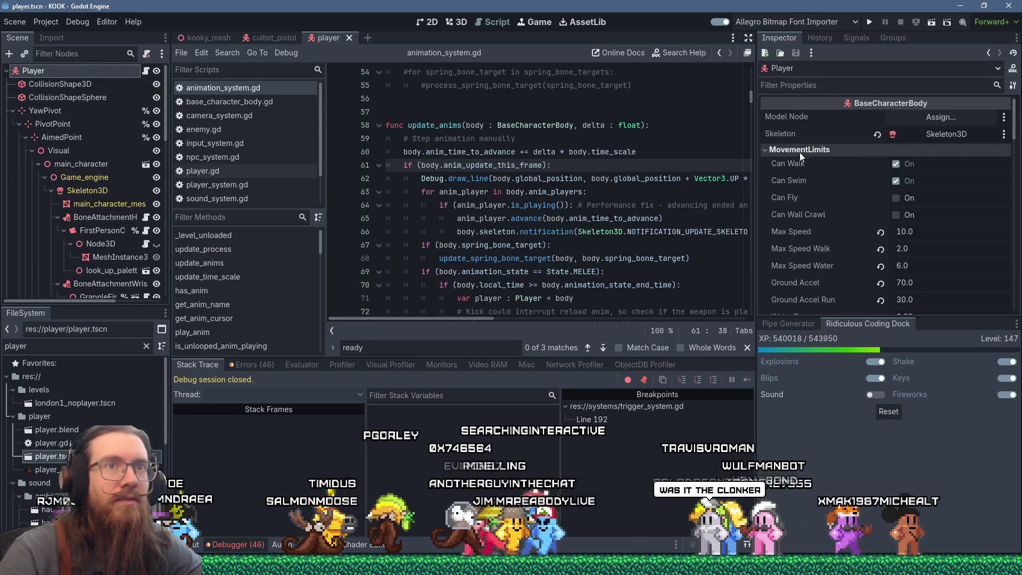
{"action": "key", "text": "ctrl+shift+w"}
- Open cultist_bell.tscn and review the CultistBell root's Enemy properties
{"action": "double_click", "coordinate": [40, 346]}
{"action": "type", "text": "cultist_bell"}
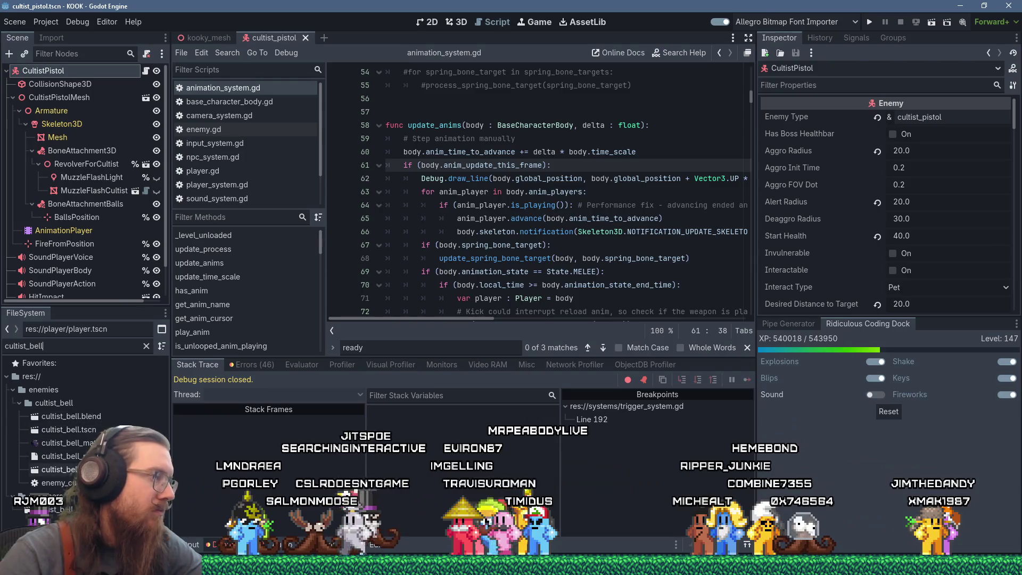
{"action": "double_click", "coordinate": [94, 432]}
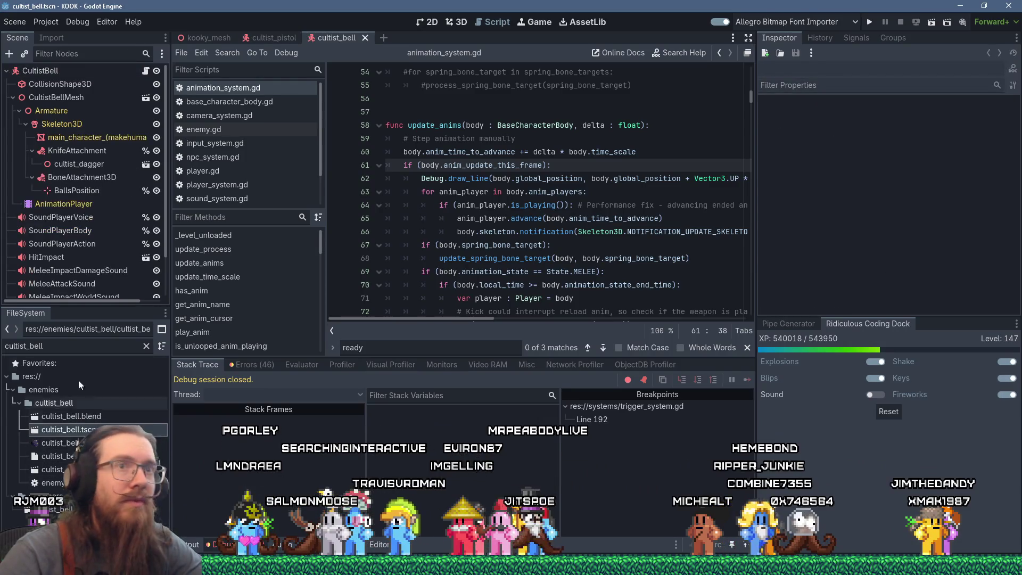
{"action": "left_click", "coordinate": [41, 70]}
{"action": "scroll", "coordinate": [966, 182], "scroll_direction": "down", "scroll_amount": 5}
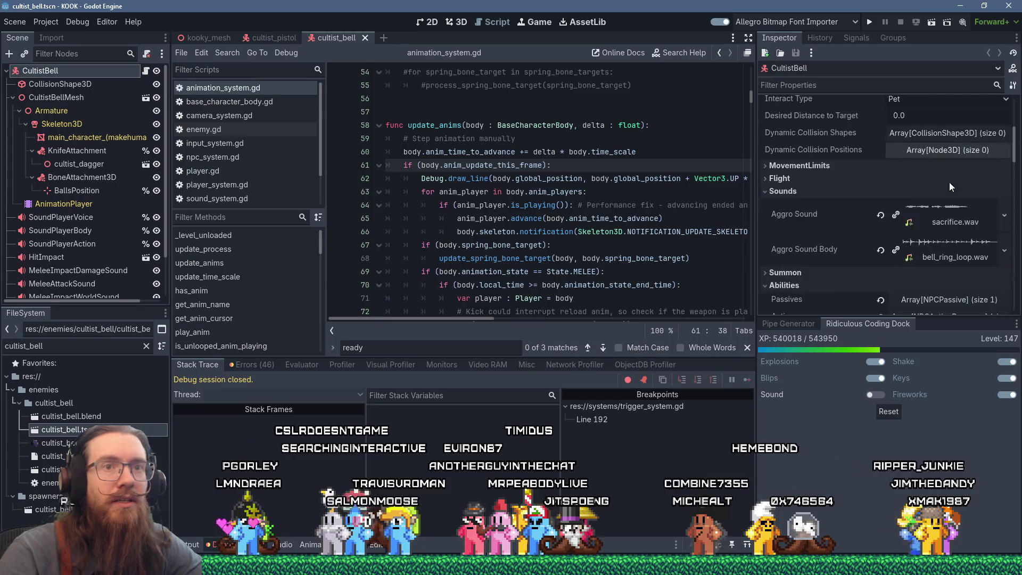
{"action": "mouse_move", "coordinate": [1014, 149]}
{"action": "left_mouse_down"}
{"action": "mouse_move", "coordinate": [1018, 278]}
{"action": "mouse_move", "coordinate": [1016, 103]}
{"action": "left_mouse_up"}
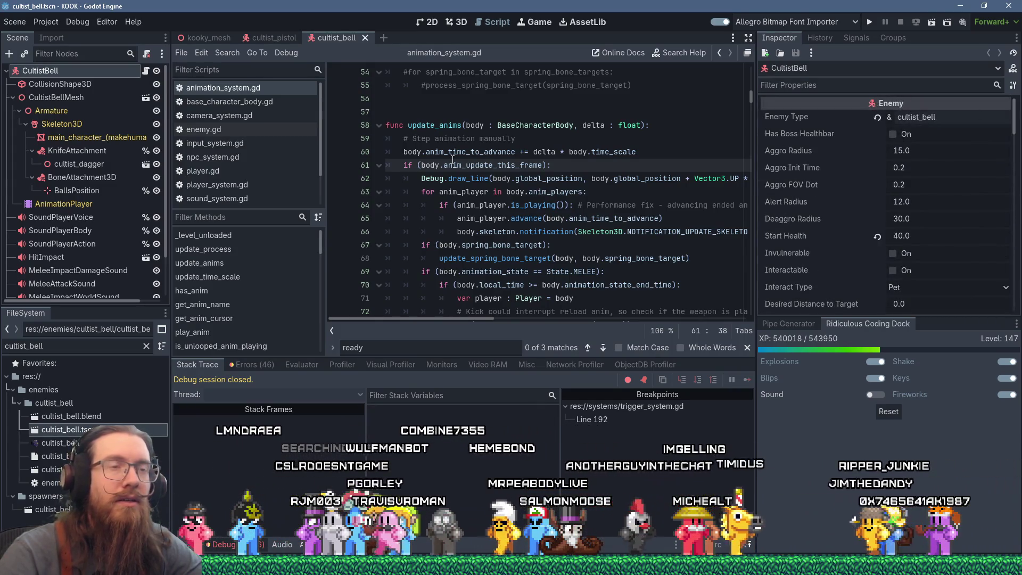
- Filter the FileSystem for robot.t and open robot.tscn
{"action": "mouse_move", "coordinate": [453, 160]}
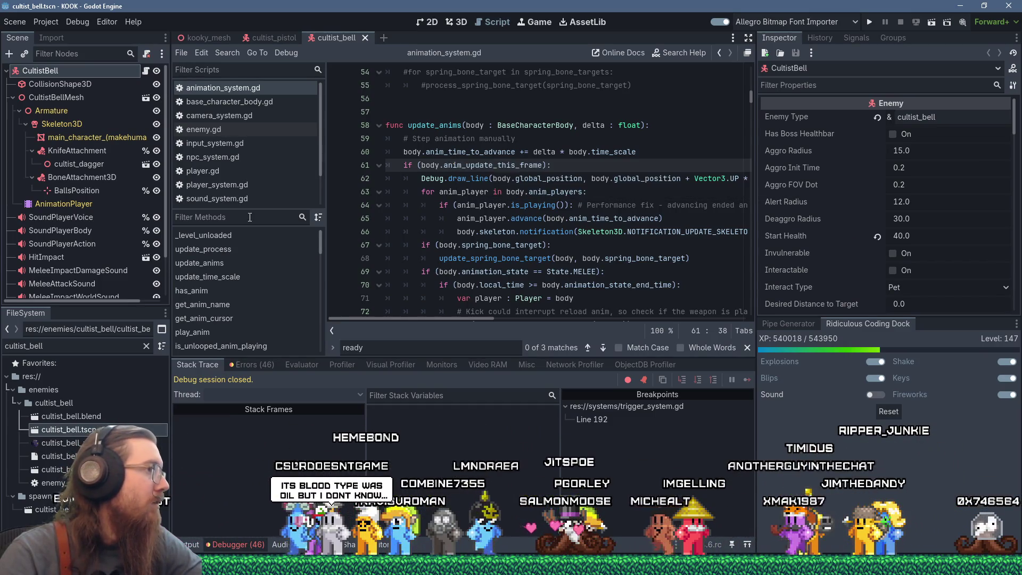
{"action": "type", "text": "clonker"}
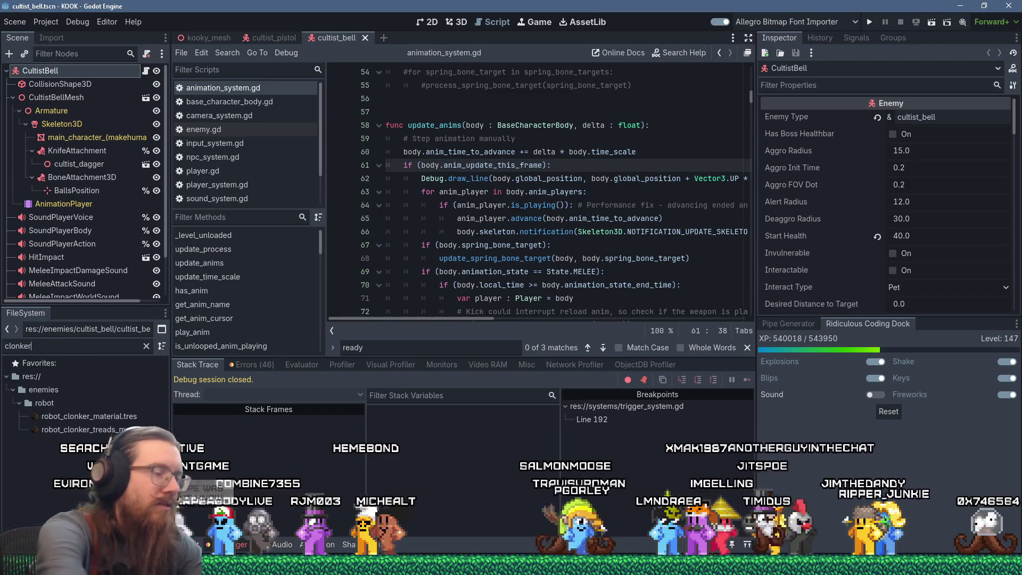
{"action": "key", "text": "ctrl+a"}
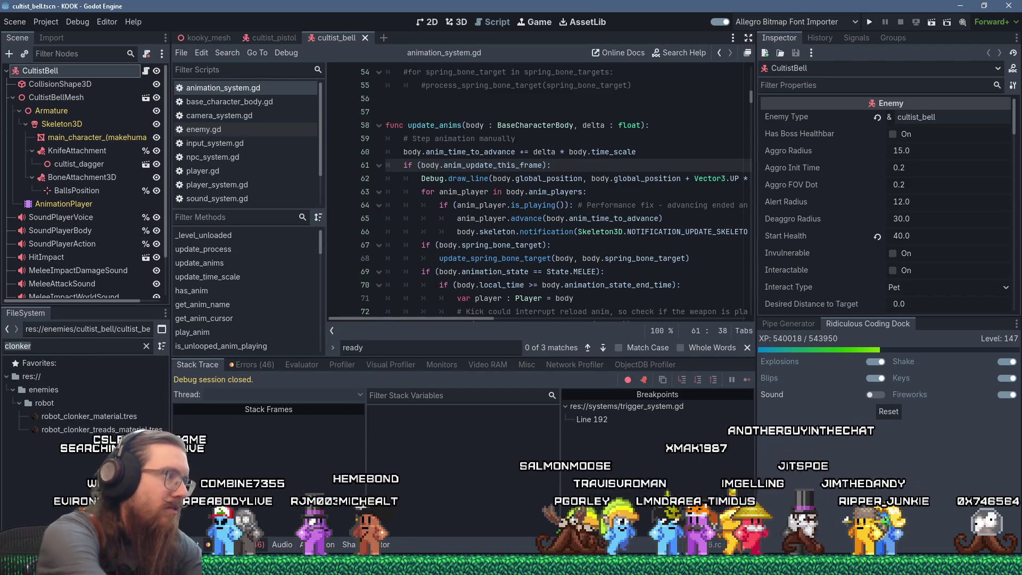
{"action": "type", "text": "robot.t"}
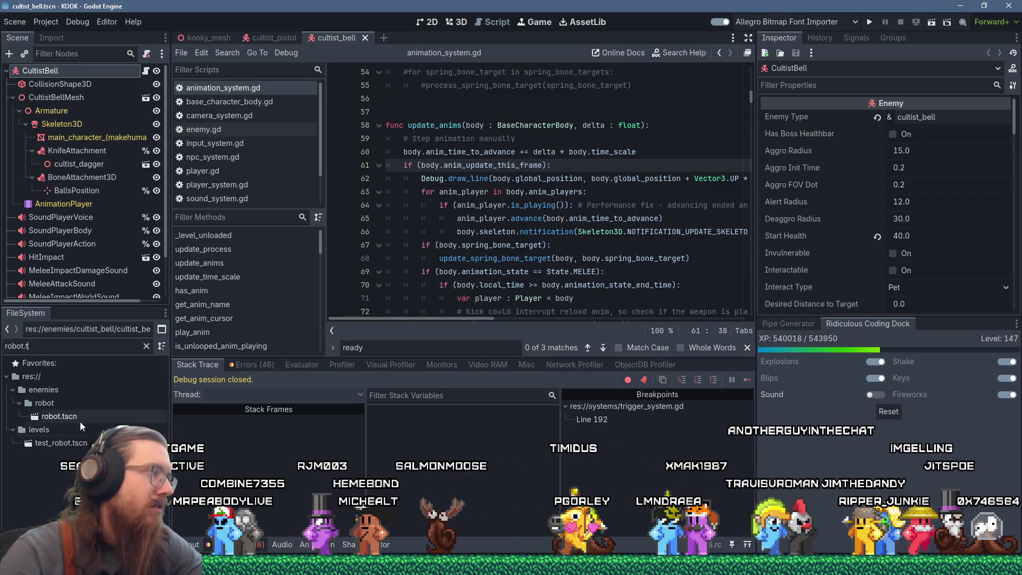
{"action": "double_click", "coordinate": [75, 414]}
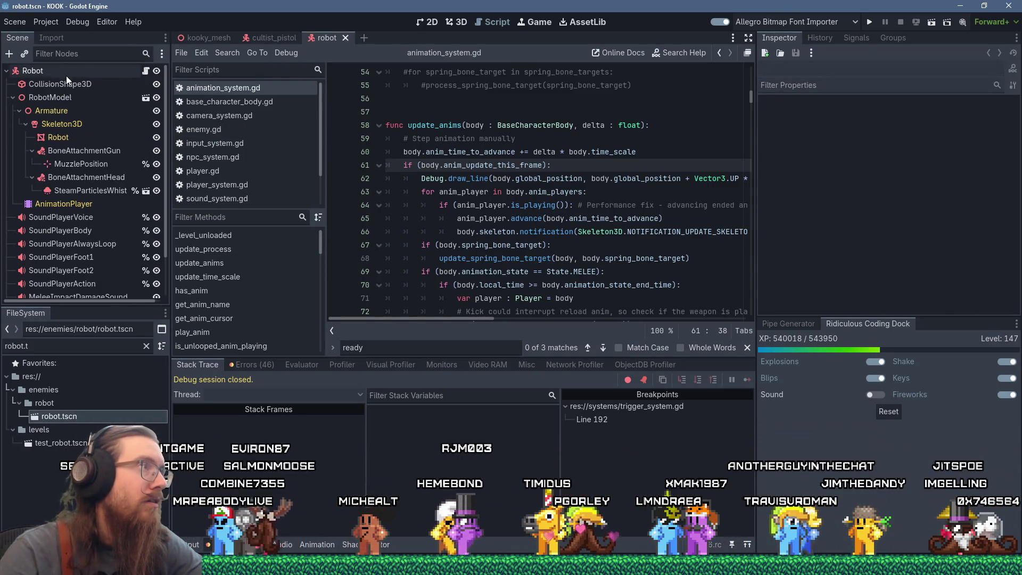
- Set the Robot root's Enemy Type to clonker
{"action": "left_click", "coordinate": [36, 72]}
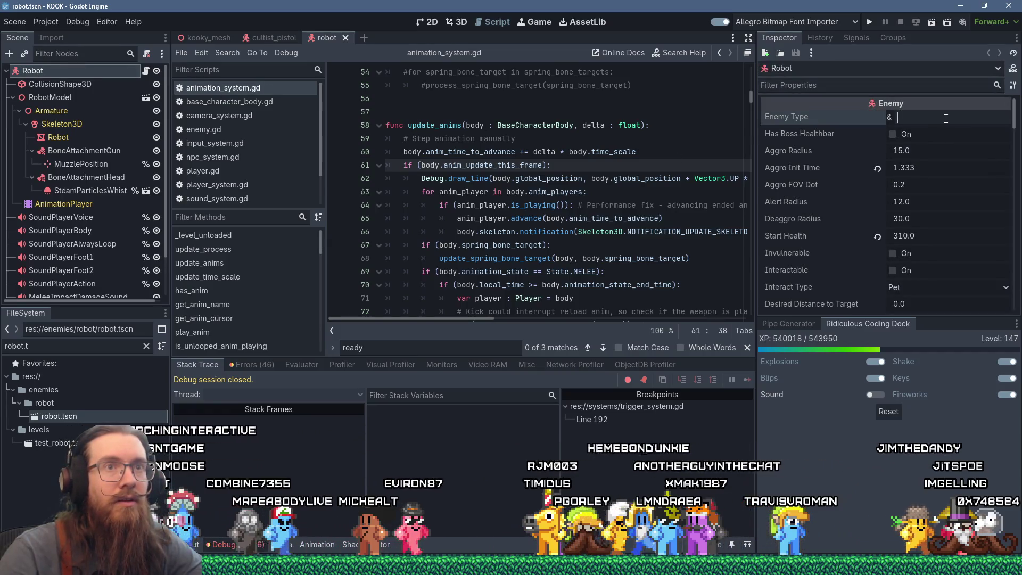
{"action": "type", "text": "clonker"}
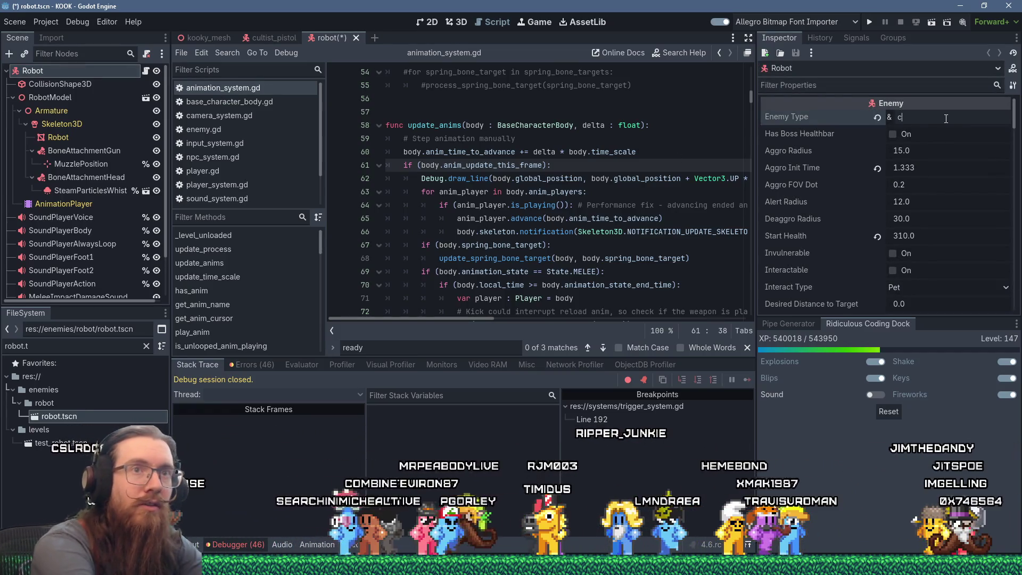
{"action": "scroll", "coordinate": [956, 178], "scroll_direction": "down", "scroll_amount": 5}
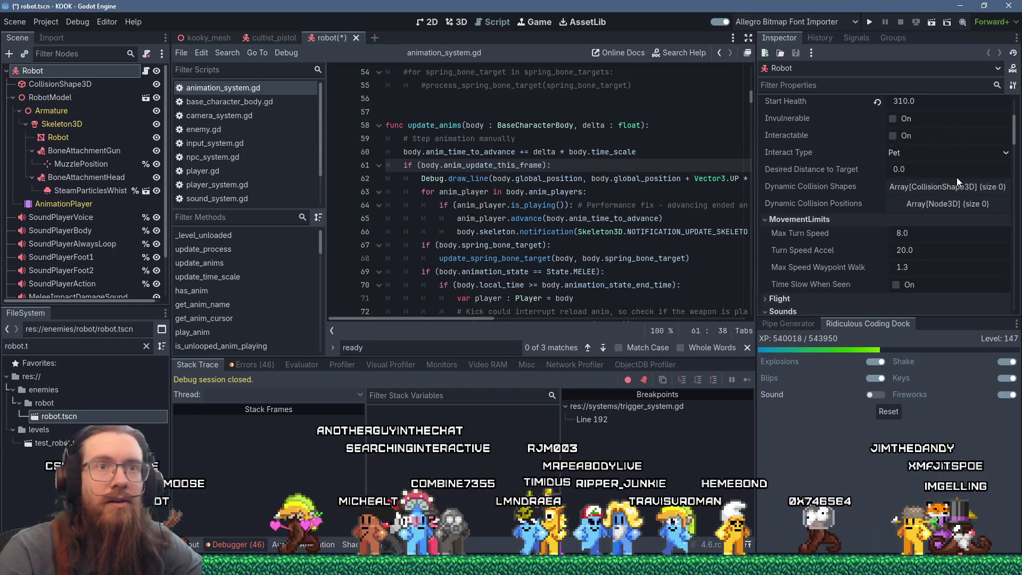
{"action": "scroll", "coordinate": [957, 181], "scroll_direction": "up", "scroll_amount": 3}
{"action": "scroll", "coordinate": [956, 182], "scroll_direction": "up", "scroll_amount": 2}
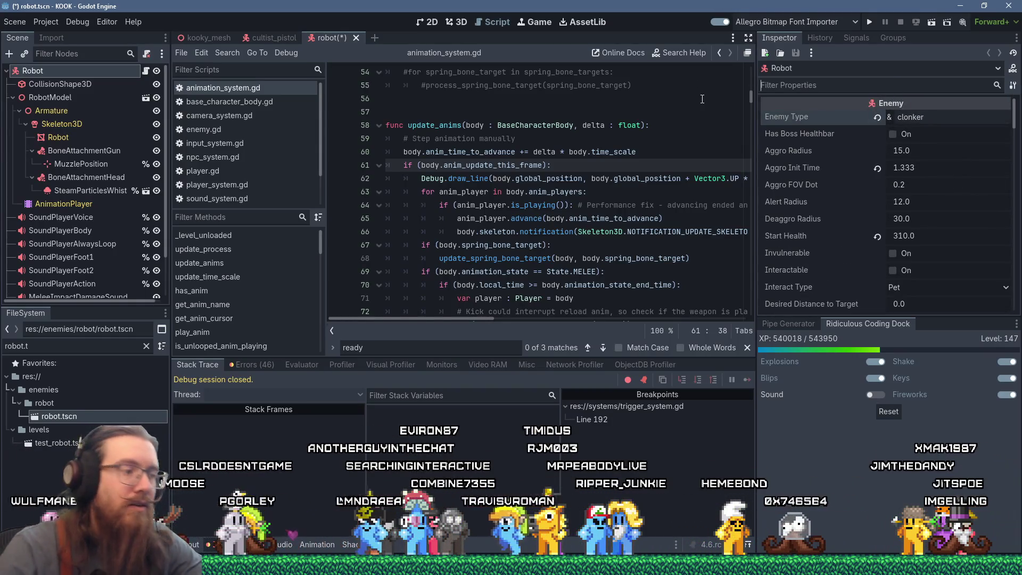
- Assign Skeleton3D as the Robot's Skeleton and close robot.tscn
{"action": "type", "text": "skele"}
{"action": "left_click", "coordinate": [941, 130]}
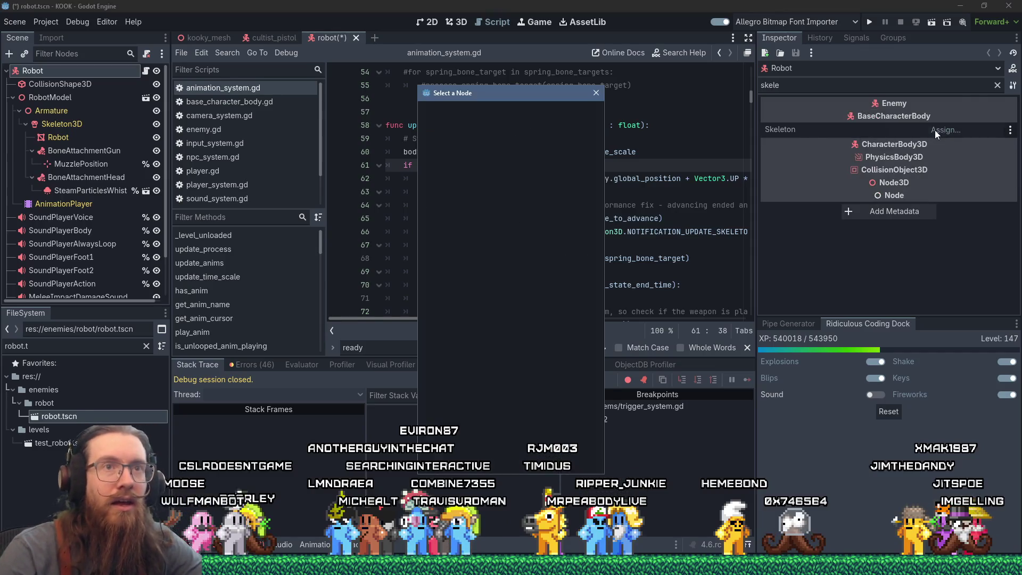
{"action": "left_click", "coordinate": [478, 184]}
{"action": "left_click", "coordinate": [471, 462]}
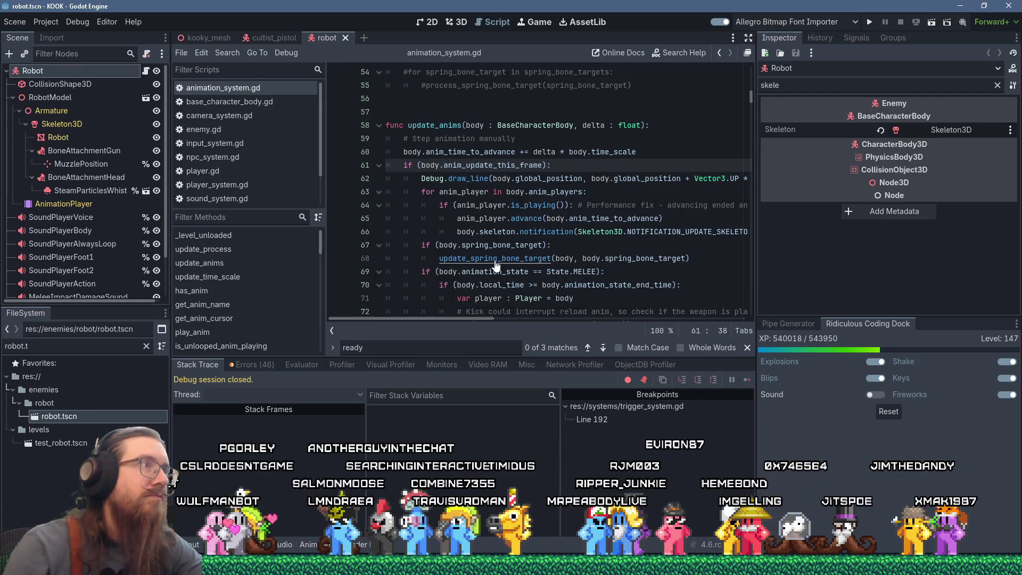
{"action": "left_click", "coordinate": [347, 40]}
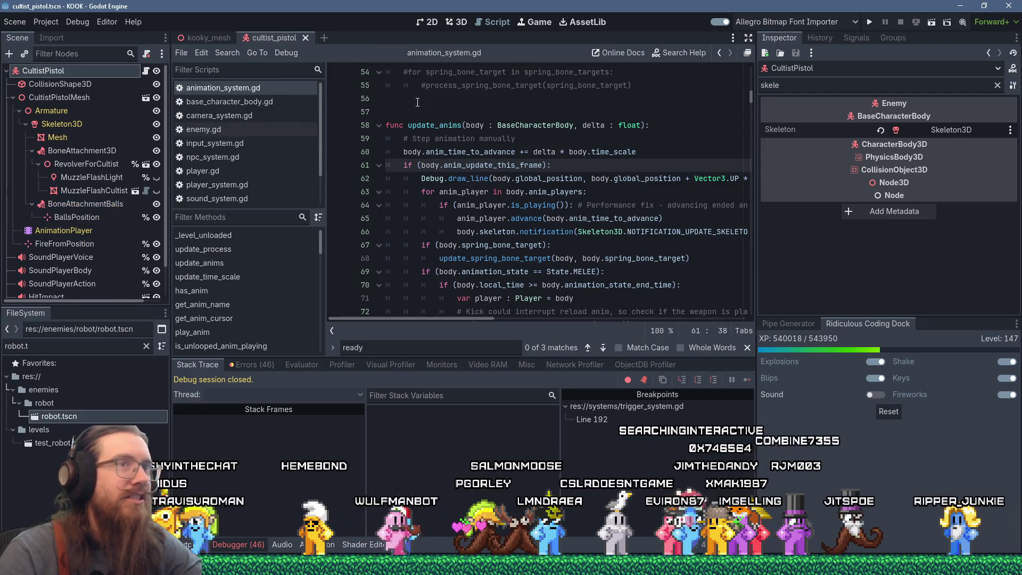
- Close cultist_pistol and open mitemare.tscn to check the Mitemare root's Enemy Type and Interact Type
{"action": "left_click", "coordinate": [997, 87]}
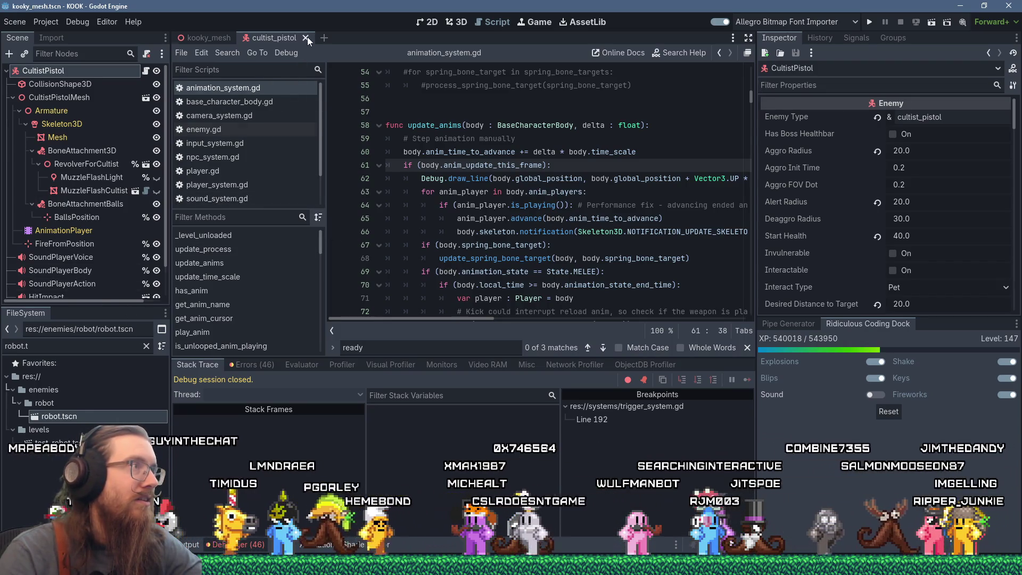
{"action": "key", "text": "ctrl+shift+w"}
{"action": "key", "text": "BackSpace"}
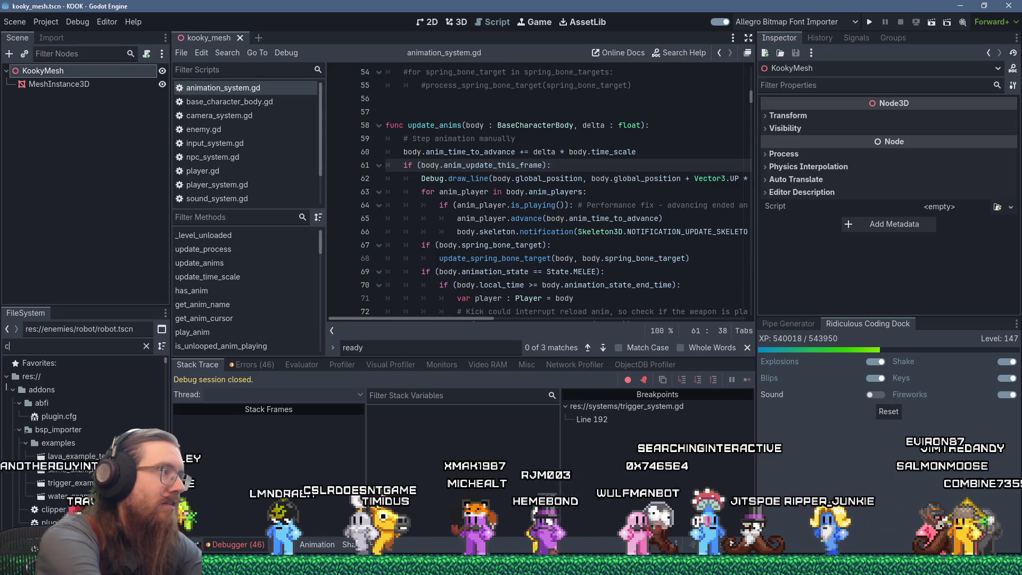
{"action": "type", "text": "mitemare"}
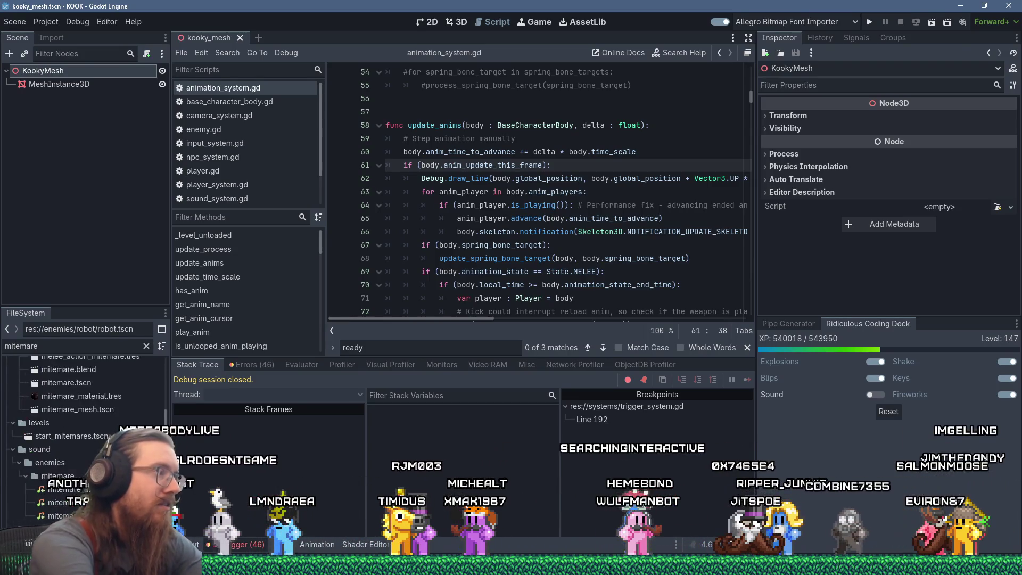
{"action": "double_click", "coordinate": [76, 382]}
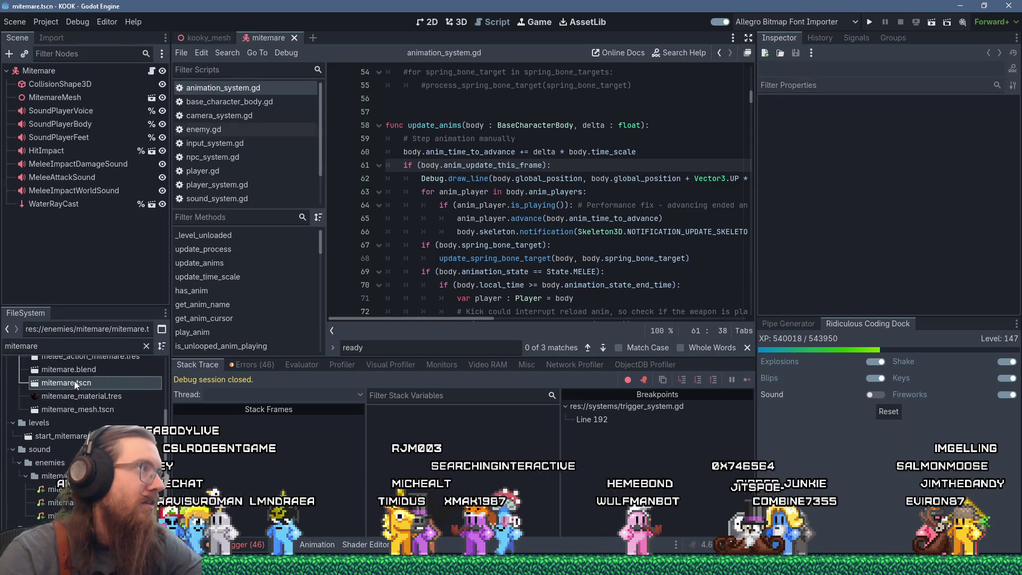
{"action": "left_click", "coordinate": [64, 72]}
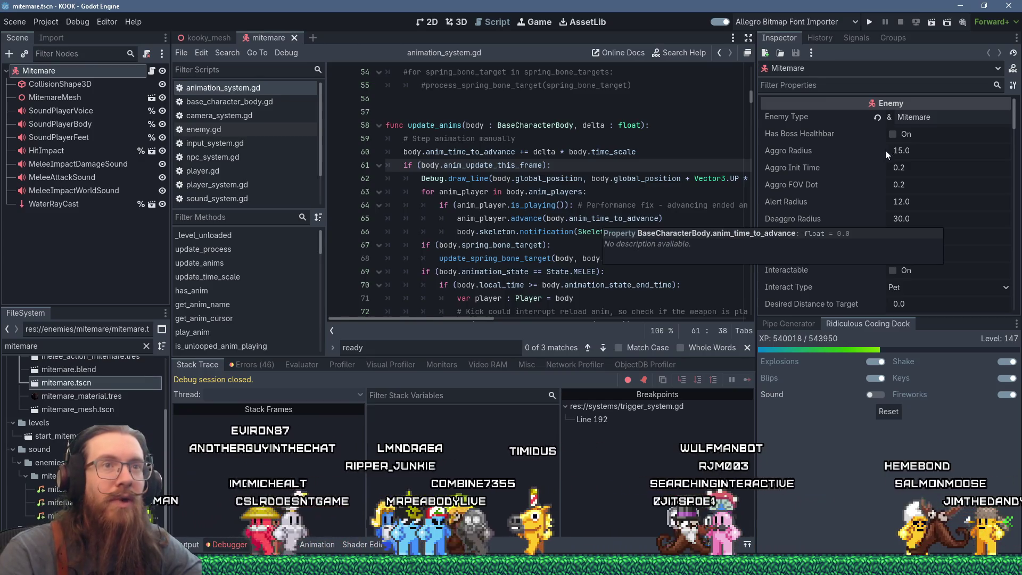
{"action": "scroll", "coordinate": [878, 197], "scroll_direction": "down", "scroll_amount": 3}
{"action": "scroll", "coordinate": [878, 197], "scroll_direction": "up", "scroll_amount": 3}
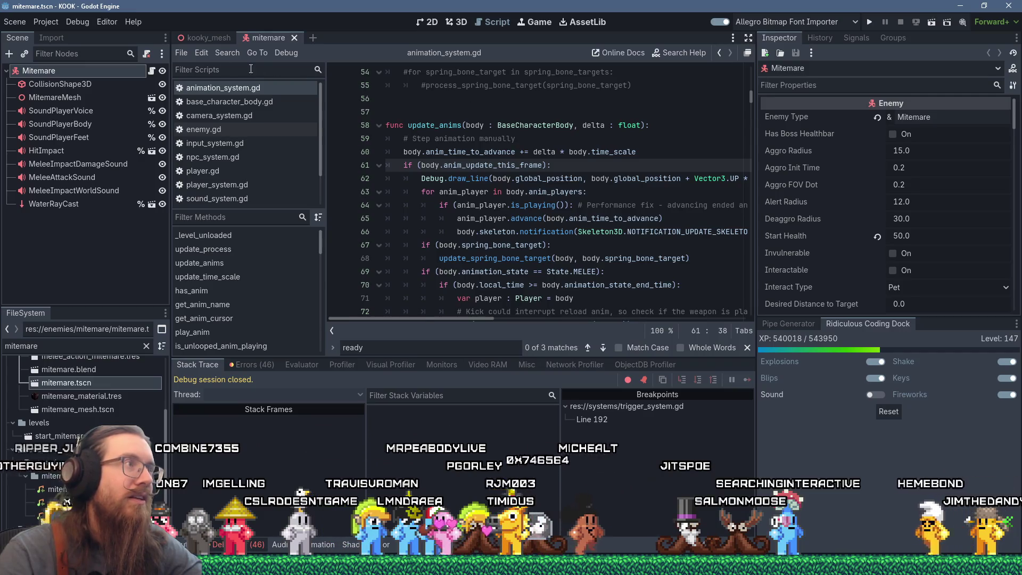
{"action": "left_click", "coordinate": [219, 53]}
- Search the project for enemy_type and change line 704's Mitemare check to lowercase mitemare, then save
{"action": "left_click", "coordinate": [241, 129]}
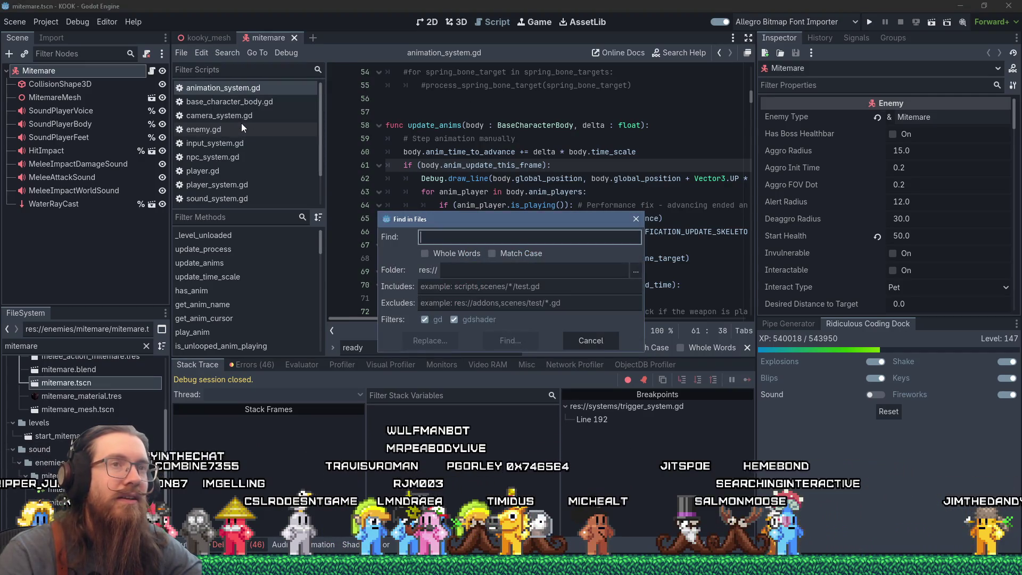
{"action": "type", "text": "enemy_type"}
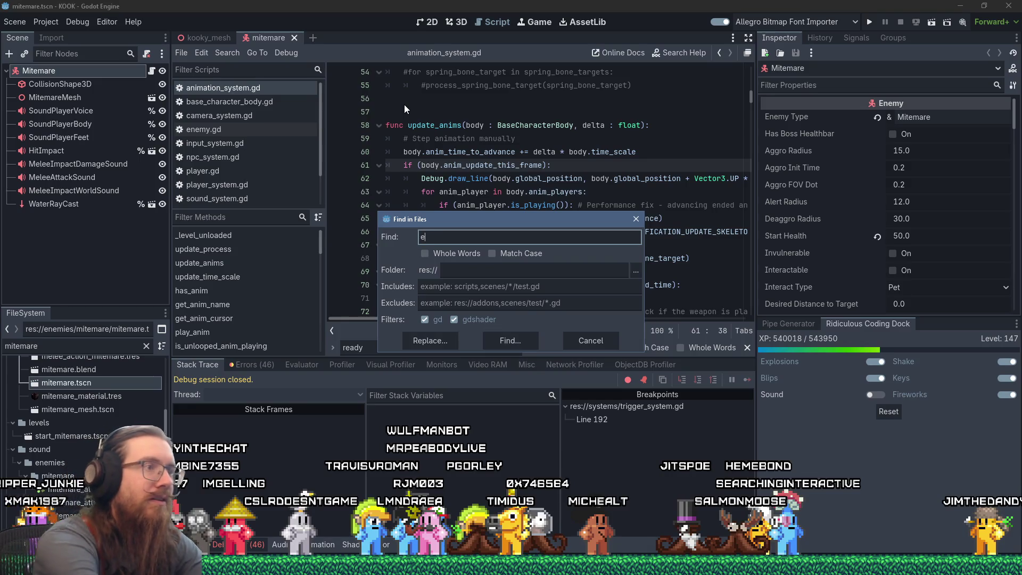
{"action": "key", "text": "Return"}
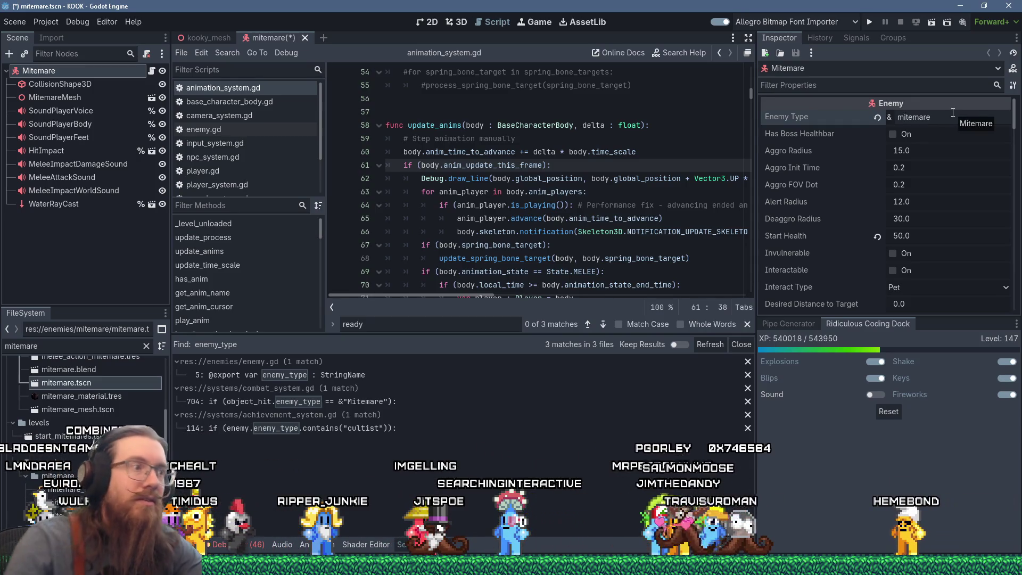
{"action": "left_click", "coordinate": [384, 403]}
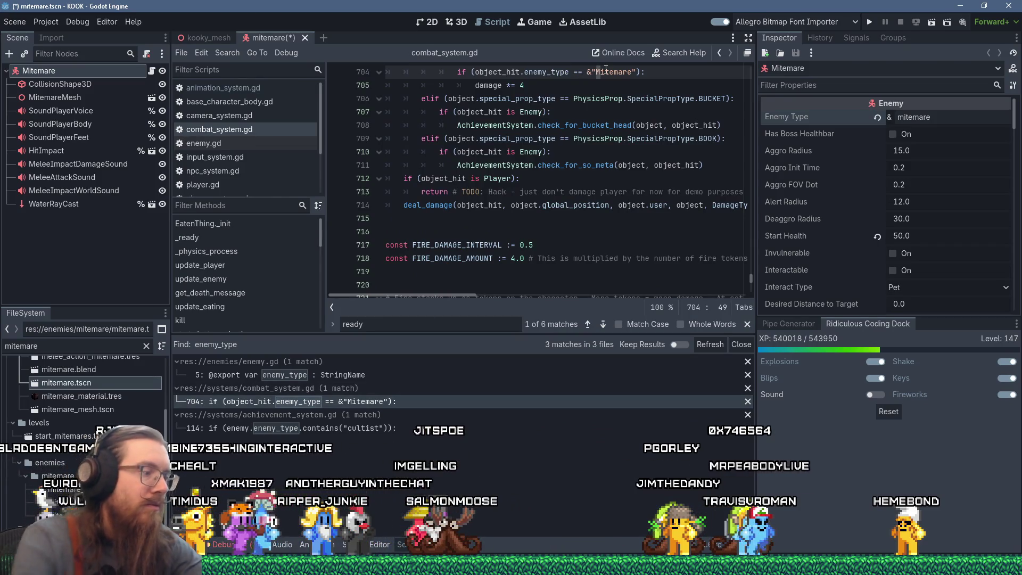
{"action": "key", "text": "BackSpace"}
{"action": "type", "text": "m"}
{"action": "key", "text": "ctrl+s"}
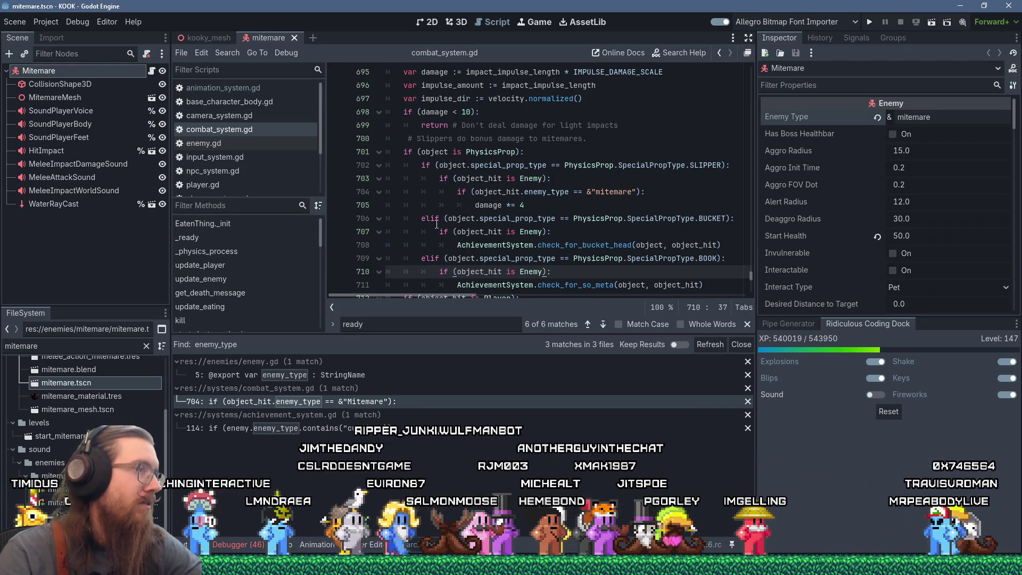
- Filter the FileSystem for robot and select the robot scene file
{"action": "scroll", "coordinate": [580, 228], "scroll_direction": "up", "scroll_amount": 7}
{"action": "scroll", "coordinate": [580, 227], "scroll_direction": "down", "scroll_amount": 9}
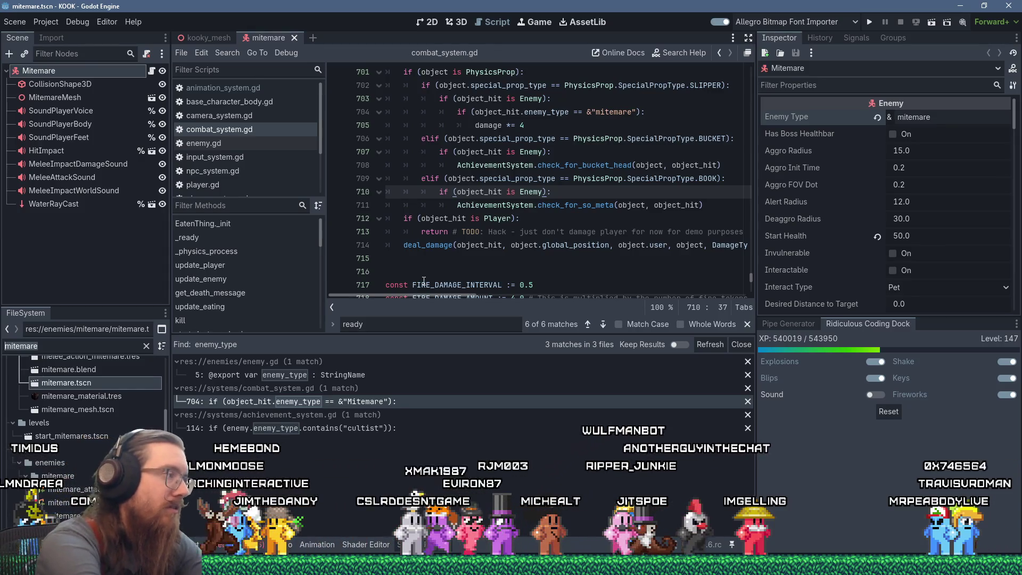
{"action": "type", "text": "robot"}
{"action": "left_click", "coordinate": [65, 382]}
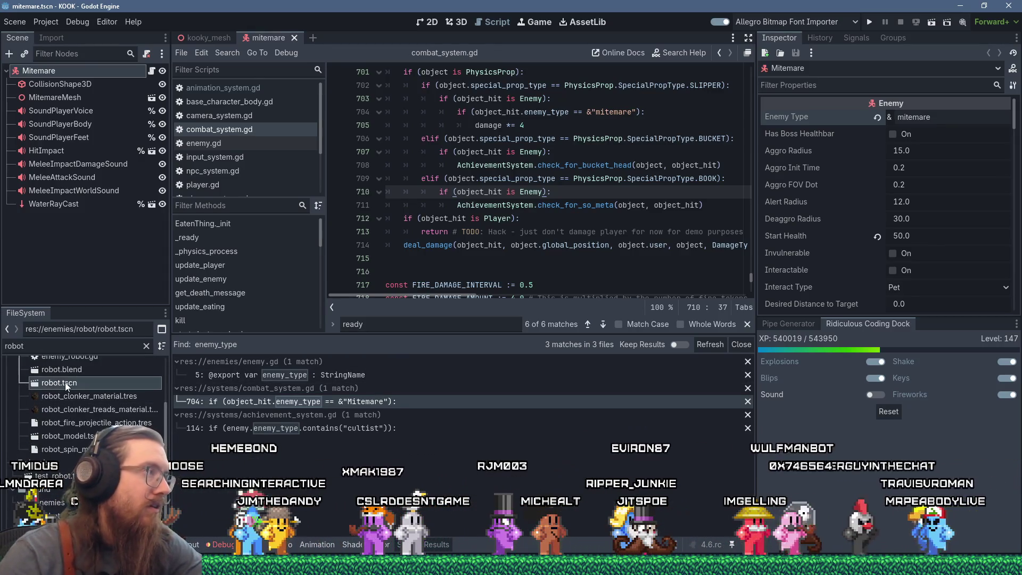
- Open robot.tscn, then filter for mi-go.ts and open mi-go.tscn
{"action": "double_click", "coordinate": [65, 383]}
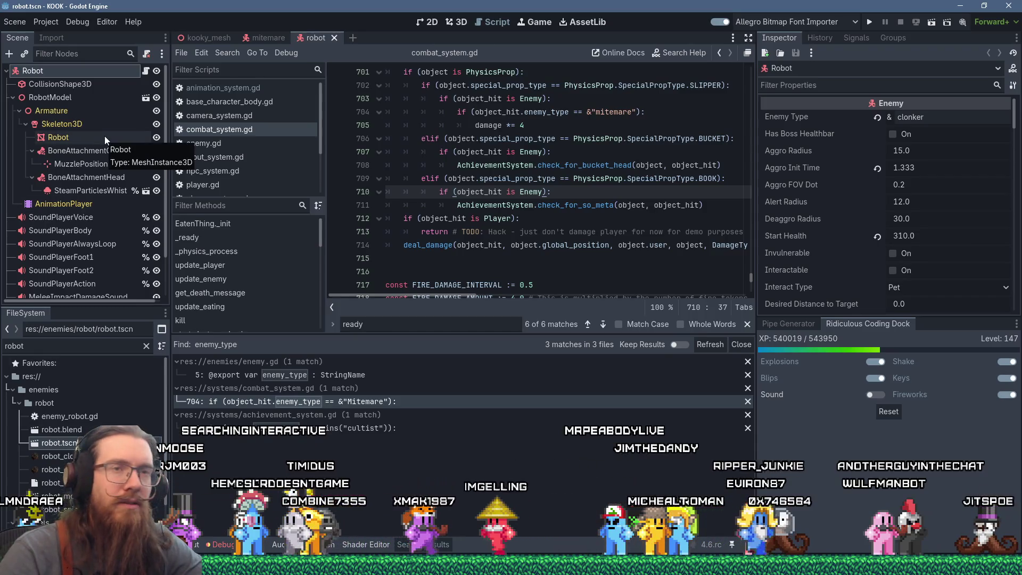
{"action": "type", "text": "mi-go.ts"}
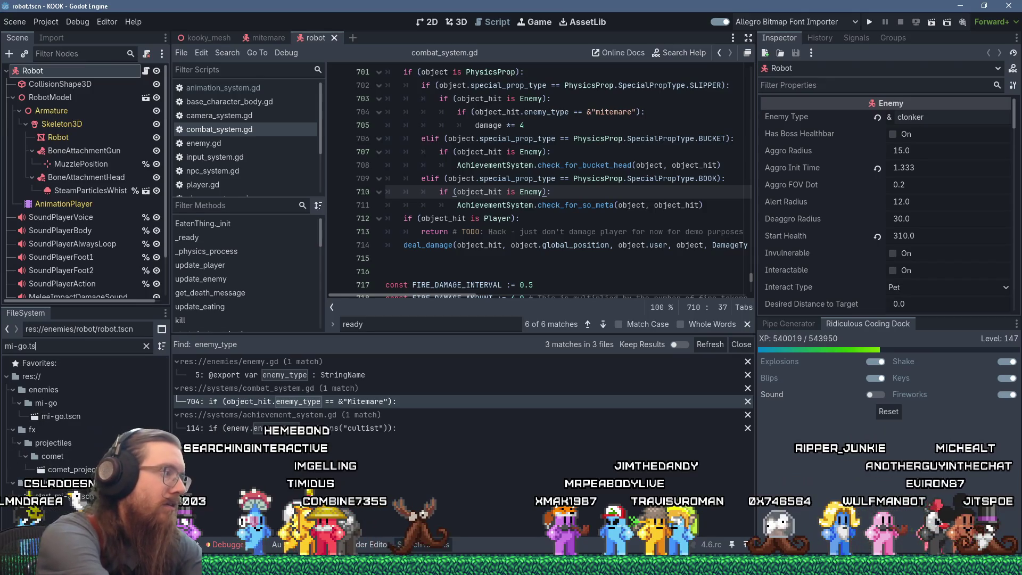
{"action": "double_click", "coordinate": [60, 416]}
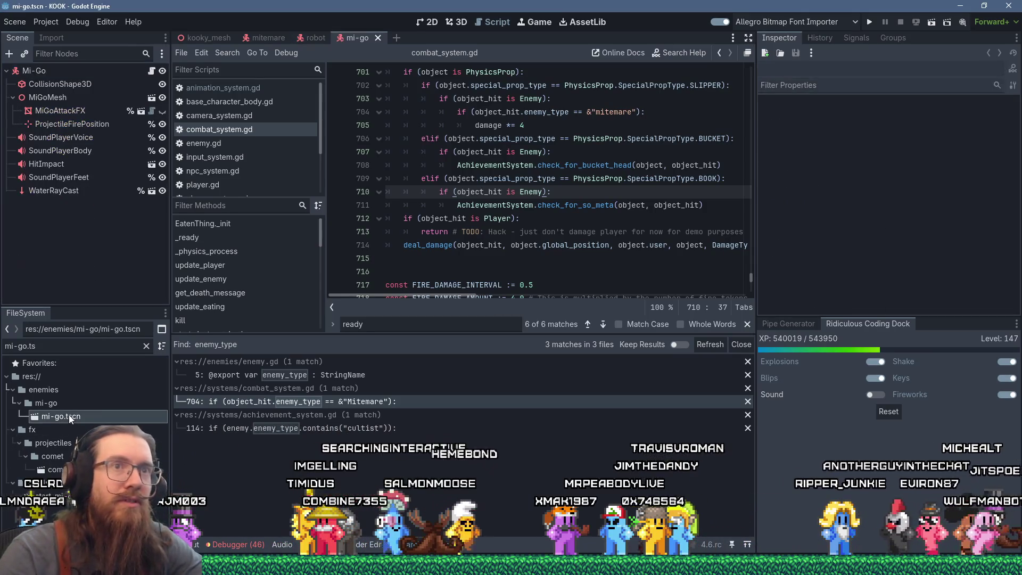
- Set the Mi-Go root's Enemy Type to mi-go, check its Skeleton, and save the scene
{"action": "left_click", "coordinate": [41, 73]}
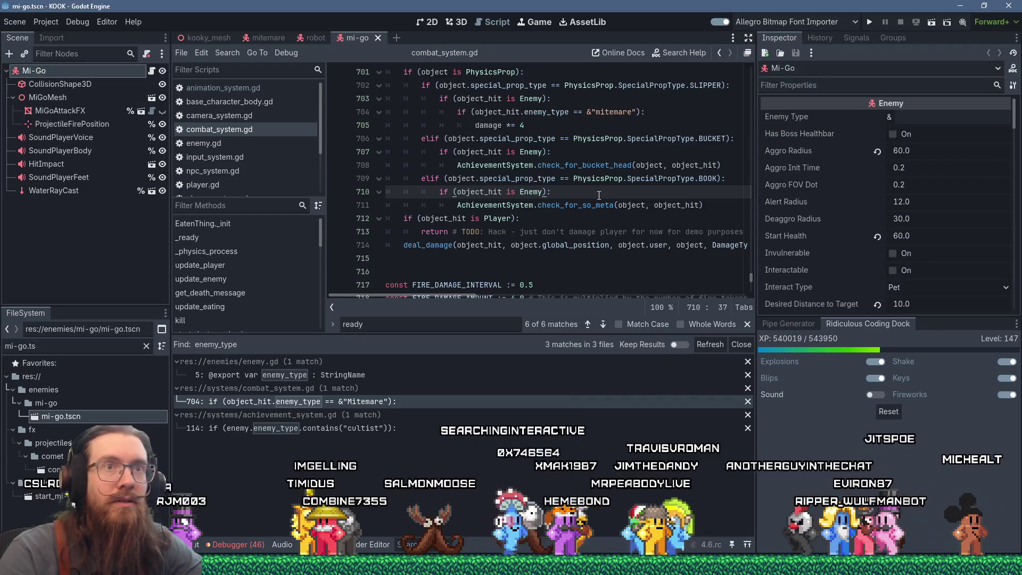
{"action": "left_click", "coordinate": [914, 118]}
{"action": "type", "text": "mi-go"}
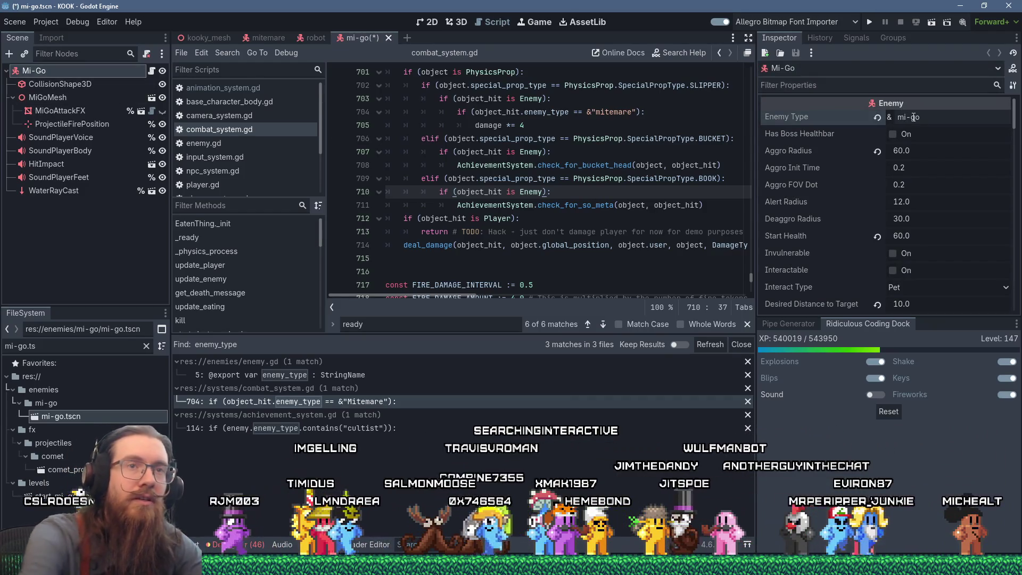
{"action": "scroll", "coordinate": [921, 205], "scroll_direction": "down", "scroll_amount": 5}
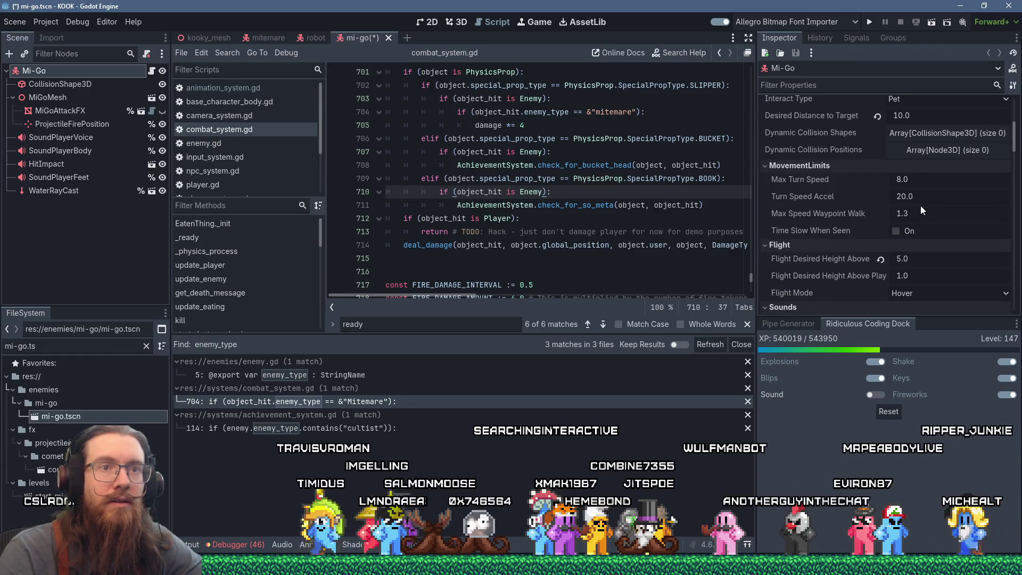
{"action": "scroll", "coordinate": [921, 206], "scroll_direction": "up", "scroll_amount": 5}
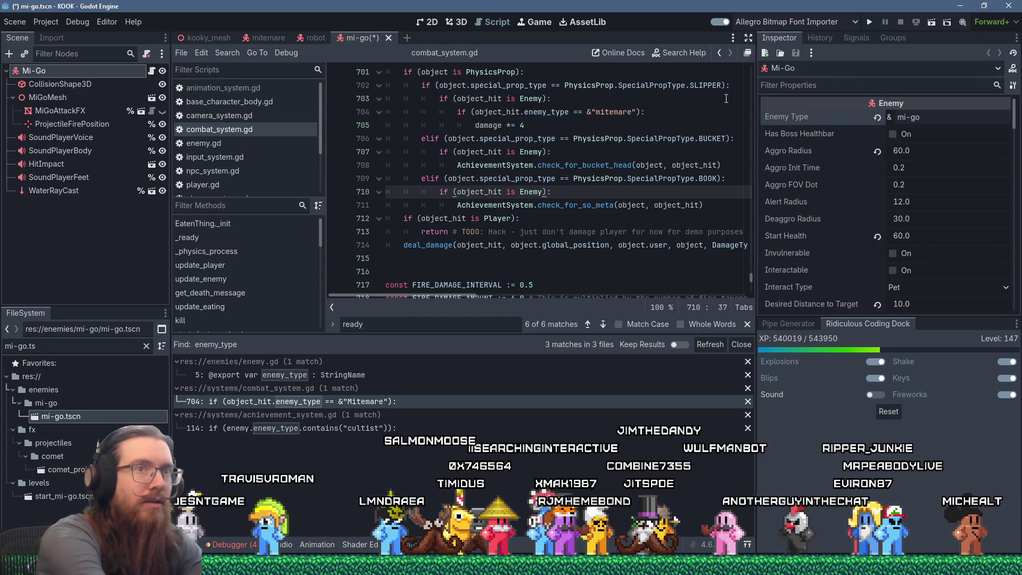
{"action": "type", "text": "skel"}
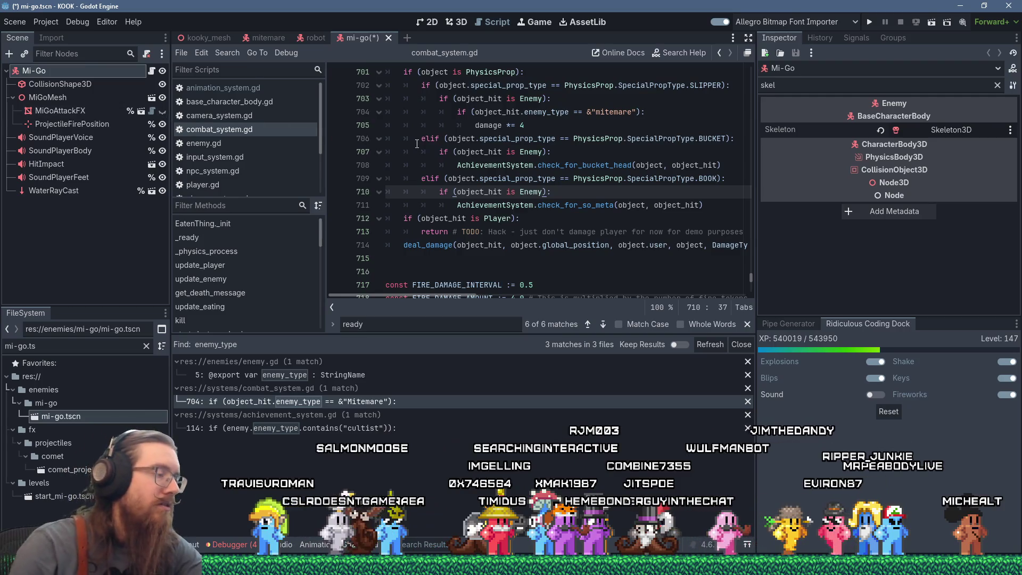
{"action": "key", "text": "ctrl+s"}
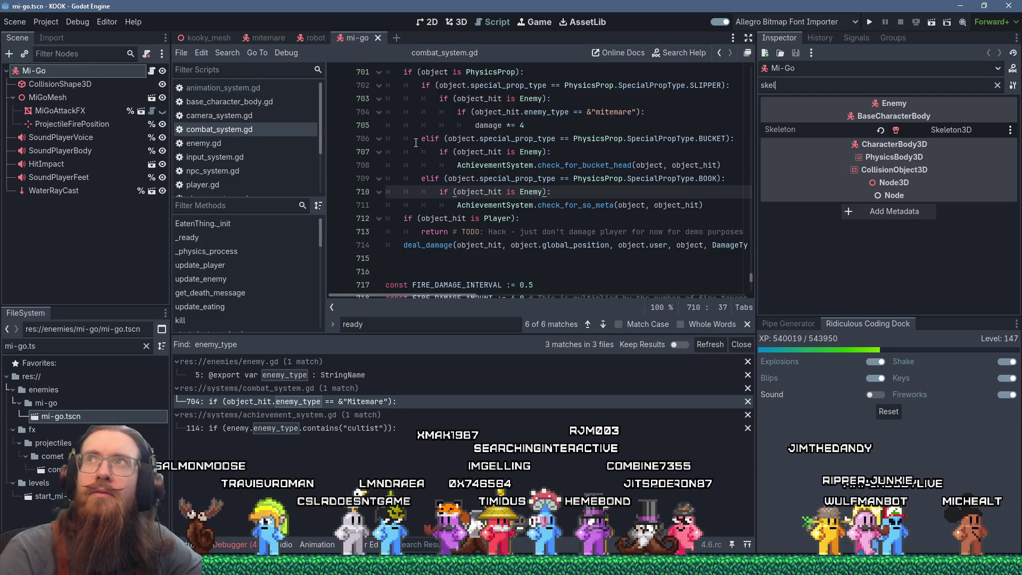
{"action": "key", "text": "ctrl+alt+p"}
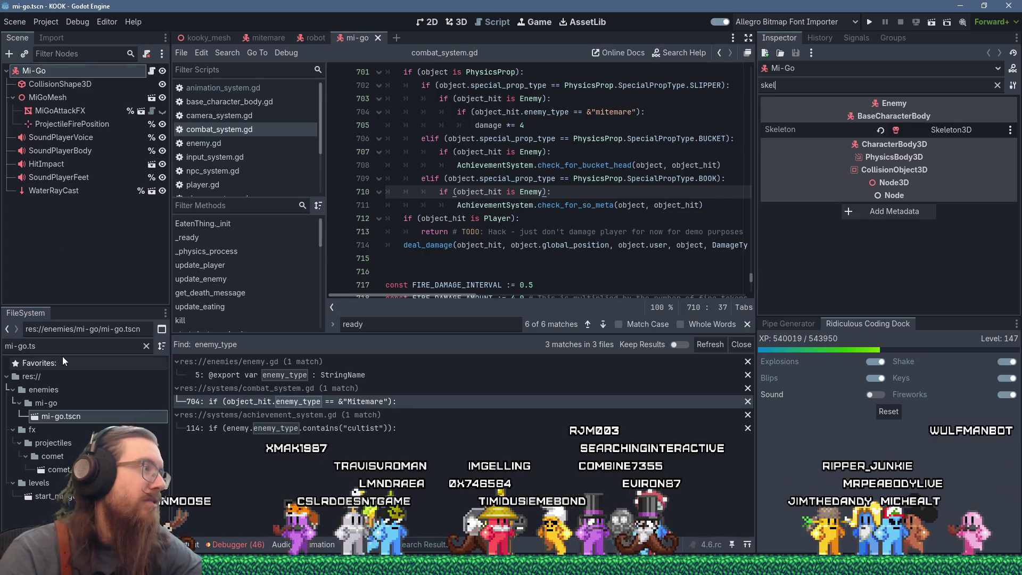
{"action": "type", "text": "smash"}
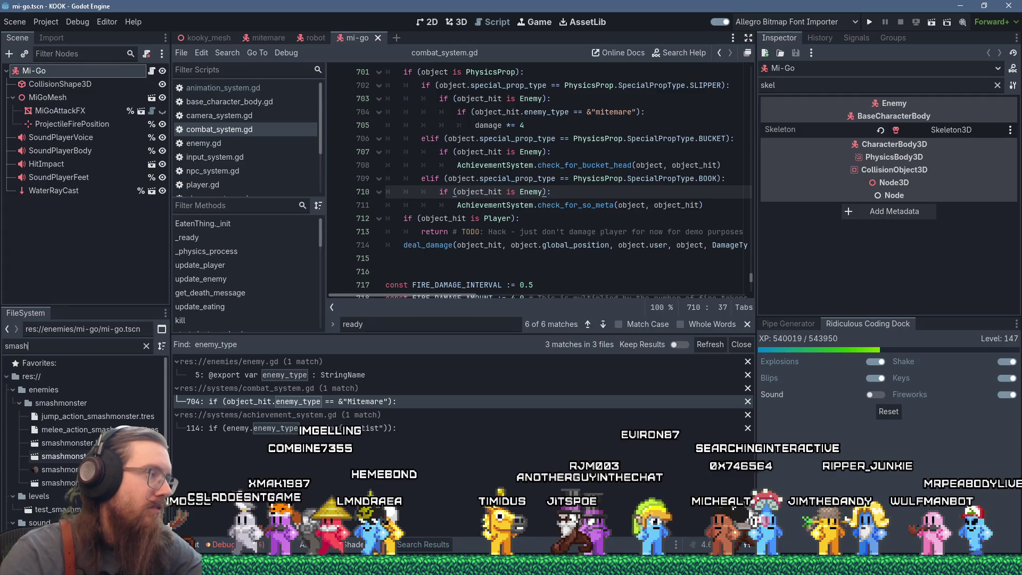
- Set the SmashMonster root's Enemy Type to smashmonster, save the scene, and run the game
{"action": "double_click", "coordinate": [64, 456]}
{"action": "left_click", "coordinate": [60, 74]}
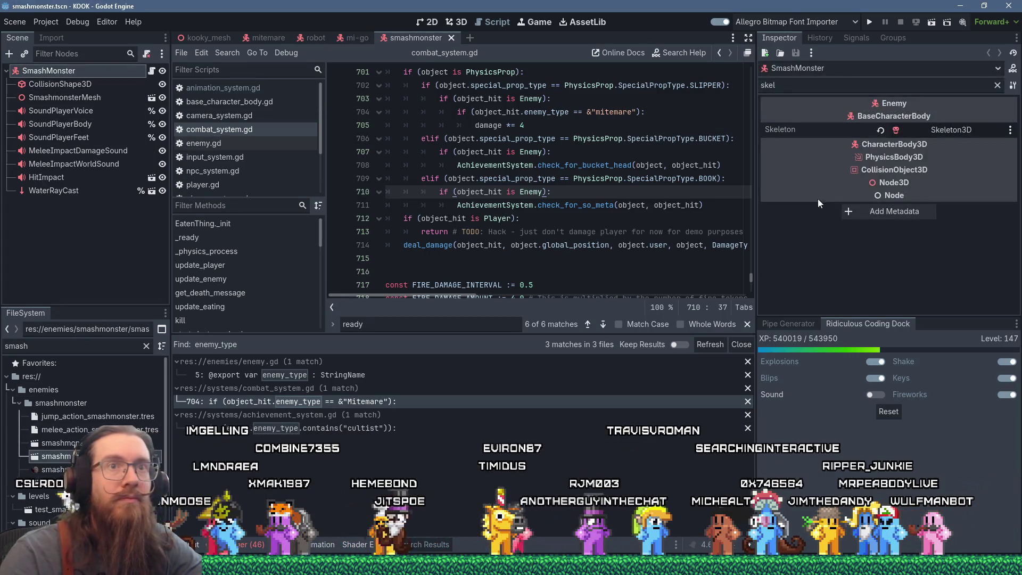
{"action": "left_click", "coordinate": [997, 85]}
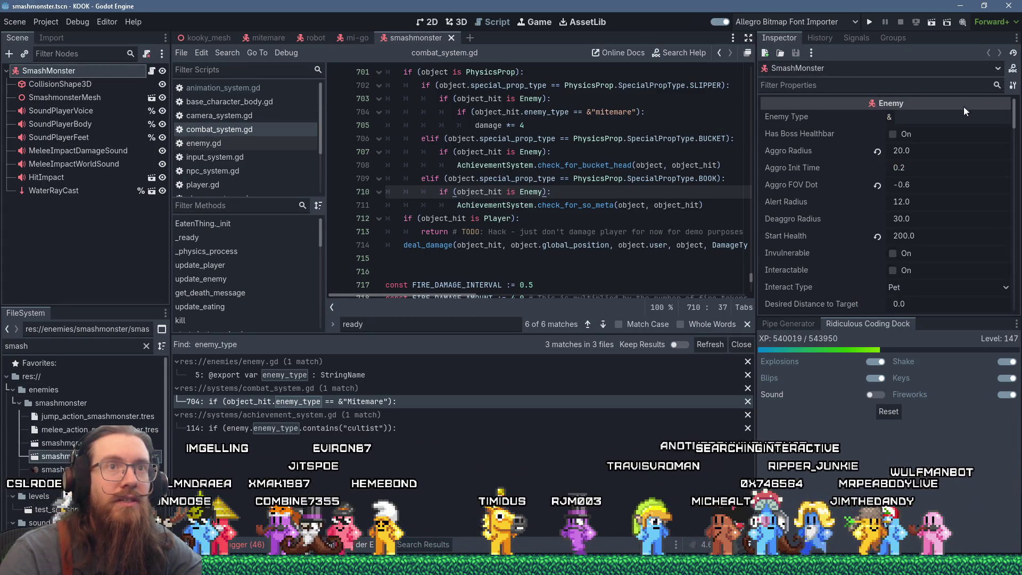
{"action": "left_click", "coordinate": [954, 114]}
{"action": "type", "text": "smashmon"}
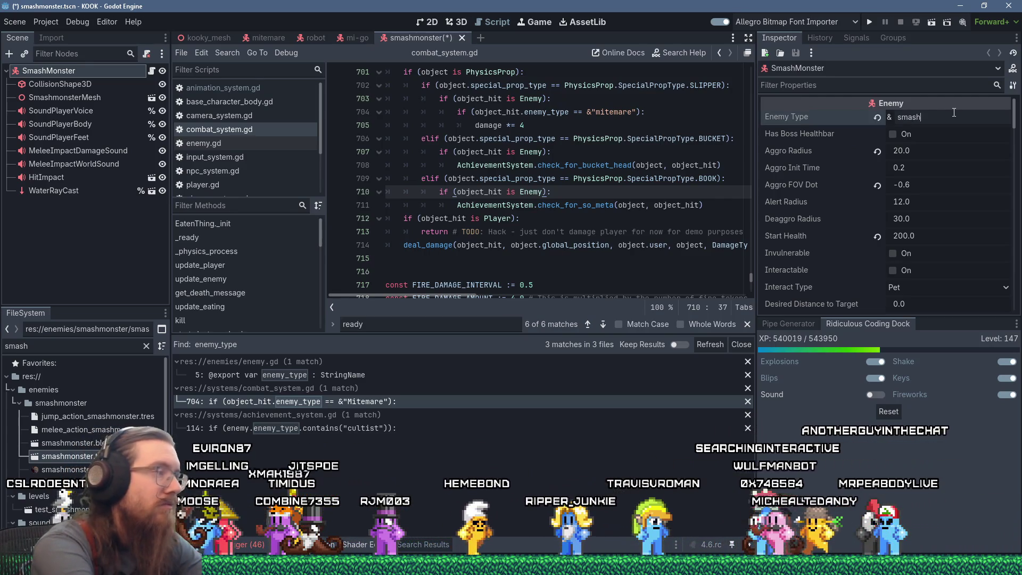
{"action": "type", "text": "ster"}
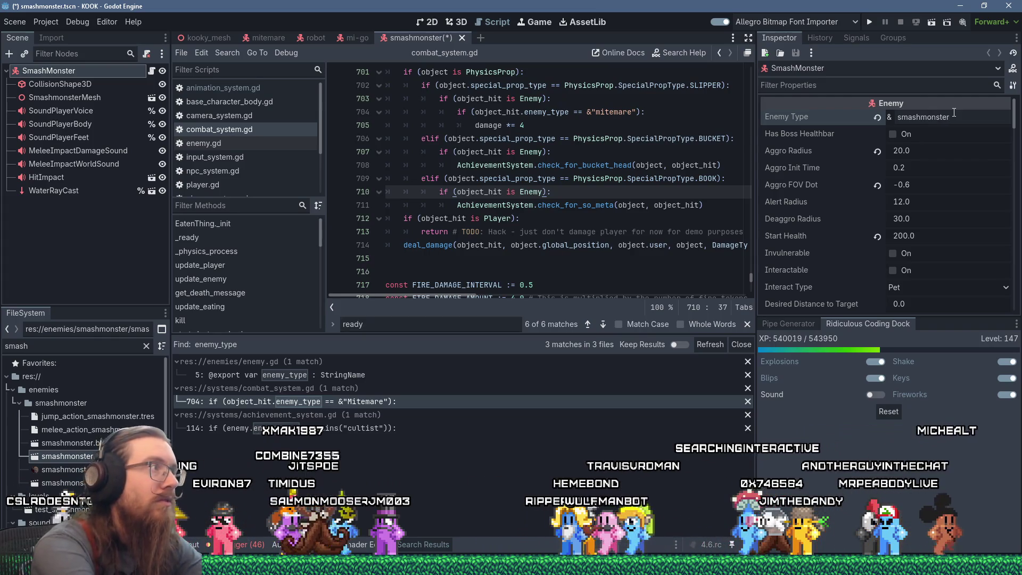
{"action": "left_click", "coordinate": [661, 153]}
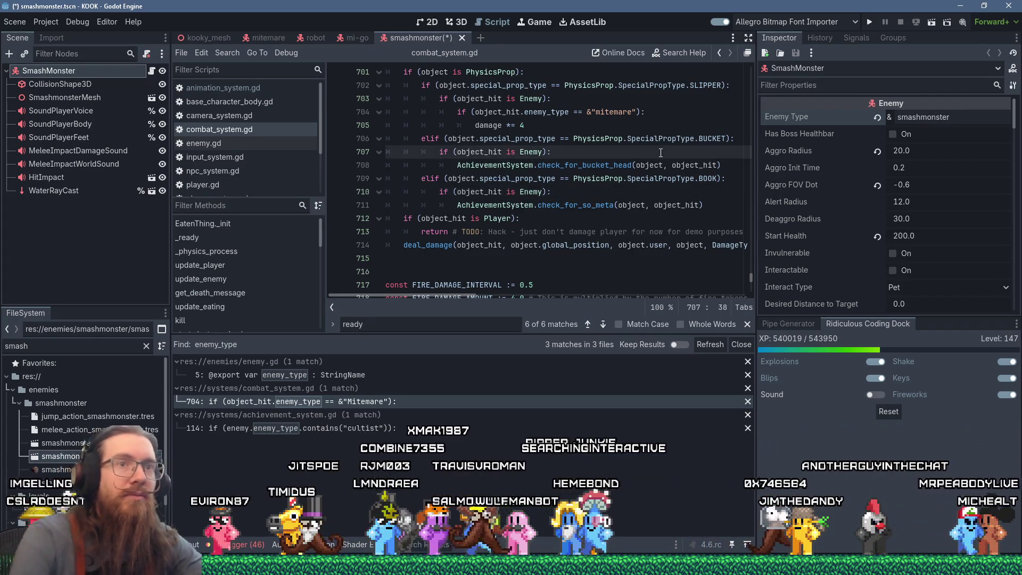
{"action": "key", "text": "ctrl+s"}
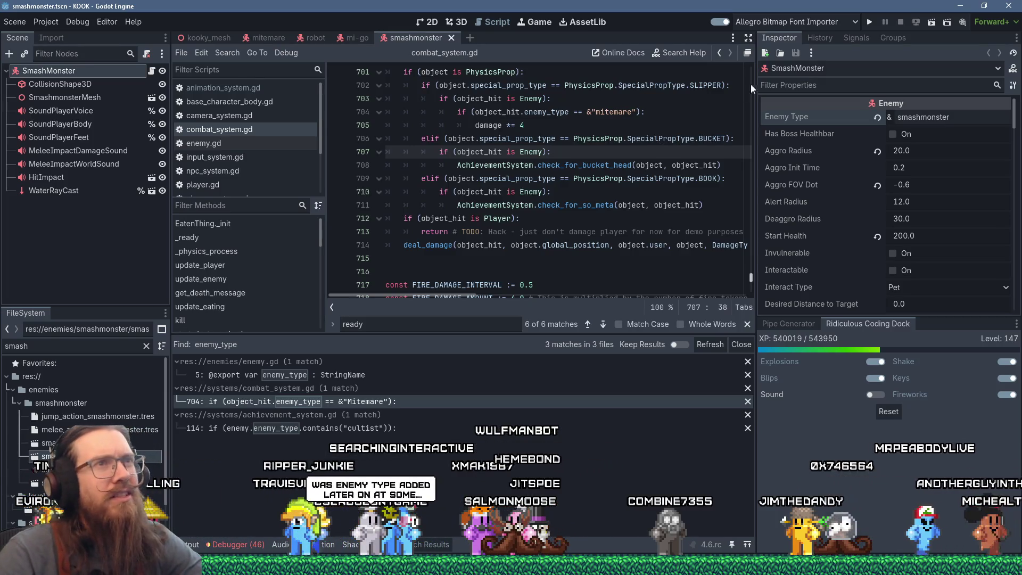
{"action": "left_click", "coordinate": [866, 21]}
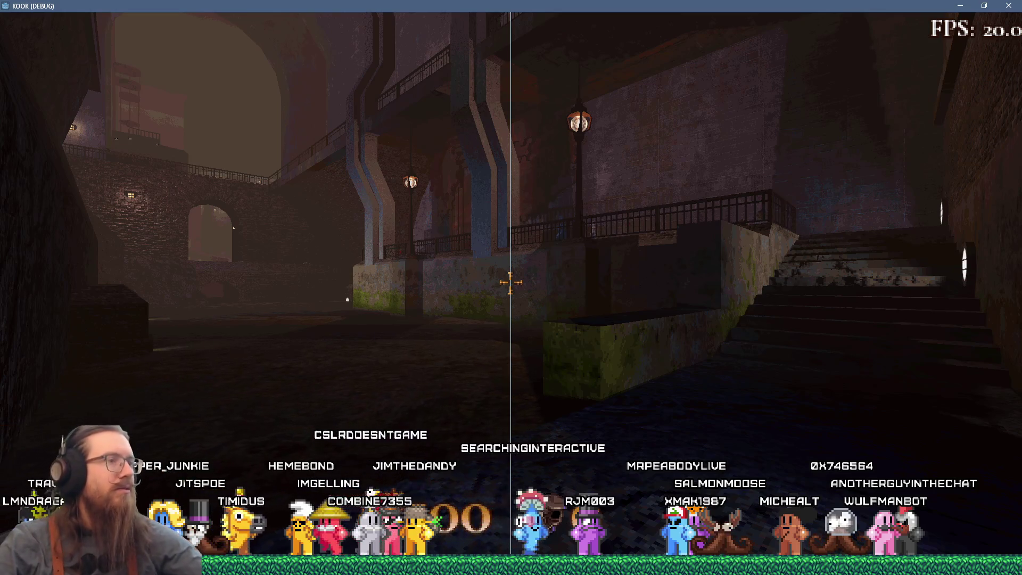
- Play the level, moving to the street and shooting enemies with the revolver
{"action": "key", "text": "grave"}
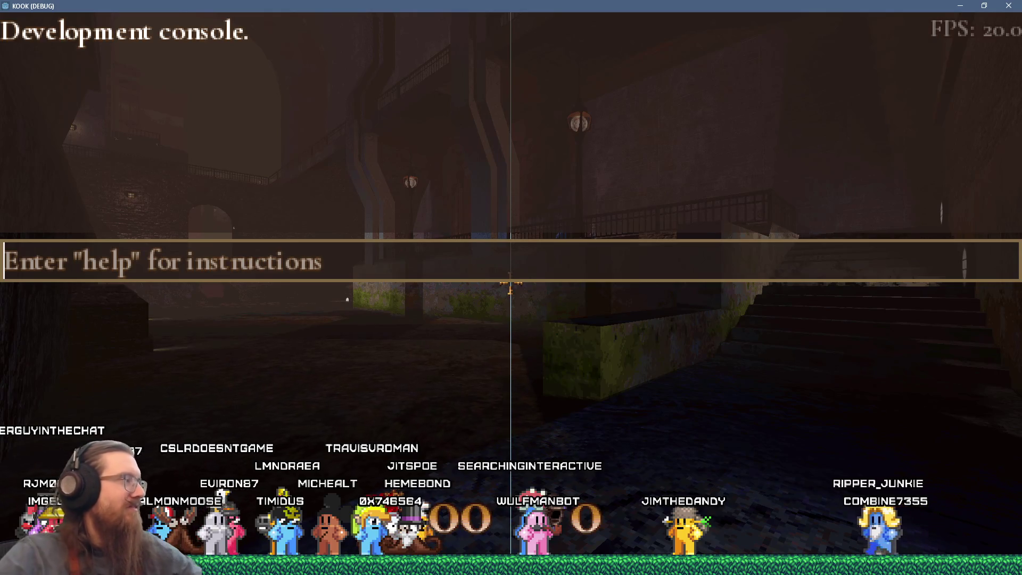
{"action": "key", "text": "alt+Tab"}
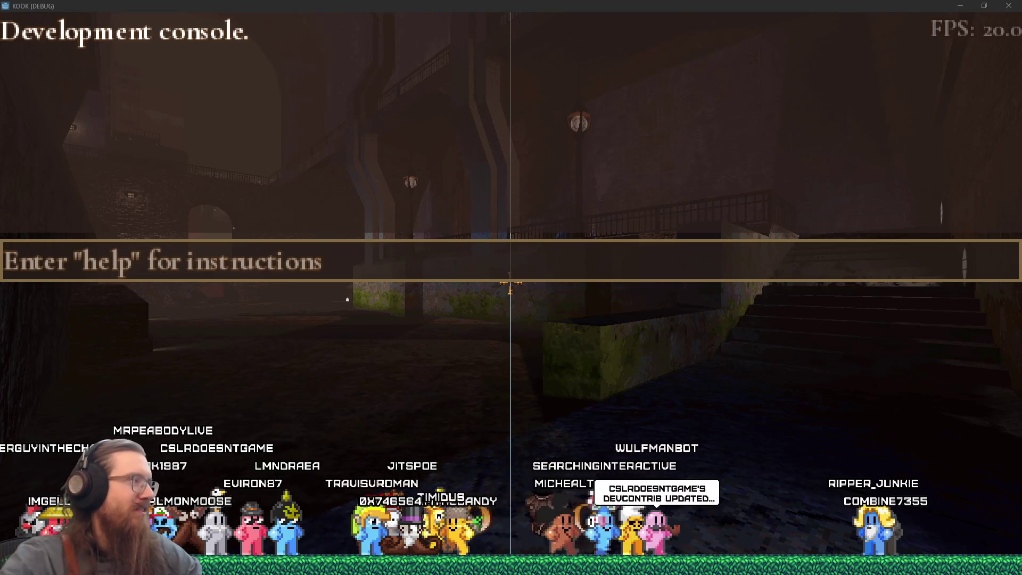
{"action": "left_click", "coordinate": [681, 333]}
{"action": "key", "text": "Escape"}
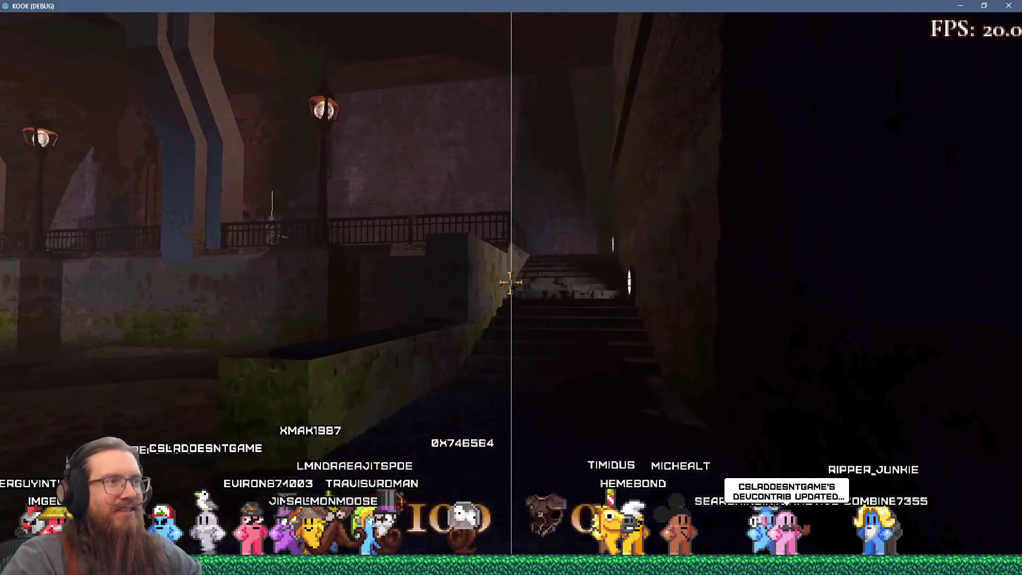
{"action": "key", "text": "w"}
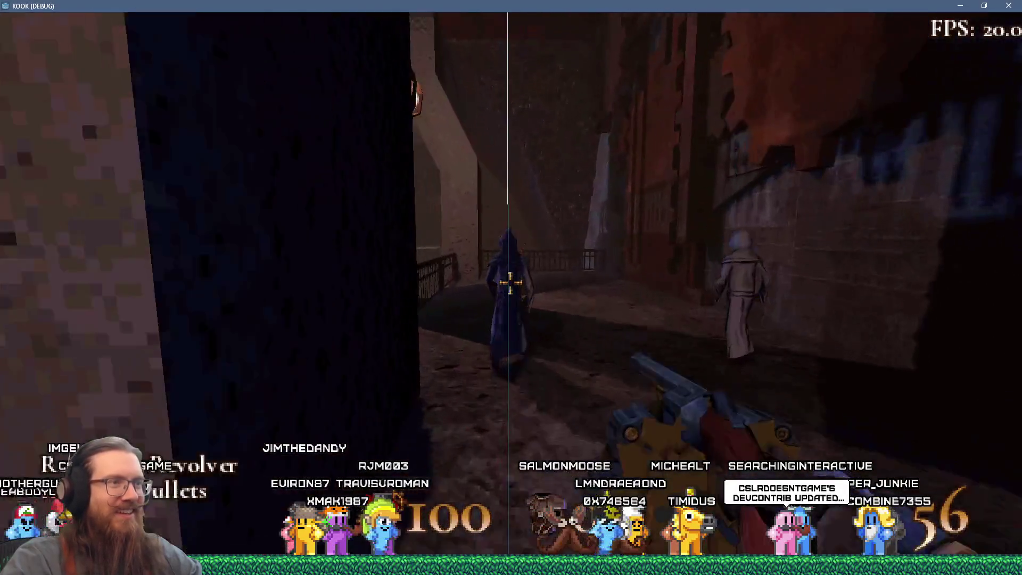
{"action": "left_click", "coordinate": [510, 283]}
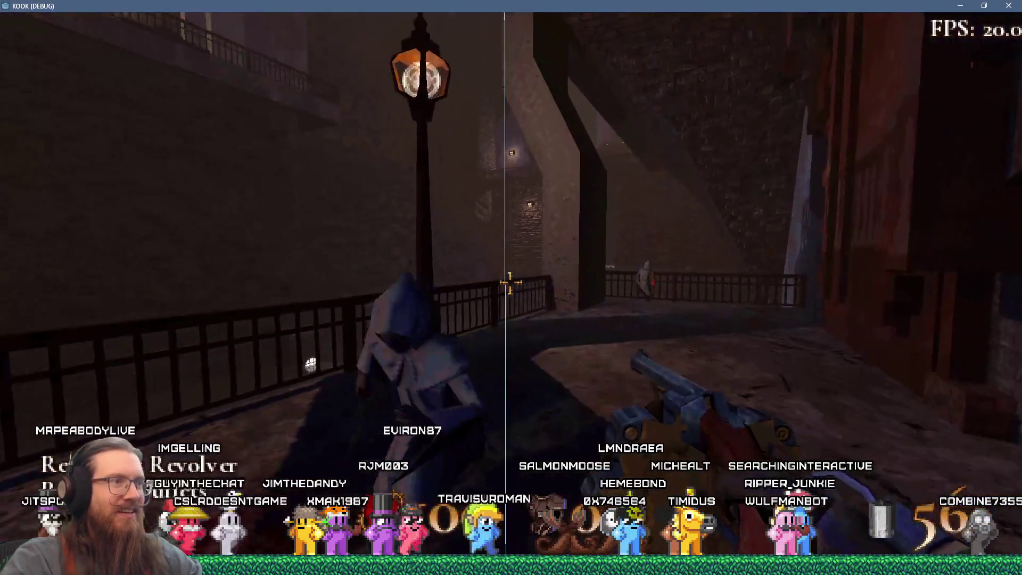
{"action": "left_click", "coordinate": [511, 283]}
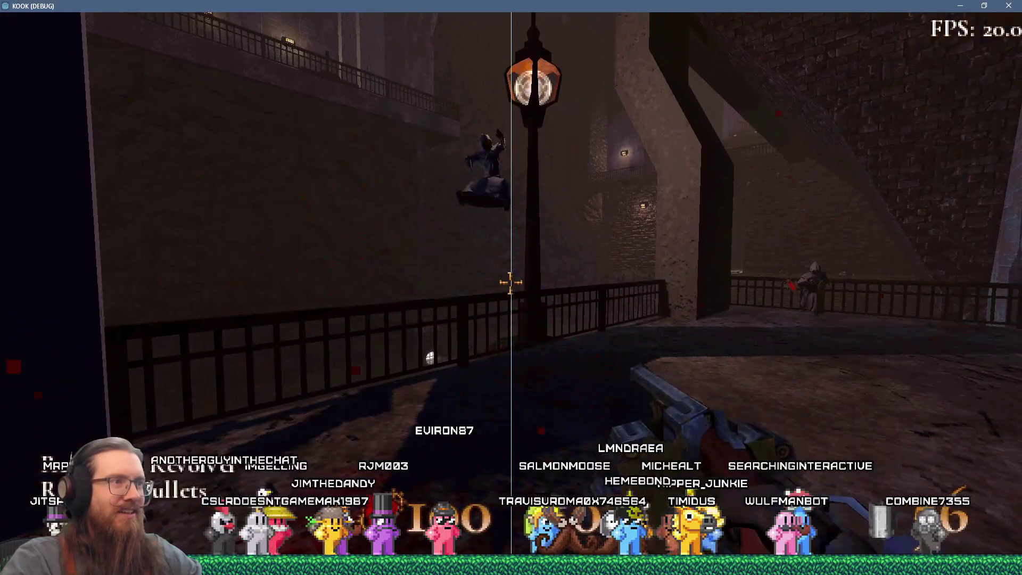
{"action": "left_click", "coordinate": [511, 283]}
{"action": "left_click", "coordinate": [511, 283]}
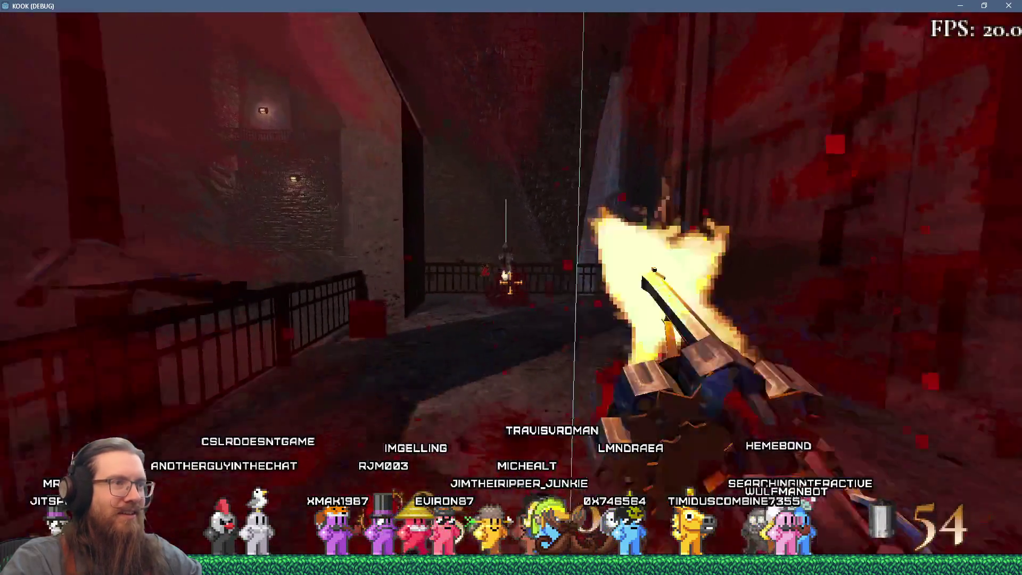
- Walk to the balcony, then quit the game from the development console
{"action": "key", "text": "w"}
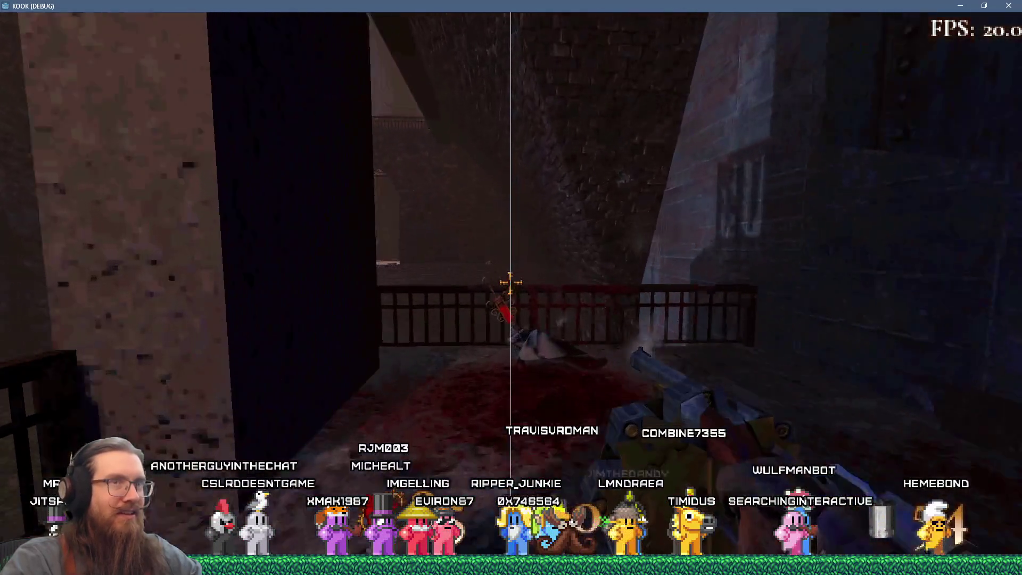
{"action": "key", "text": "w"}
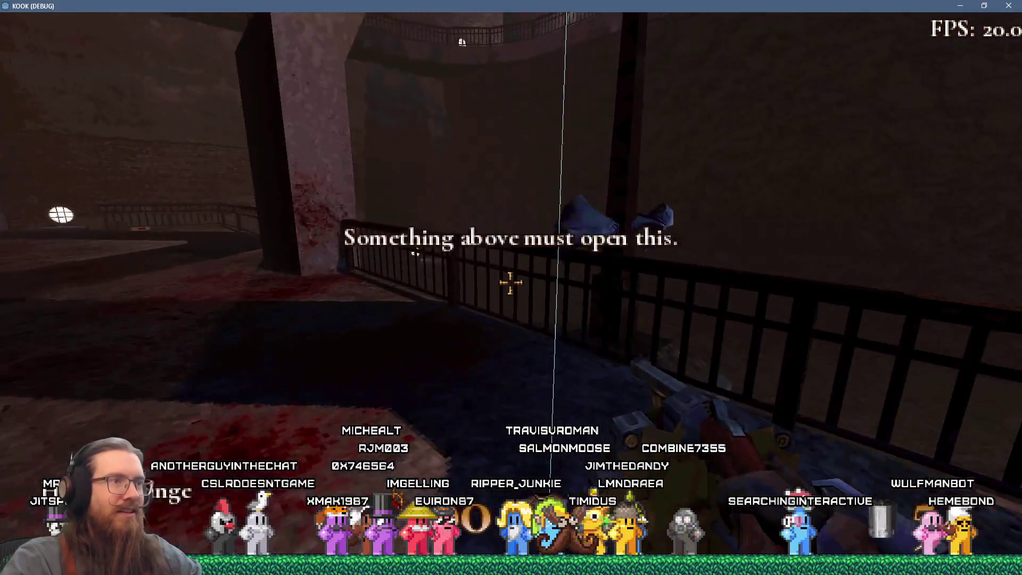
{"action": "key", "text": "w"}
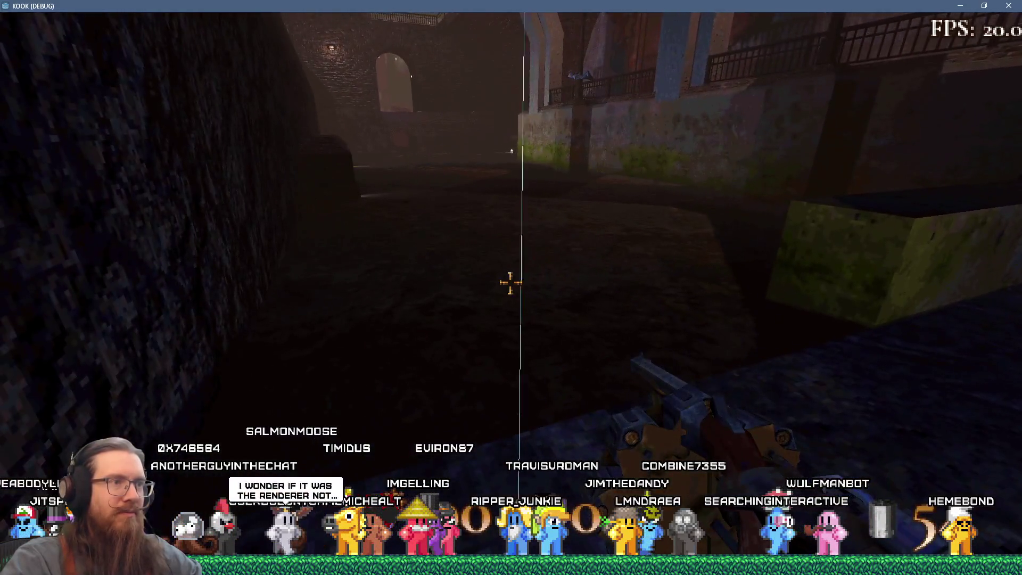
{"action": "key", "text": "grave"}
{"action": "key", "text": "Return"}
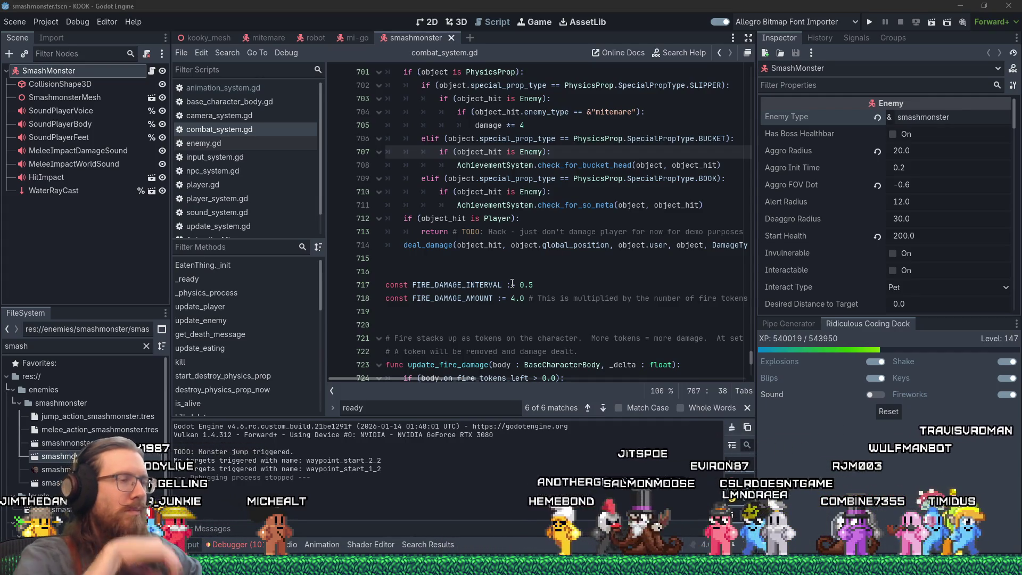
- Switch the script editor from combat_system.gd to animation_system.gd
{"action": "scroll", "coordinate": [571, 242], "scroll_direction": "up", "scroll_amount": 7}
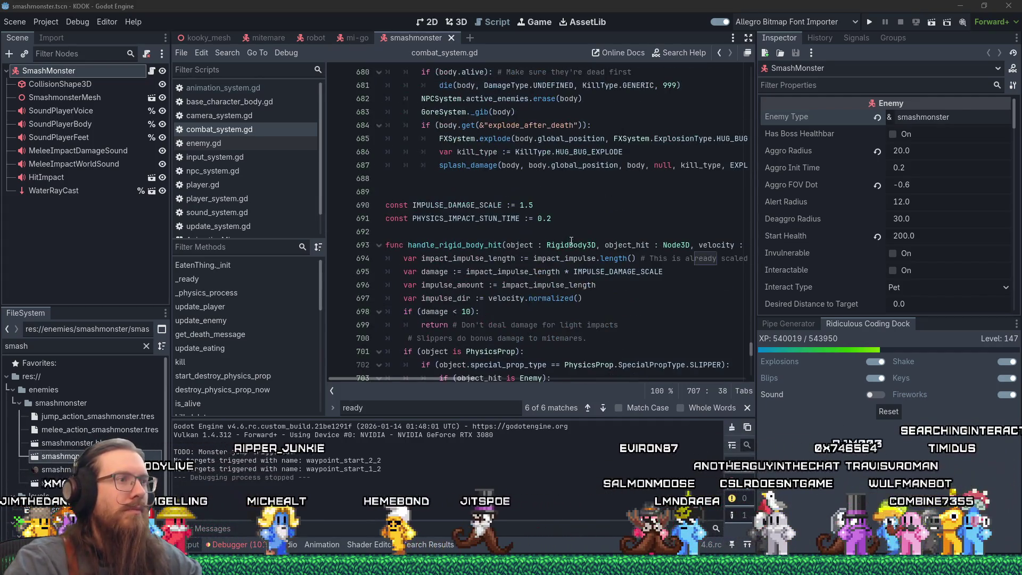
{"action": "left_click", "coordinate": [562, 178]}
{"action": "scroll", "coordinate": [562, 173], "scroll_direction": "up", "scroll_amount": 9}
{"action": "scroll", "coordinate": [561, 171], "scroll_direction": "up", "scroll_amount": 7}
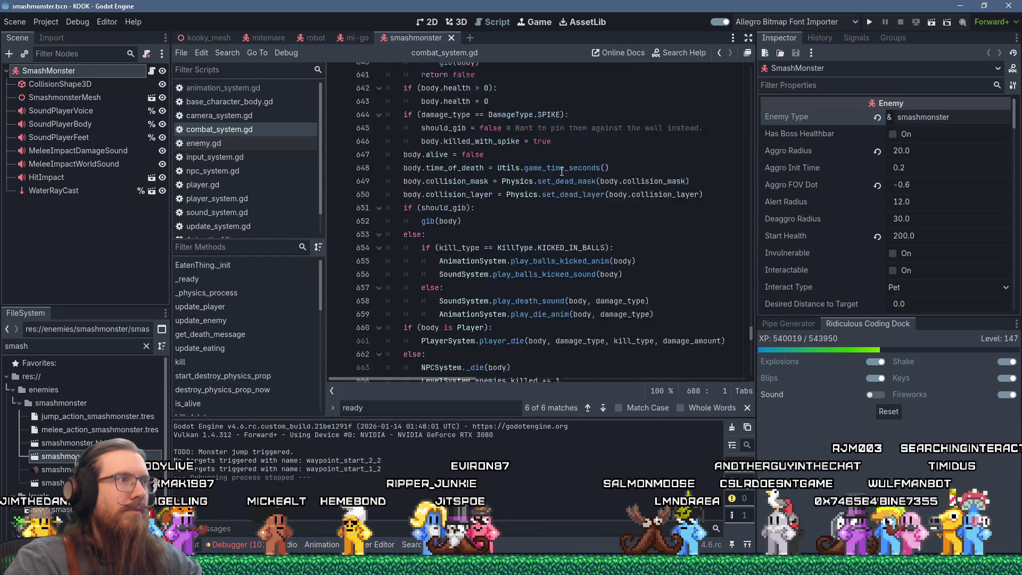
{"action": "left_click", "coordinate": [254, 89]}
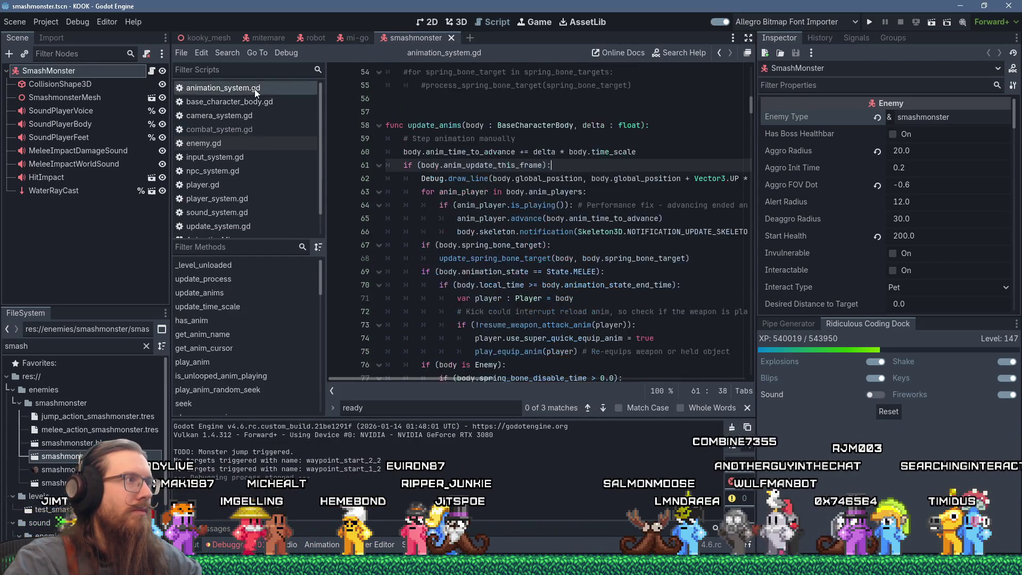
{"action": "scroll", "coordinate": [500, 154], "scroll_direction": "up", "scroll_amount": 3}
{"action": "left_click", "coordinate": [565, 143]}
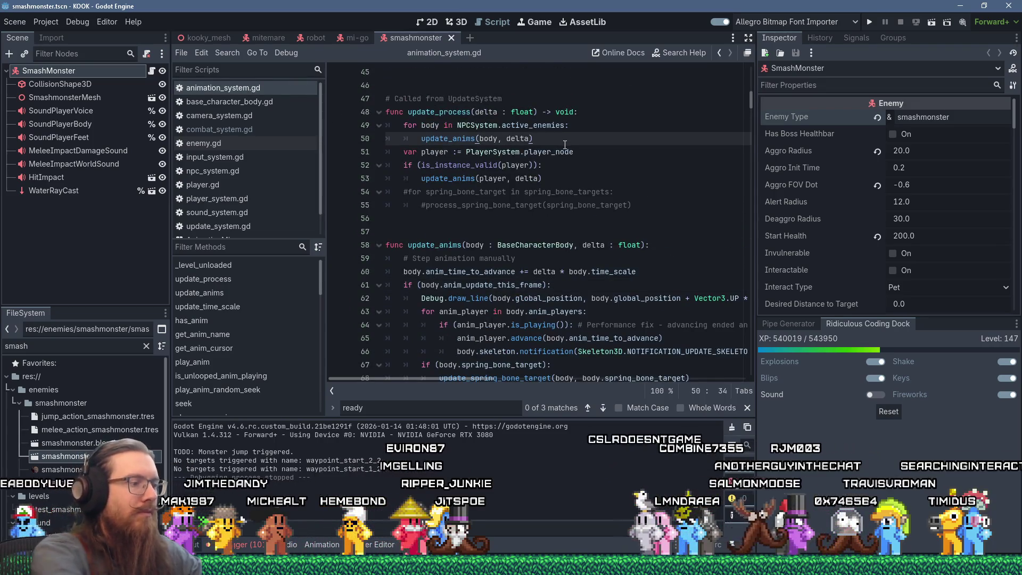
- Search for ready and comment out the callback_mode_method line in body_ready
{"action": "key", "text": "ctrl+f"}
{"action": "key", "text": "Return"}
{"action": "key", "text": "Return"}
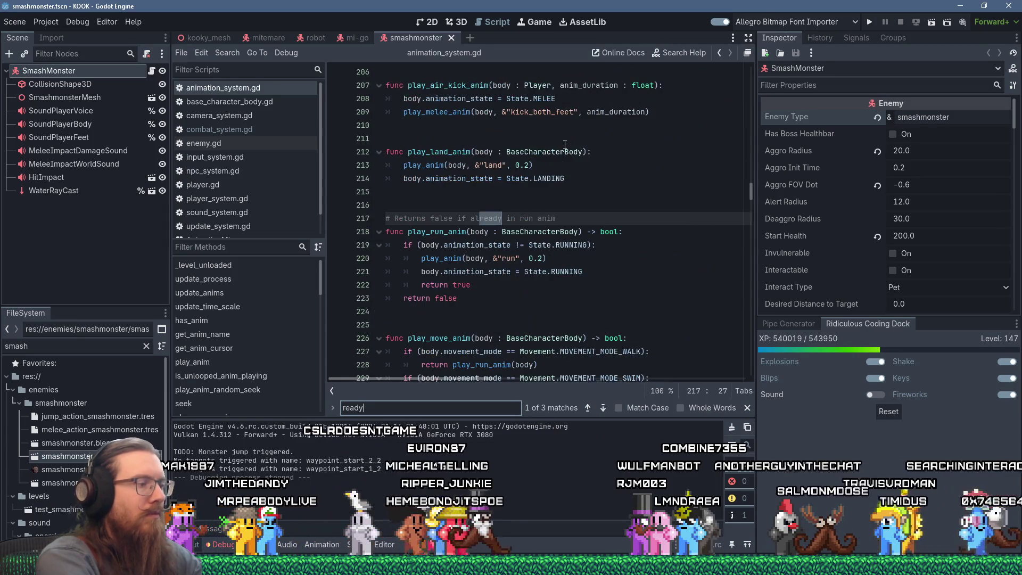
{"action": "key", "text": "Return"}
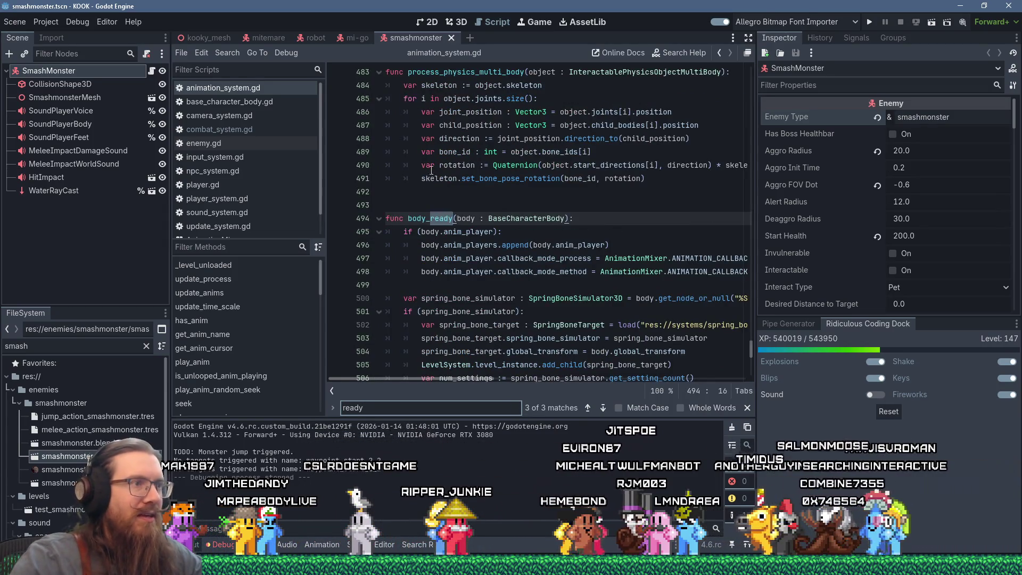
{"action": "left_click", "coordinate": [422, 271]}
{"action": "type", "text": "#"}
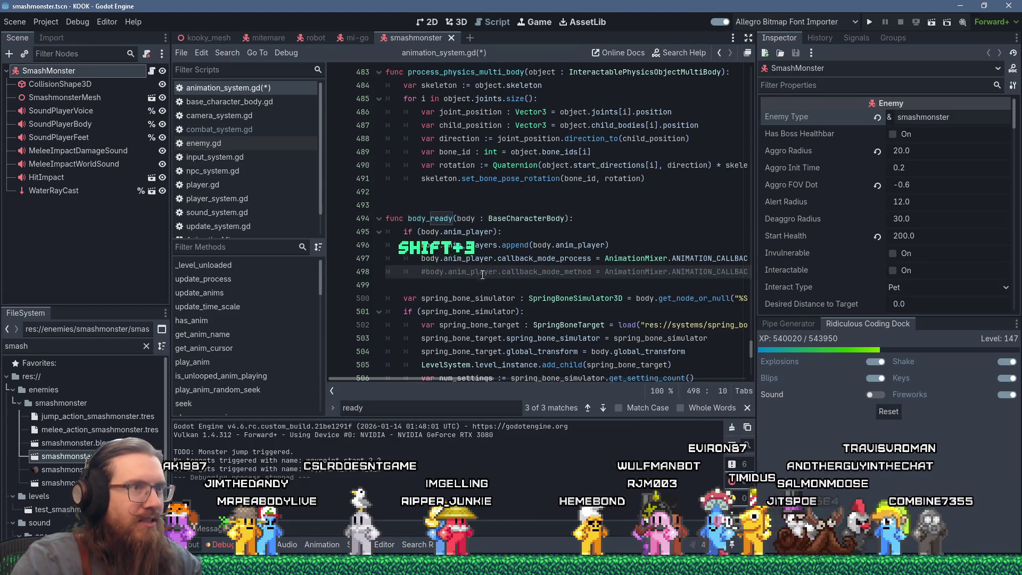
{"action": "mouse_move", "coordinate": [401, 381]}
{"action": "left_mouse_down"}
{"action": "mouse_move", "coordinate": [577, 382]}
{"action": "mouse_move", "coordinate": [371, 353]}
{"action": "left_mouse_up"}
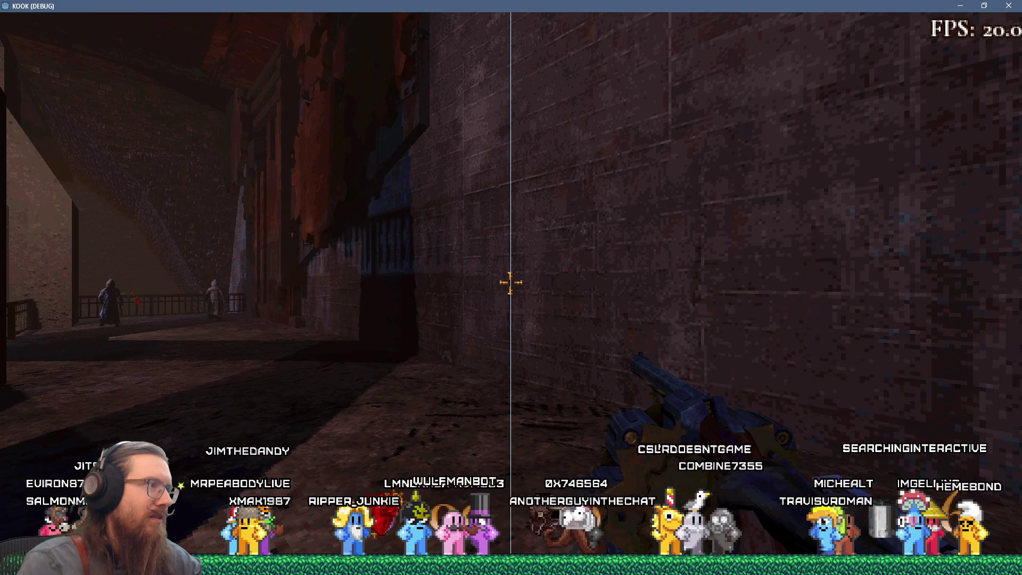
- Quit the running game with the quit command in its development console
{"action": "key", "text": "grave"}
{"action": "type", "text": "quit"}
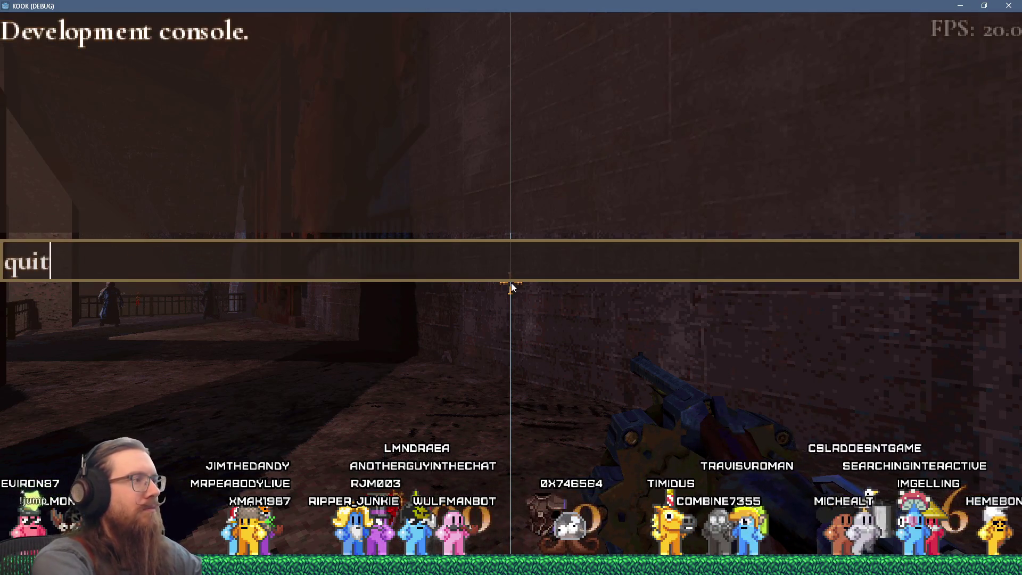
{"action": "key", "text": "Return"}
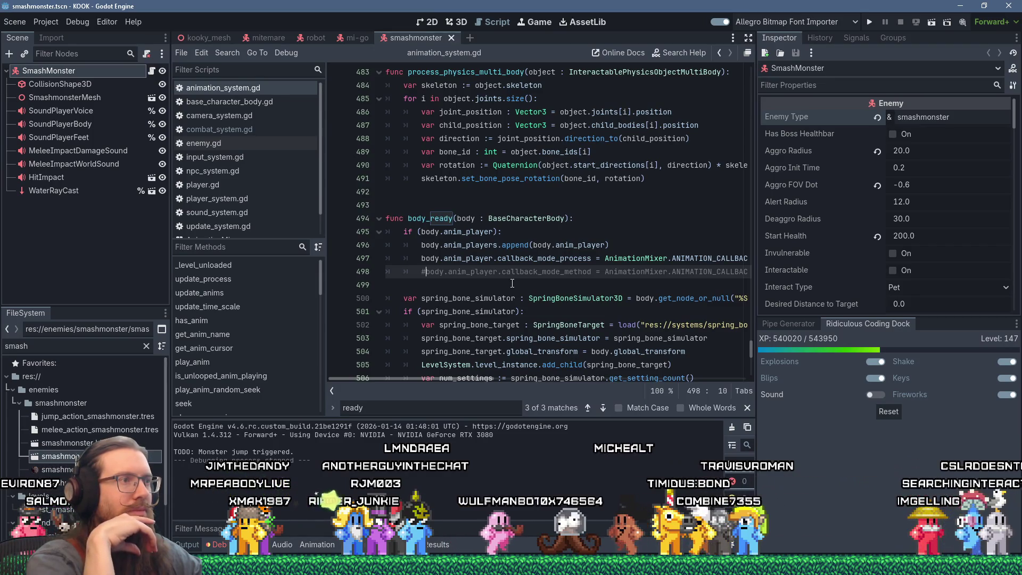
- Add a blank line after the commented-out code in body_ready and save animation_system.gd
{"action": "left_click", "coordinate": [512, 283]}
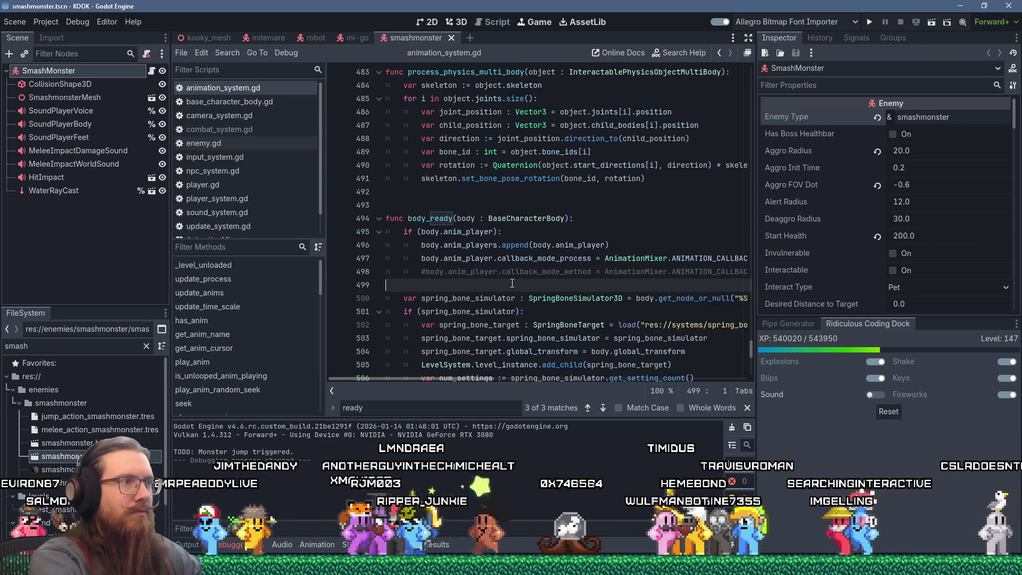
{"action": "key", "text": "Return"}
{"action": "key", "text": "ctrl+s"}
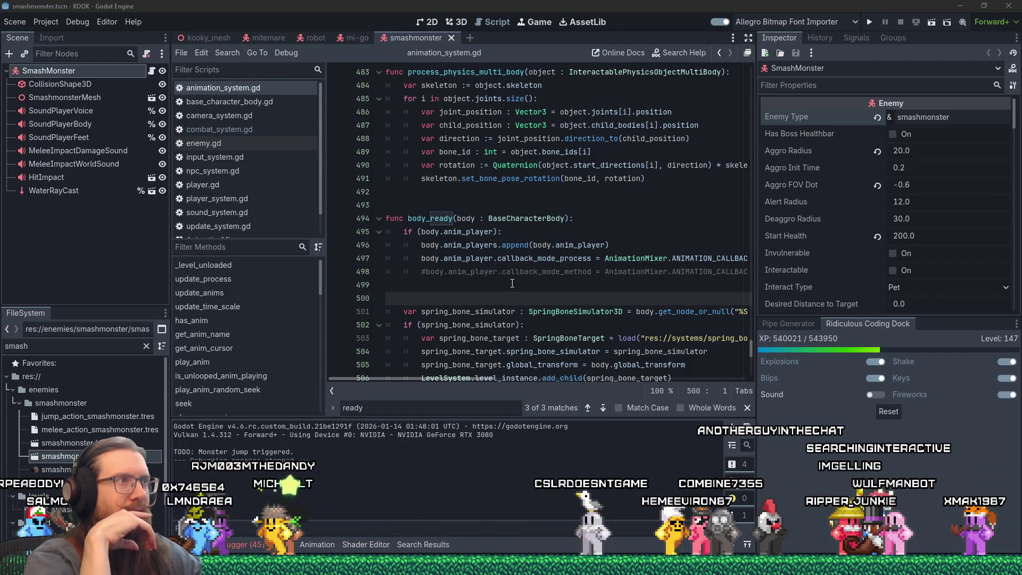
{"action": "key", "text": "alt+Tab"}
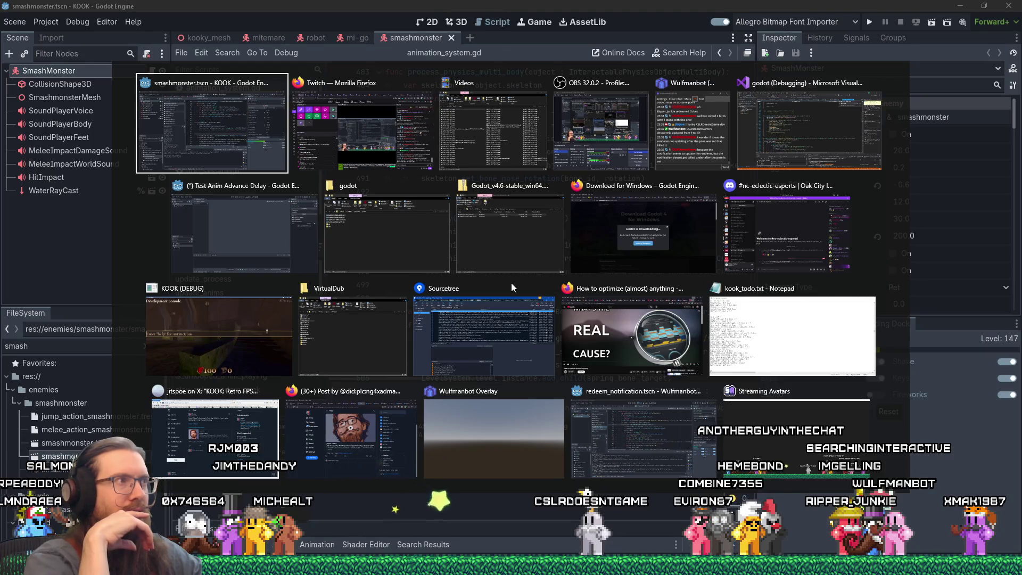
{"action": "key", "text": "Escape"}
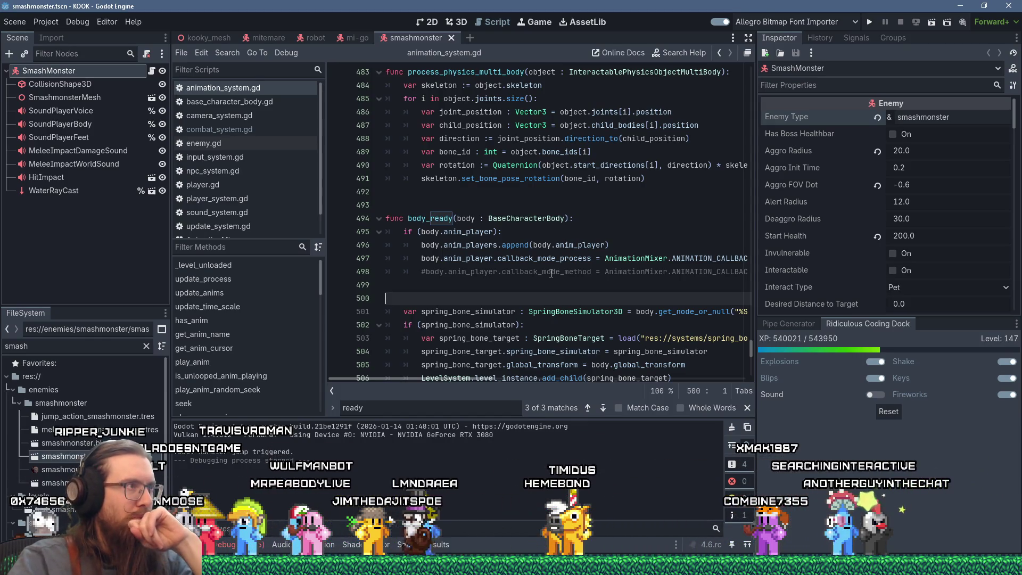
{"action": "scroll", "coordinate": [551, 273], "scroll_direction": "up", "scroll_amount": 6}
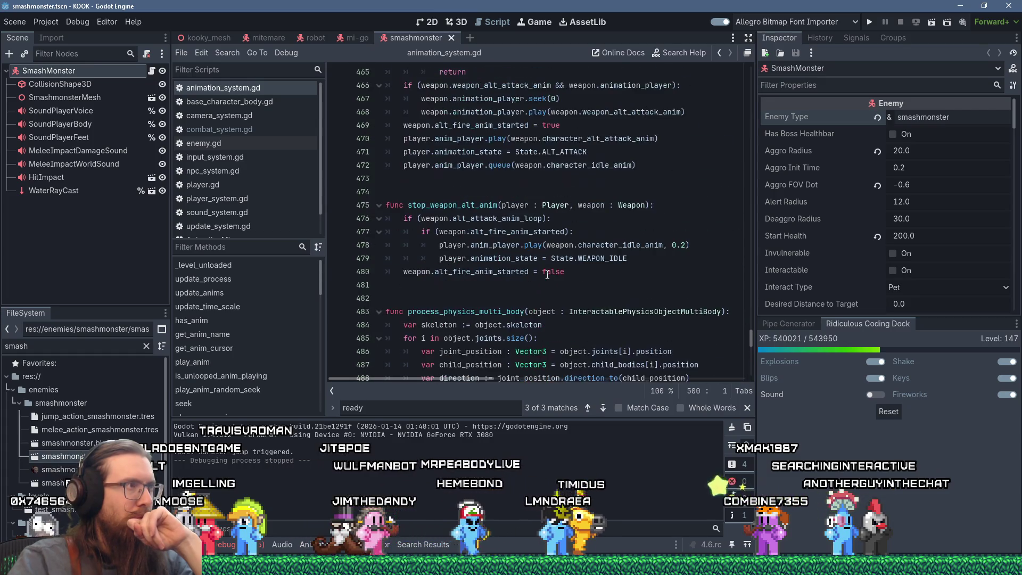
{"action": "scroll", "coordinate": [273, 162], "scroll_direction": "down", "scroll_amount": 2}
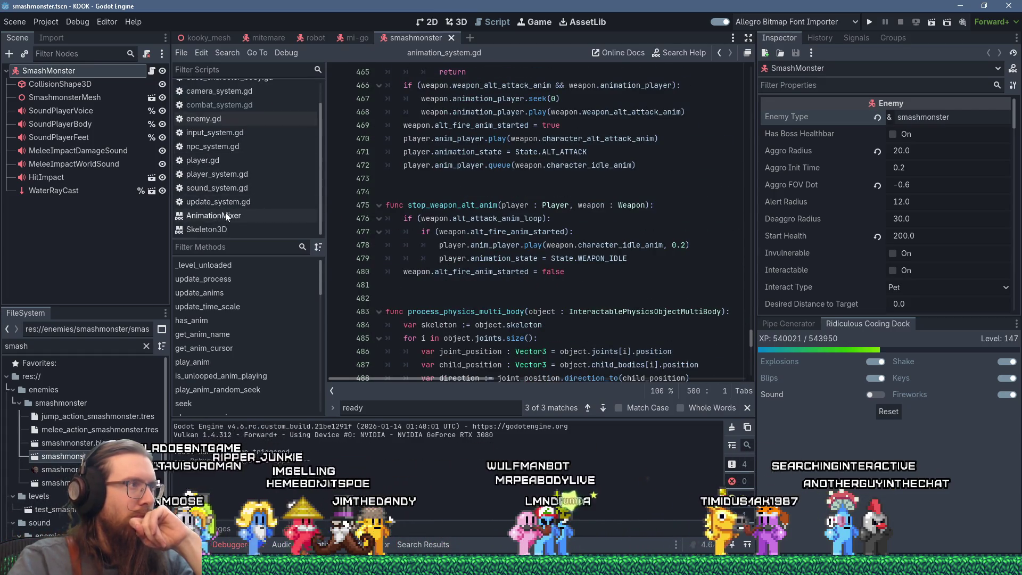
- Close every script except npc_system.gd and look through its code
{"action": "right_click", "coordinate": [225, 152]}
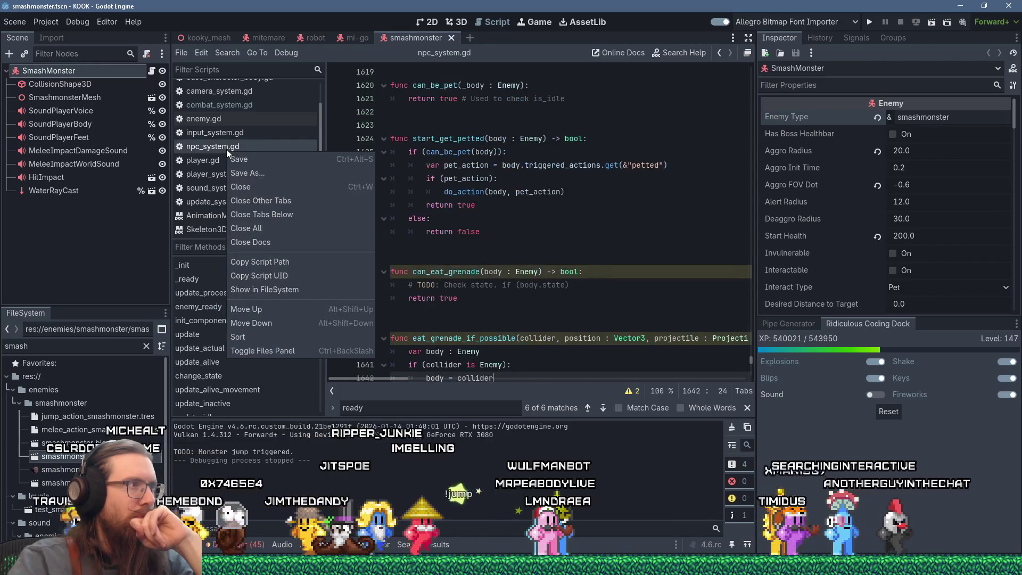
{"action": "left_click", "coordinate": [259, 201]}
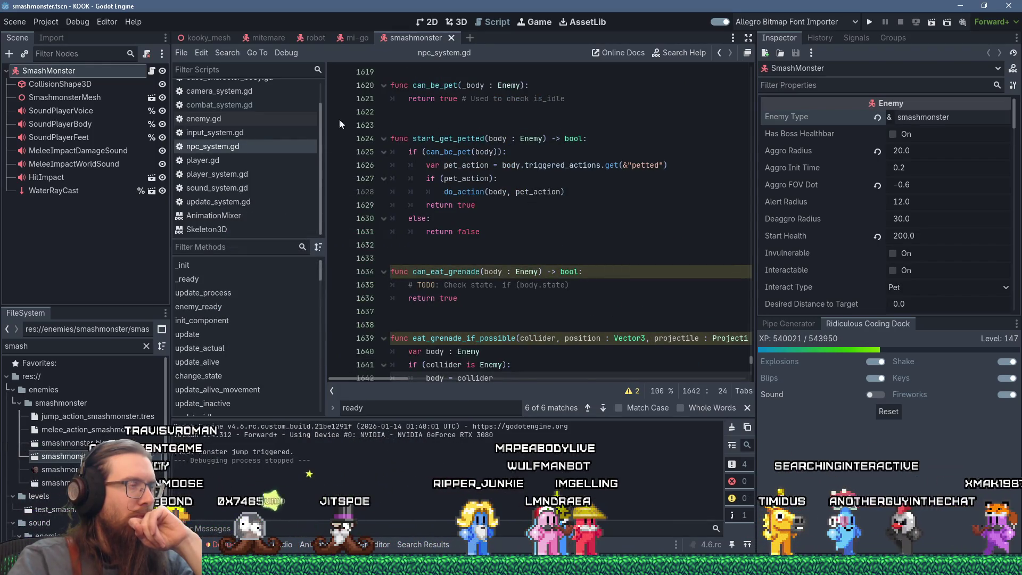
{"action": "mouse_move", "coordinate": [748, 374]}
{"action": "left_mouse_down"}
{"action": "mouse_move", "coordinate": [730, 141]}
{"action": "mouse_move", "coordinate": [511, 122]}
{"action": "left_mouse_up"}
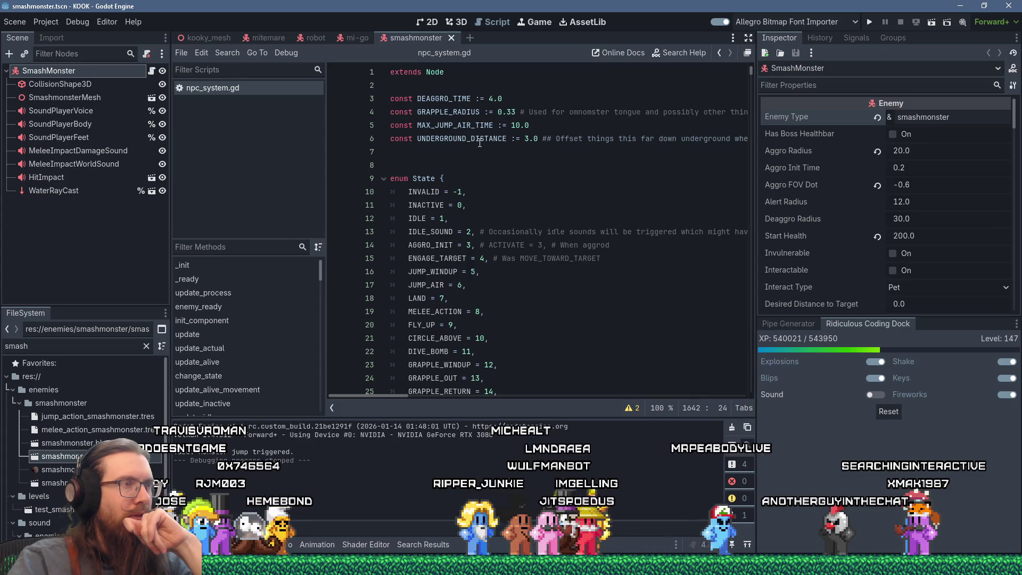
{"action": "scroll", "coordinate": [479, 143], "scroll_direction": "down", "scroll_amount": 15}
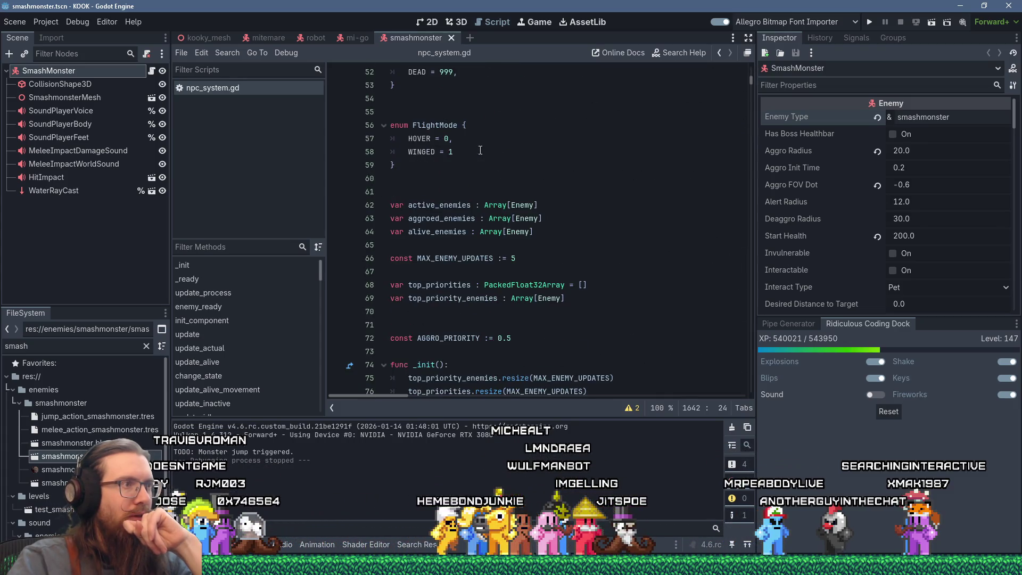
{"action": "scroll", "coordinate": [479, 150], "scroll_direction": "down", "scroll_amount": 5}
{"action": "scroll", "coordinate": [479, 150], "scroll_direction": "up", "scroll_amount": 17}
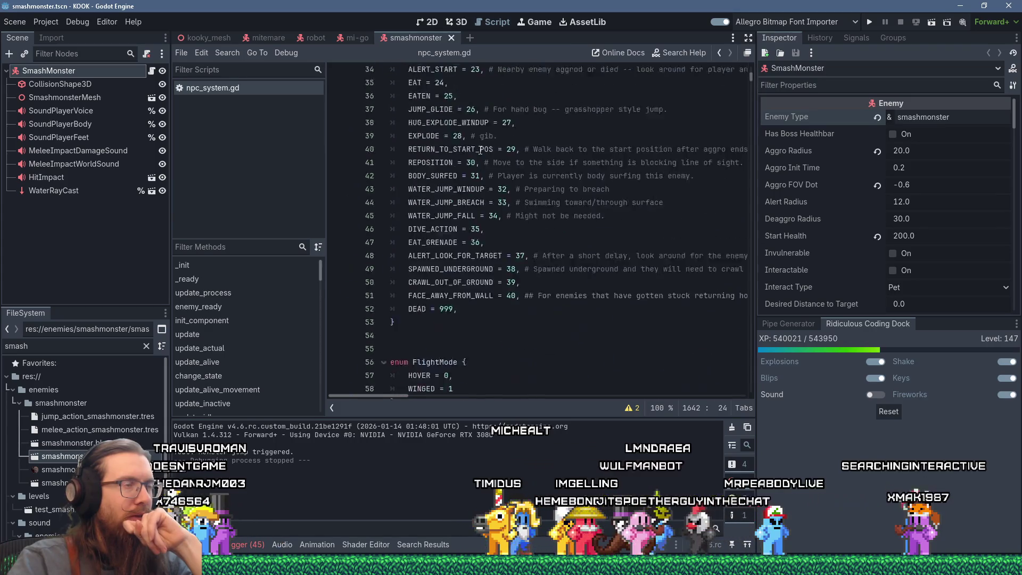
{"action": "scroll", "coordinate": [480, 150], "scroll_direction": "up", "scroll_amount": 5}
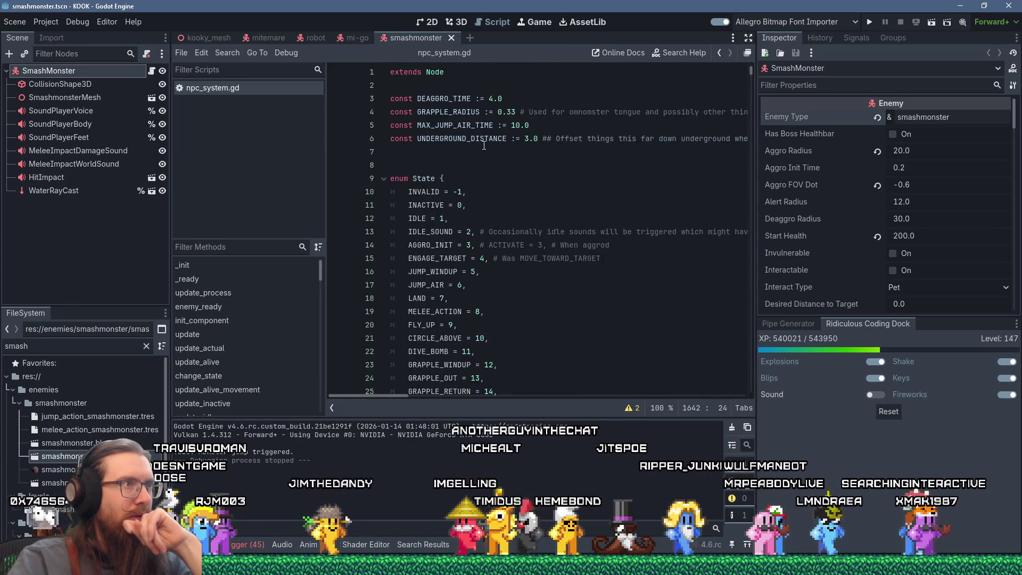
- Search npc_system.gd for the MAX_ENEMY_UPDATES constant
{"action": "left_click", "coordinate": [485, 139]}
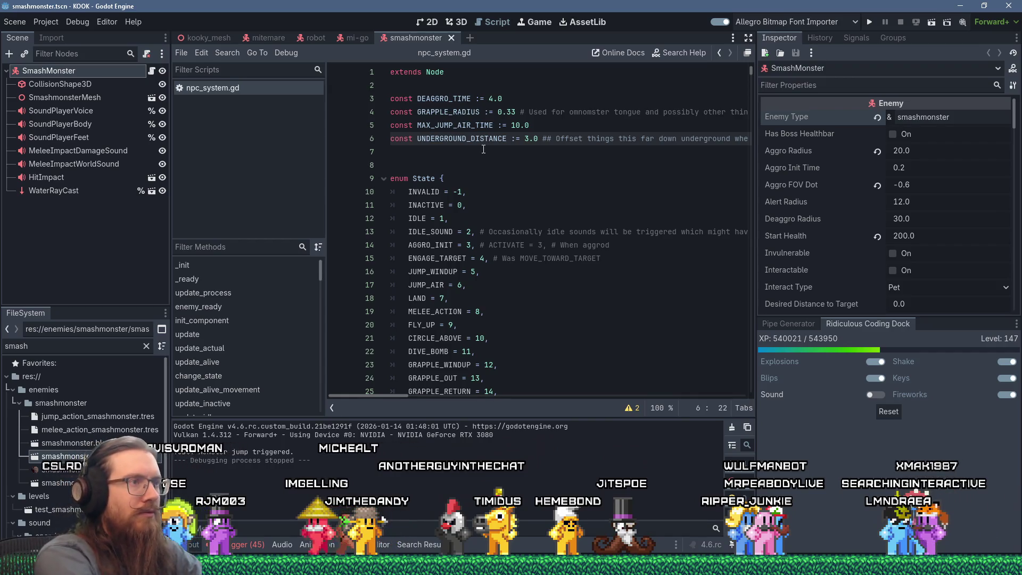
{"action": "key", "text": "ctrl+f"}
{"action": "type", "text": "max_"}
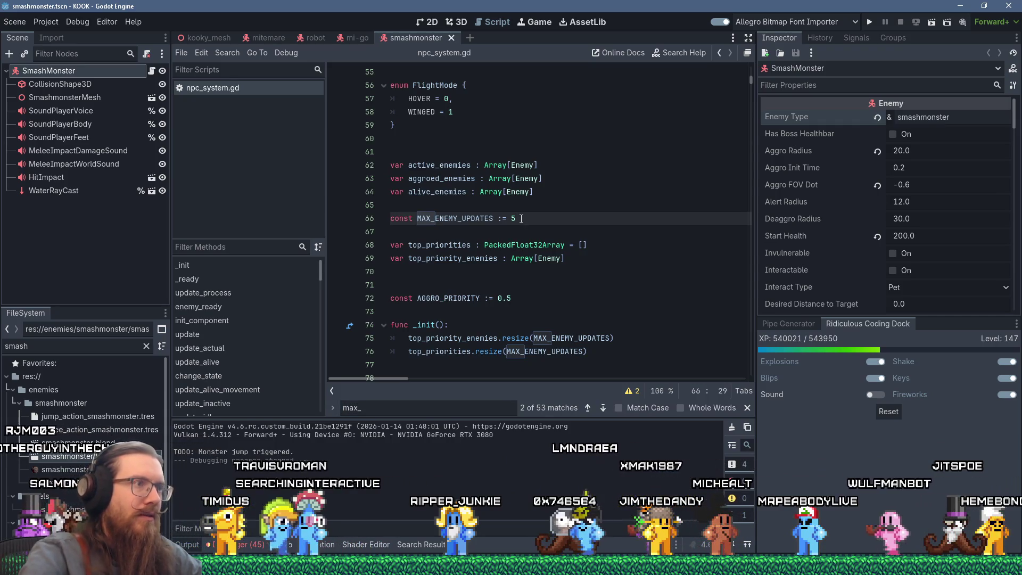
- Add the constant ENEMY_UPDATES_PER_SECOND := 600 on a new line below MAX_ENEMY_UPDATES
{"action": "key", "text": "Return"}
{"action": "type", "text": "const "}
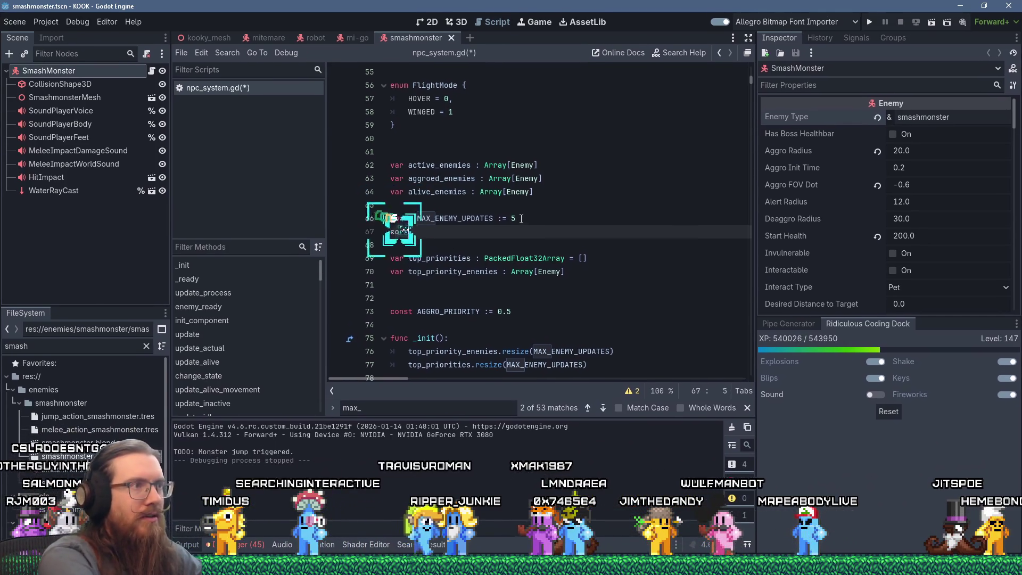
{"action": "type", "text": "ENEMY_UPDATES"}
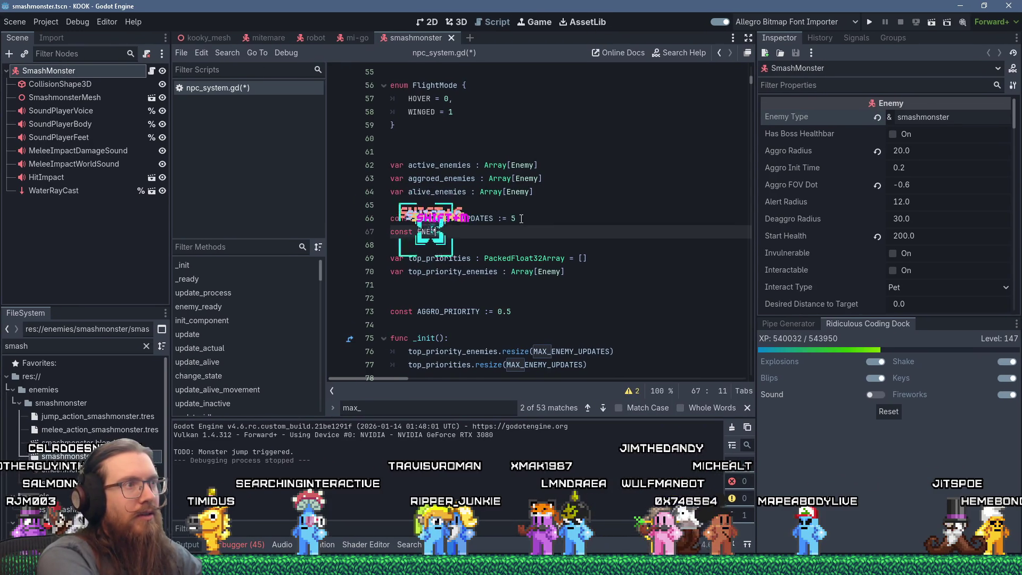
{"action": "key", "text": "BackSpace"}
{"action": "key", "text": "BackSpace"}
{"action": "key", "text": "BackSpace"}
{"action": "type", "text": "ATES"}
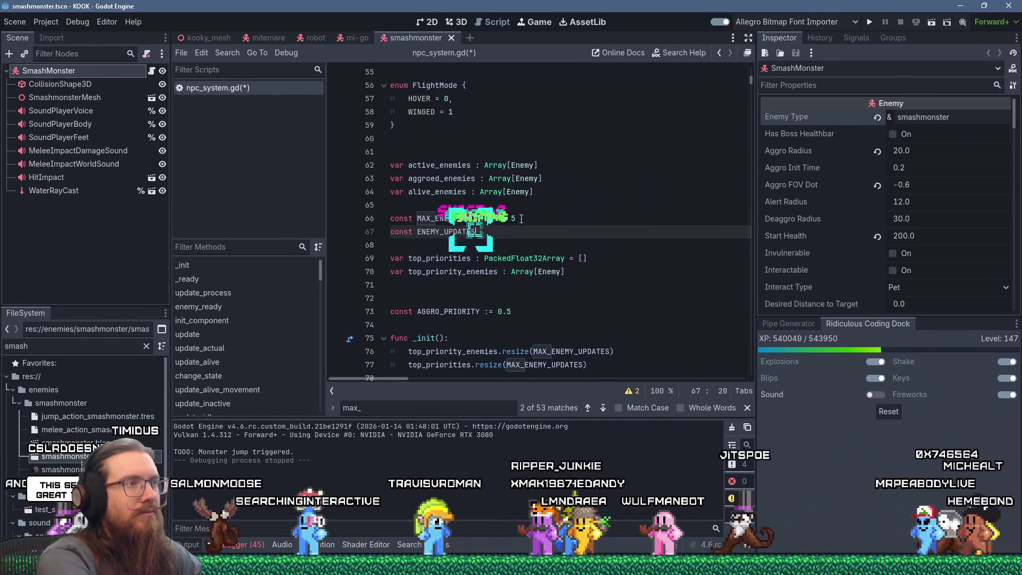
{"action": "type", "text": "_PER_SECOND :"}
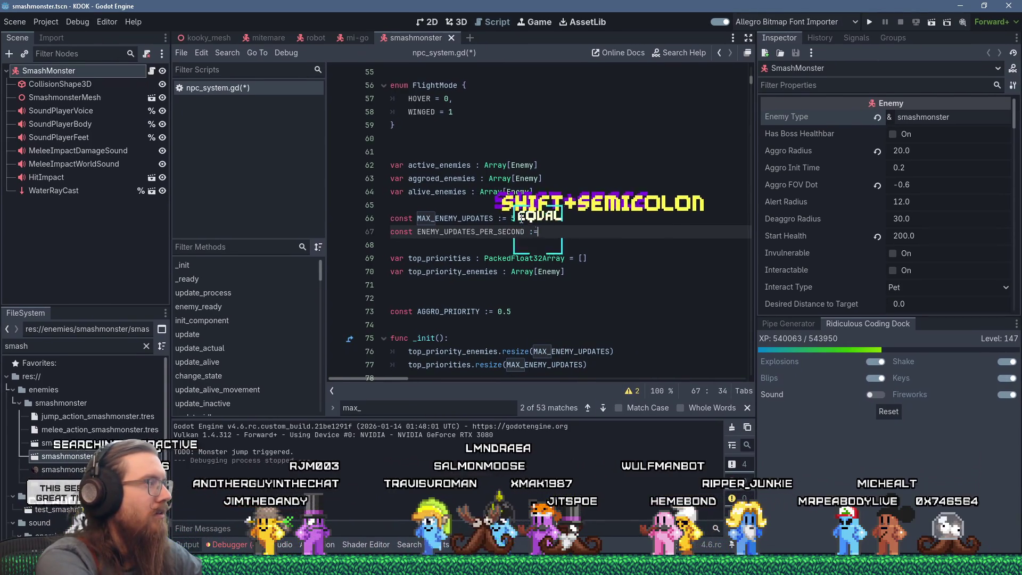
{"action": "type", "text": "="}
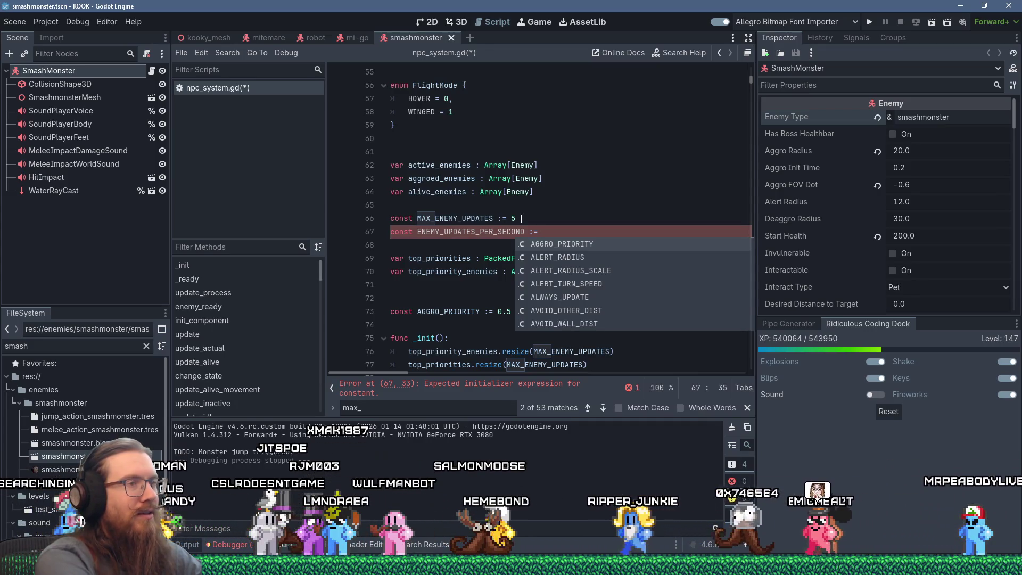
{"action": "type", "text": "600"}
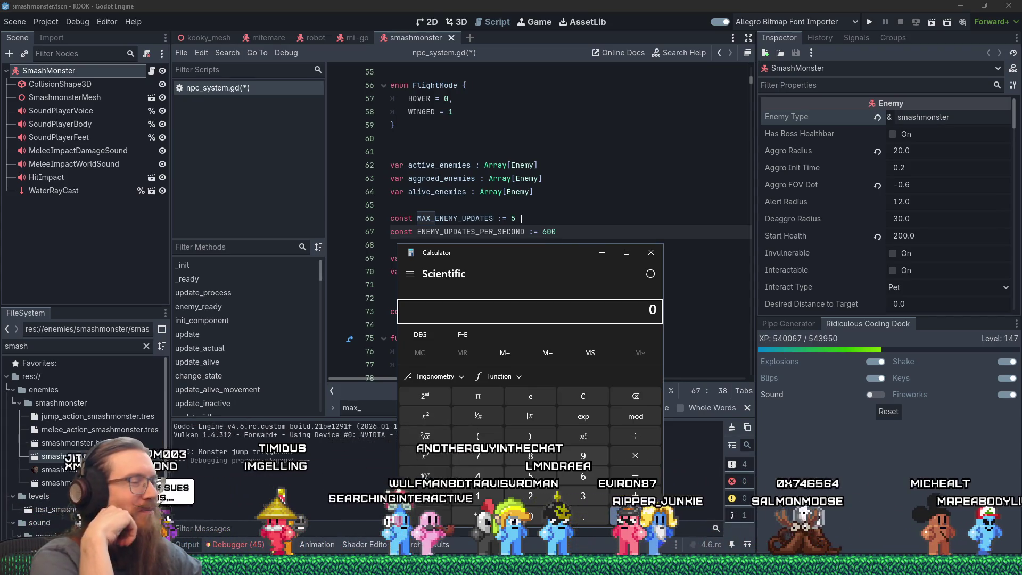
- Compute 5 × 160 in Calculator and change ENEMY_UPDATES_PER_SECOND from 600 to 800
{"action": "left_click_drag", "start_coordinate": [531, 263], "coordinate": [779, 200]}
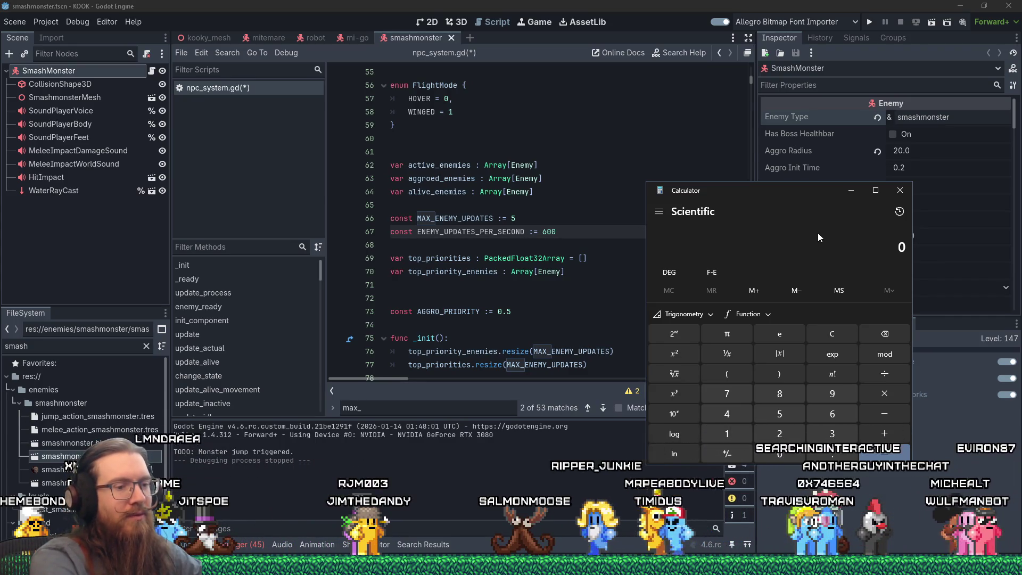
{"action": "type", "text": "5*160"}
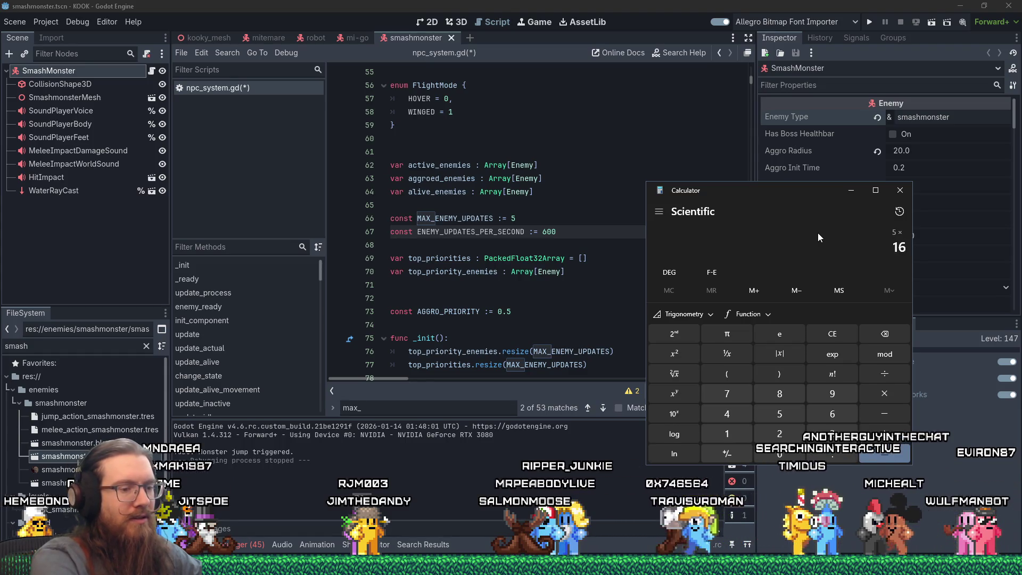
{"action": "key", "text": "Return"}
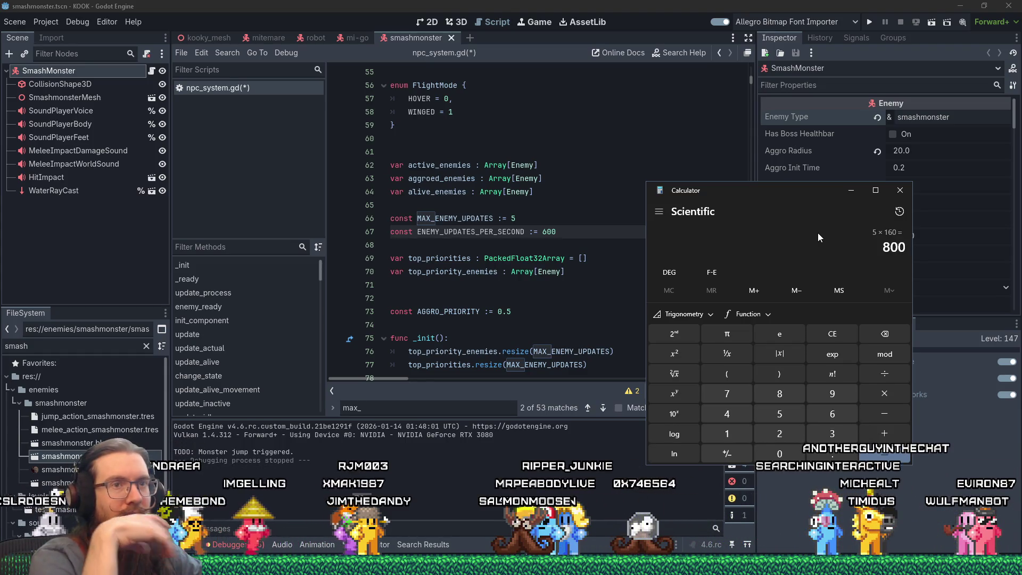
{"action": "left_click", "coordinate": [544, 232]}
{"action": "type", "text": "8"}
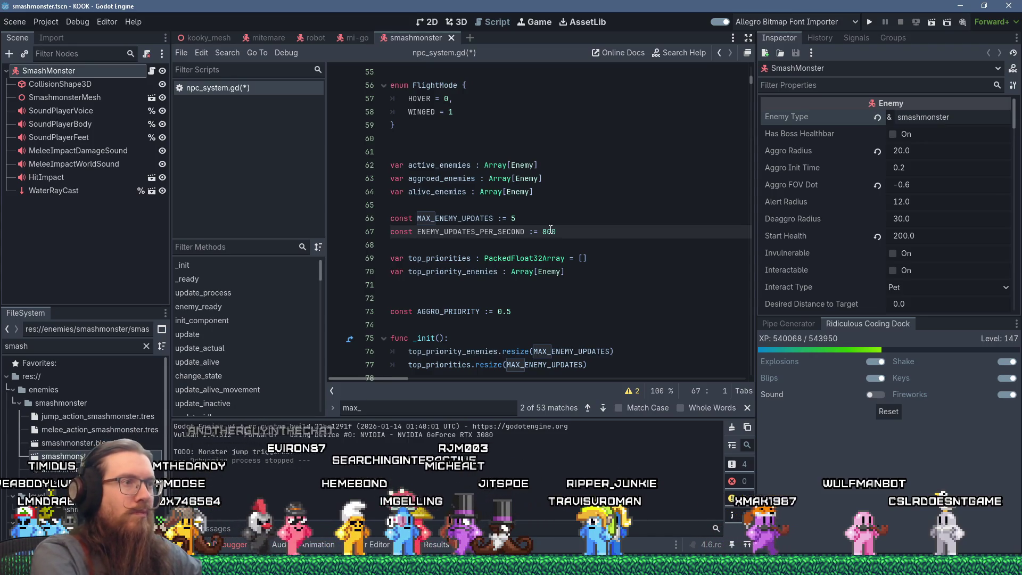
- Delete the MAX_ENEMY_UPDATES line and start a new per-frame enemy updates variable in its place
{"action": "key", "text": "Up"}
{"action": "key", "text": "shift+Down"}
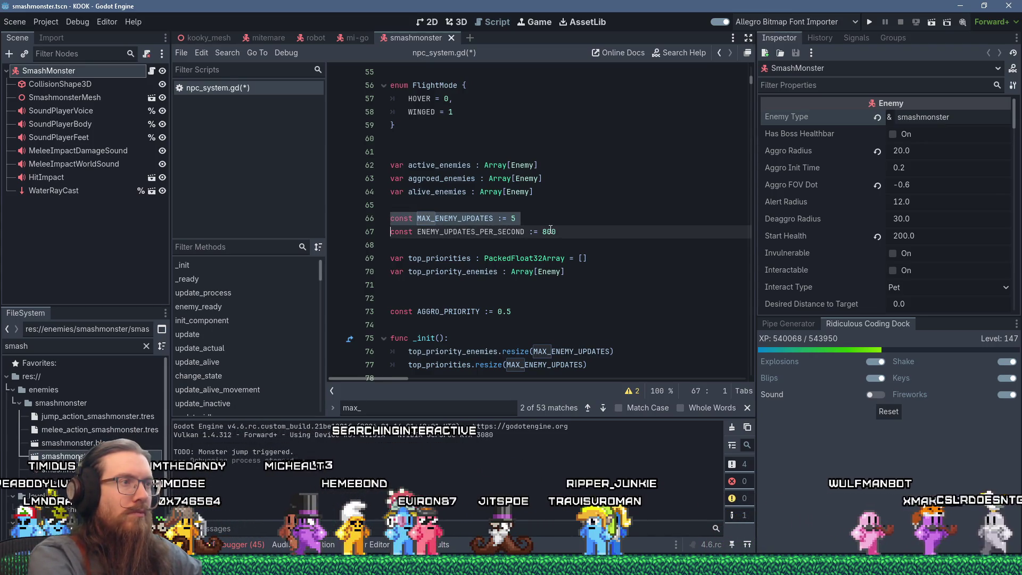
{"action": "key", "text": "Delete"}
{"action": "key", "text": "Return"}
{"action": "type", "text": "var enemy_updates"}
{"action": "type", "text": "_pe"}
{"action": "type", "text": "frame := 5"}
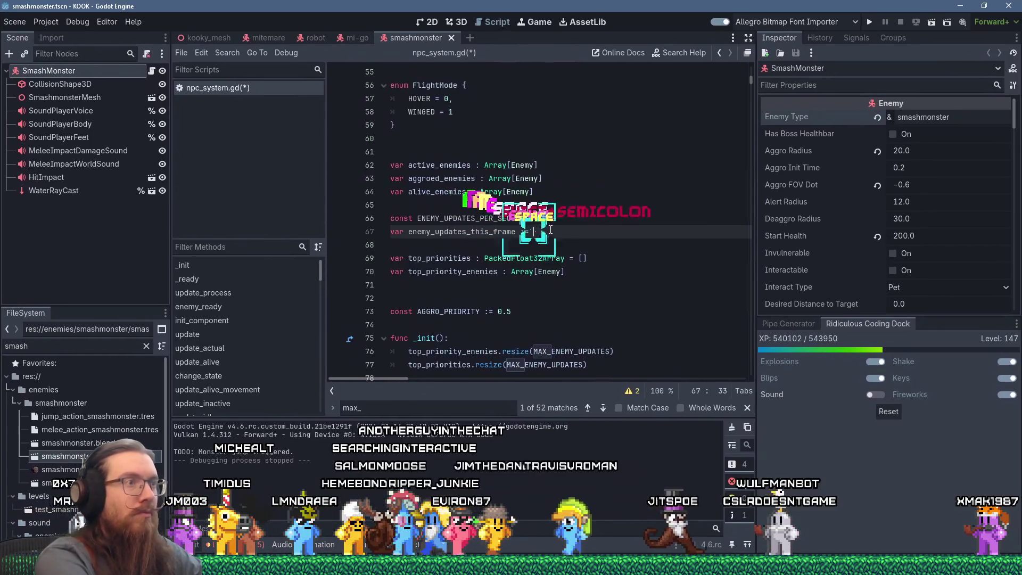
{"action": "key", "text": "Escape"}
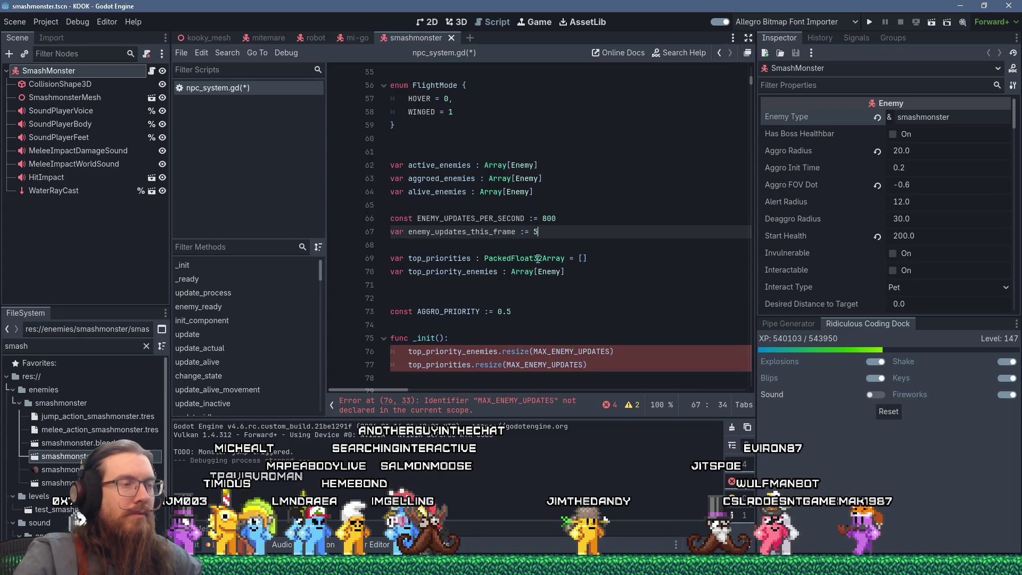
- Work out 800/6 in Calculator and set the per-frame variable's value to 15
{"action": "left_click", "coordinate": [537, 232]}
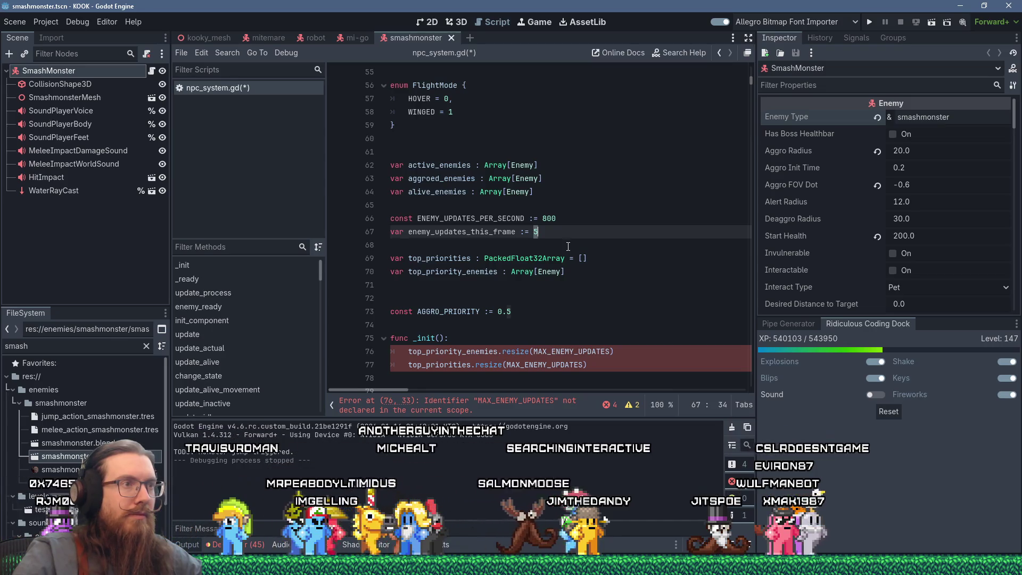
{"action": "scroll", "coordinate": [568, 247], "scroll_direction": "down", "scroll_amount": 2}
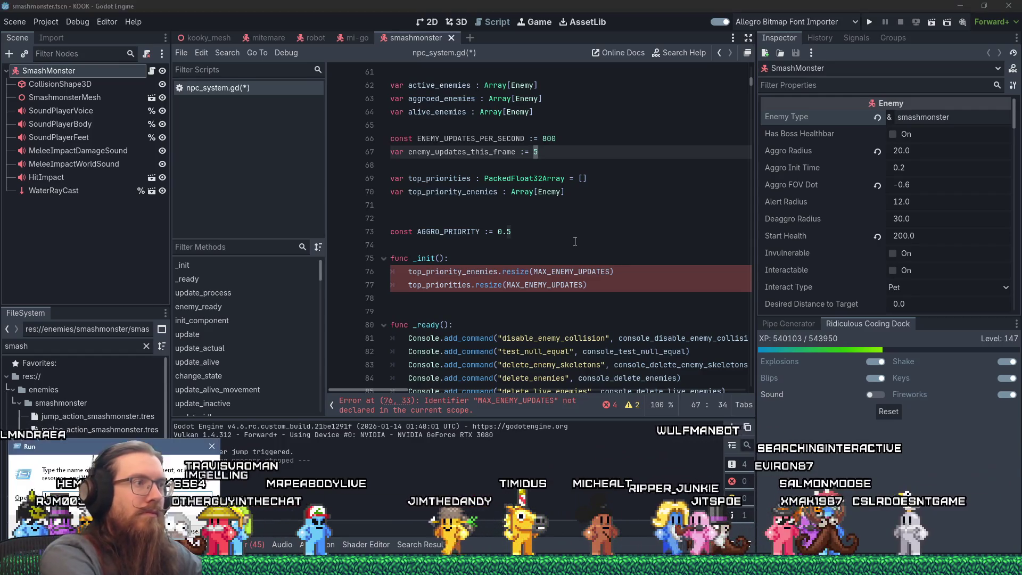
{"action": "key", "text": "XF86Calculator"}
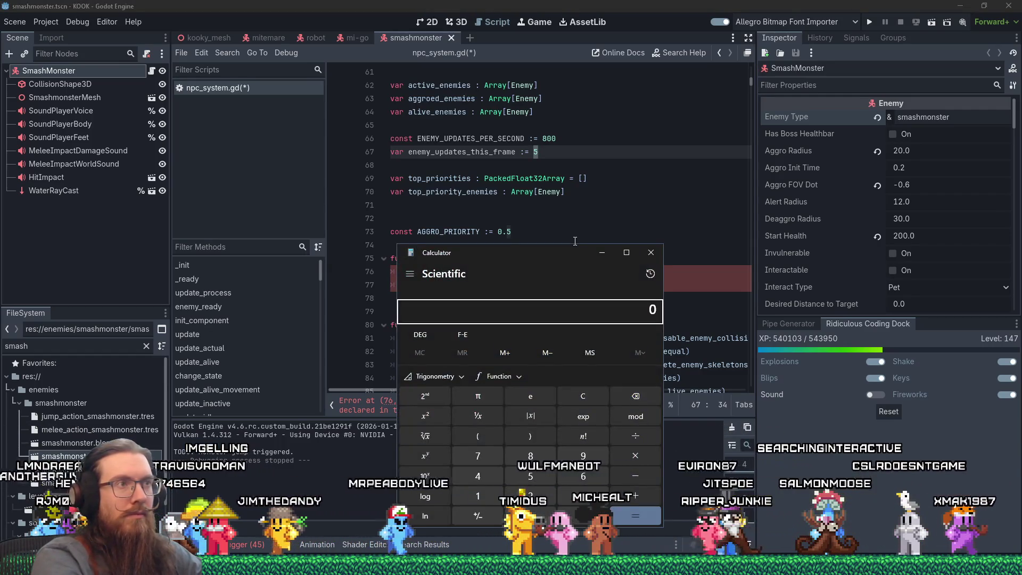
{"action": "type", "text": "800/6"}
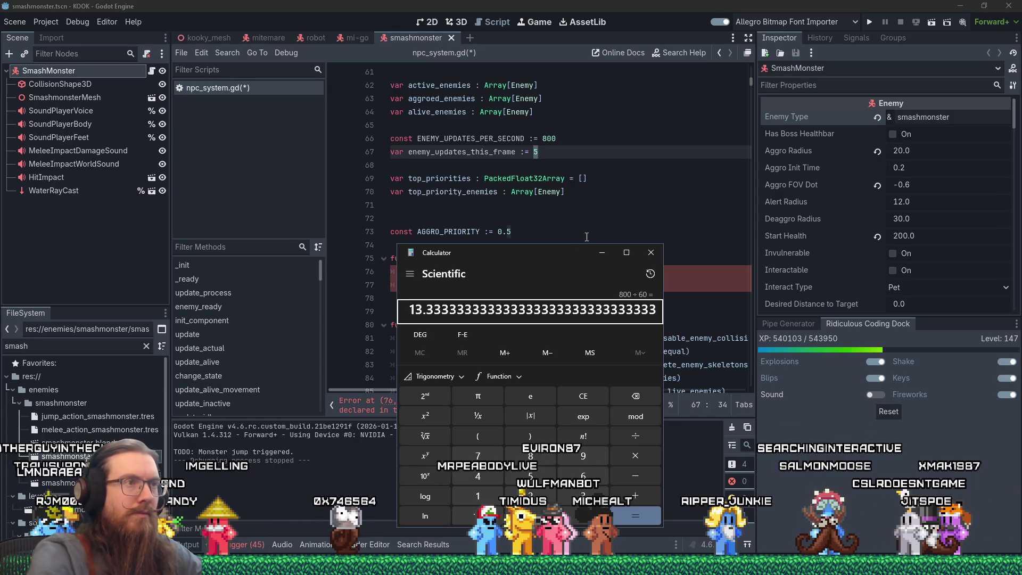
{"action": "left_click", "coordinate": [648, 247]}
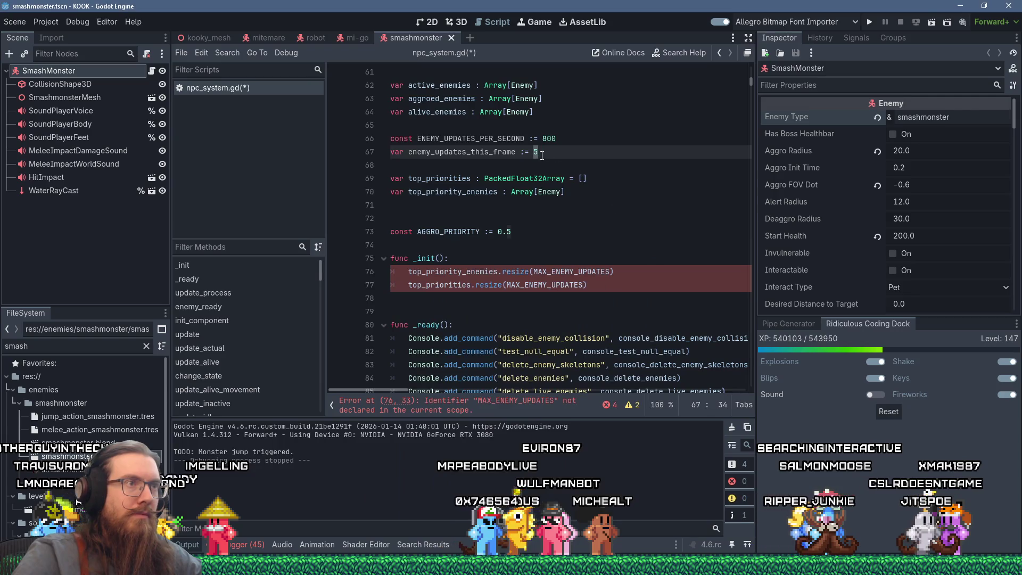
{"action": "type", "text": "13"}
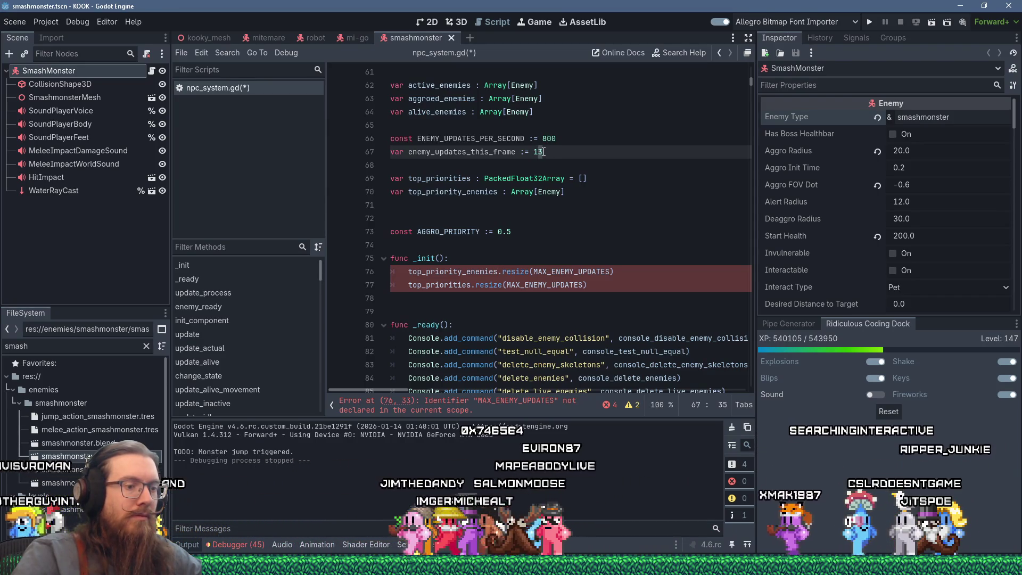
{"action": "key", "text": "BackSpace"}
{"action": "type", "text": "5"}
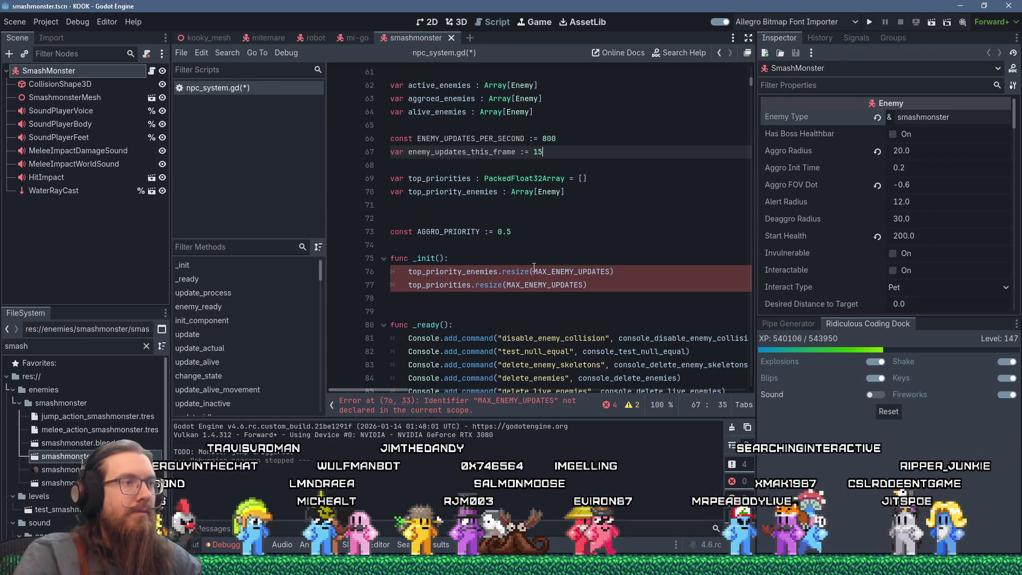
- Replace MAX_ENEMY_UPDATES in line 76's resize call with enemy_updates_this_frame and copy that name
{"action": "double_click", "coordinate": [566, 270]}
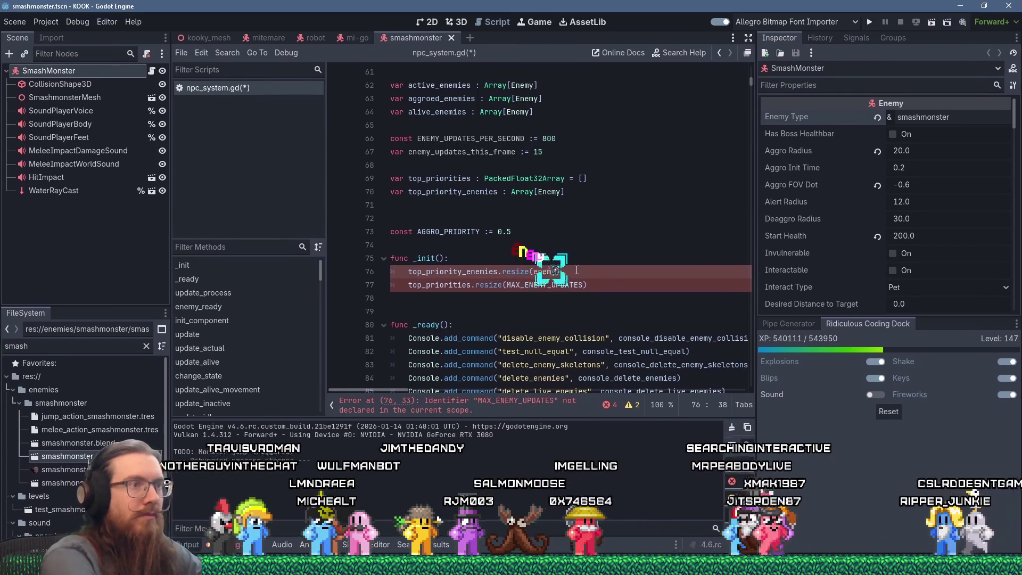
{"action": "type", "text": "_updates_this_fr"}
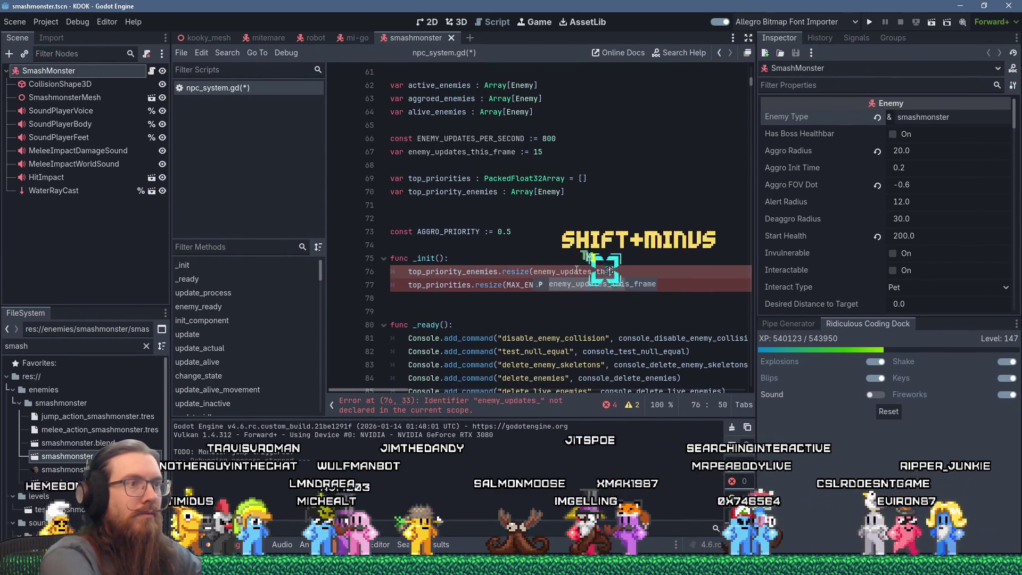
{"action": "type", "text": "ame"}
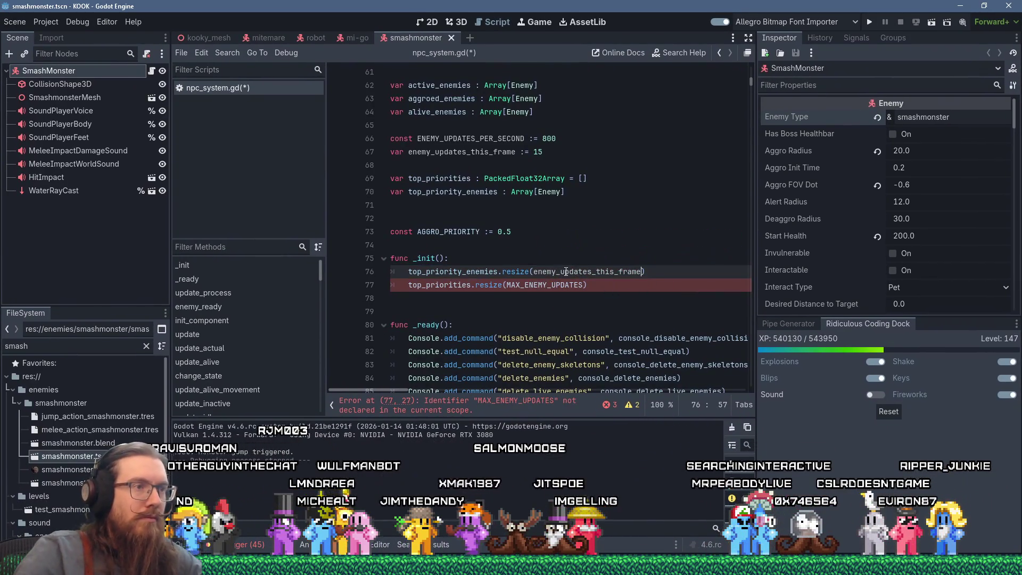
{"action": "right_click", "coordinate": [566, 272]}
{"action": "left_click", "coordinate": [578, 344]}
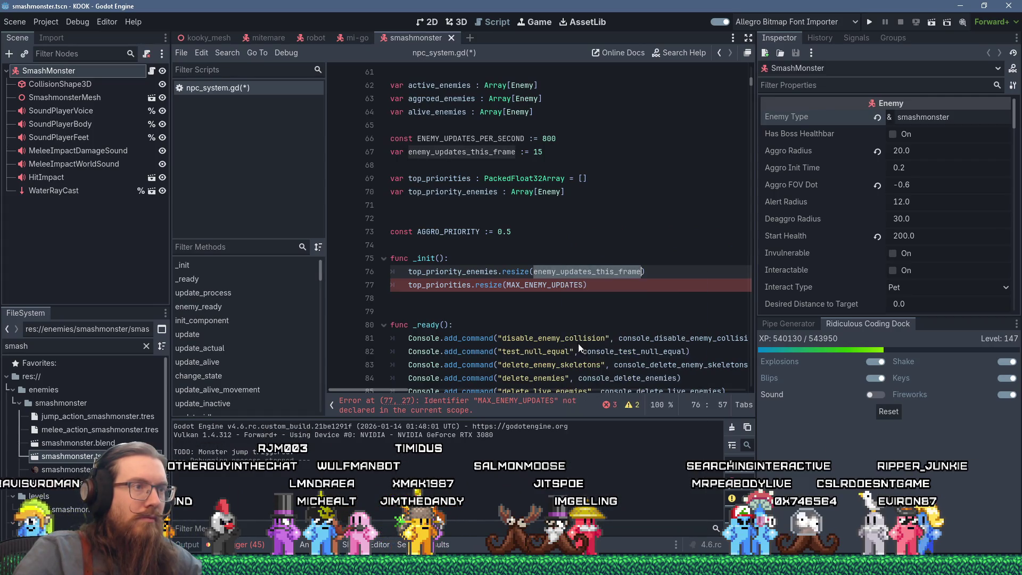
- Put enemy_updates_this_frame in place of MAX_ENEMY_UPDATES in line 77's resize call
{"action": "double_click", "coordinate": [533, 285]}
{"action": "right_click", "coordinate": [519, 284]}
{"action": "left_click", "coordinate": [553, 359]}
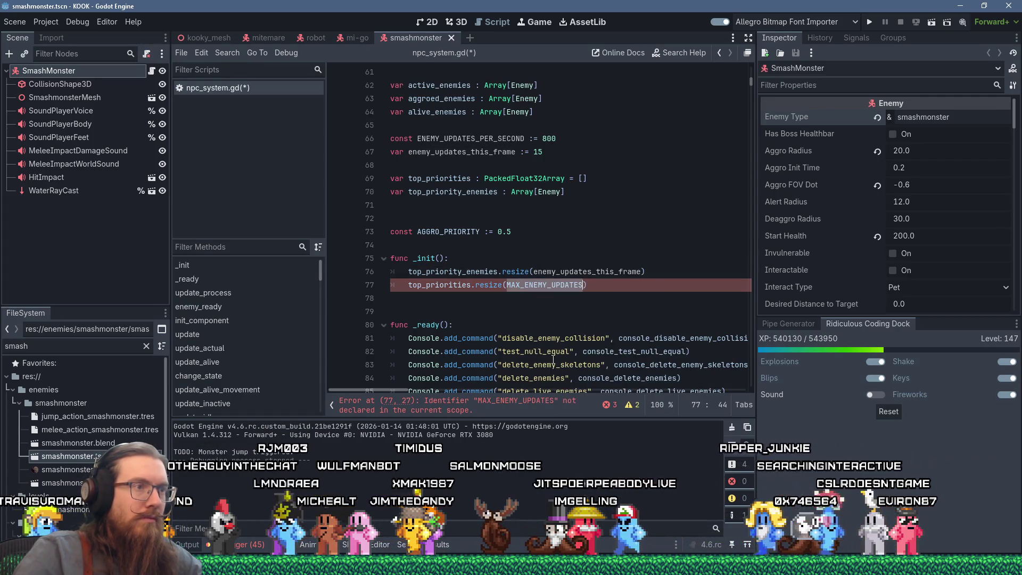
{"action": "double_click", "coordinate": [568, 272]}
{"action": "right_click", "coordinate": [570, 274]}
{"action": "left_click", "coordinate": [588, 350]}
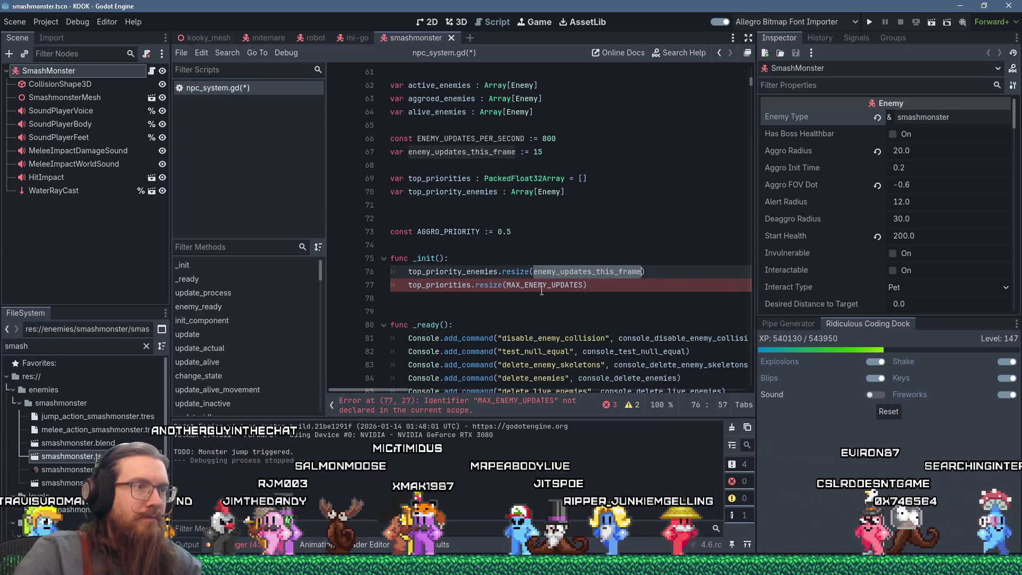
{"action": "double_click", "coordinate": [542, 285]}
{"action": "key", "text": "Down"}
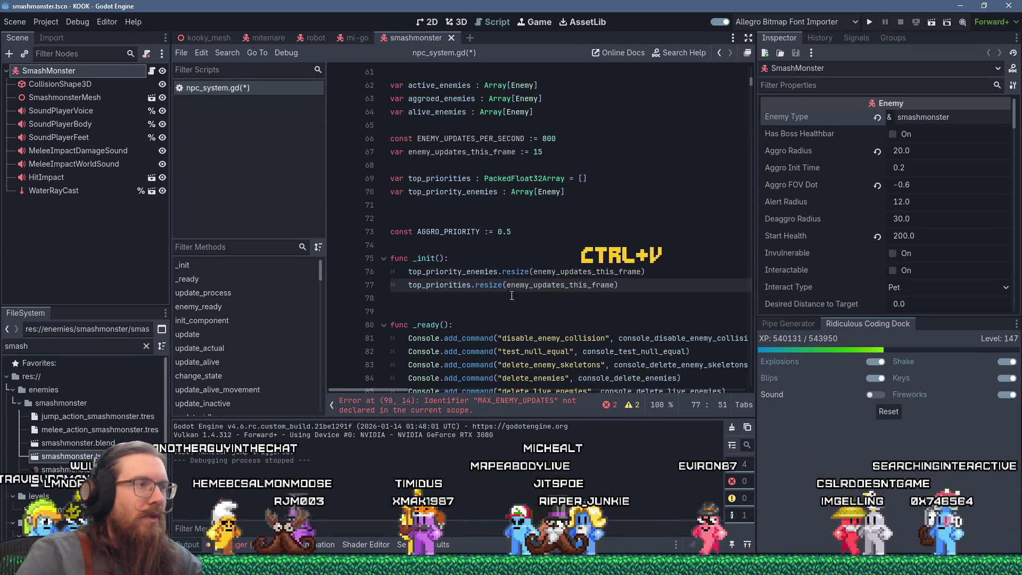
{"action": "scroll", "coordinate": [495, 301], "scroll_direction": "down", "scroll_amount": 7}
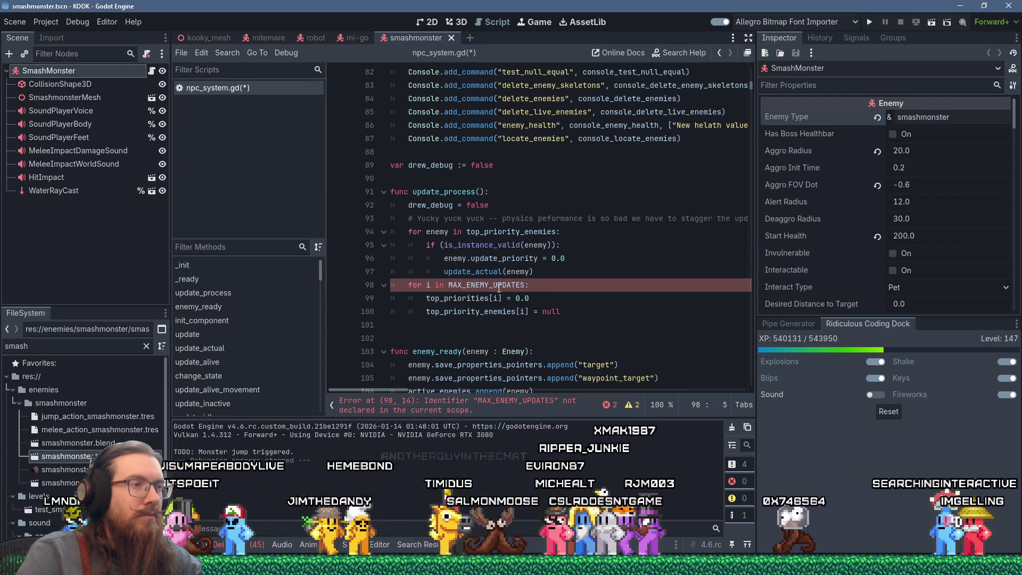
{"action": "scroll", "coordinate": [500, 288], "scroll_direction": "up", "scroll_amount": 6}
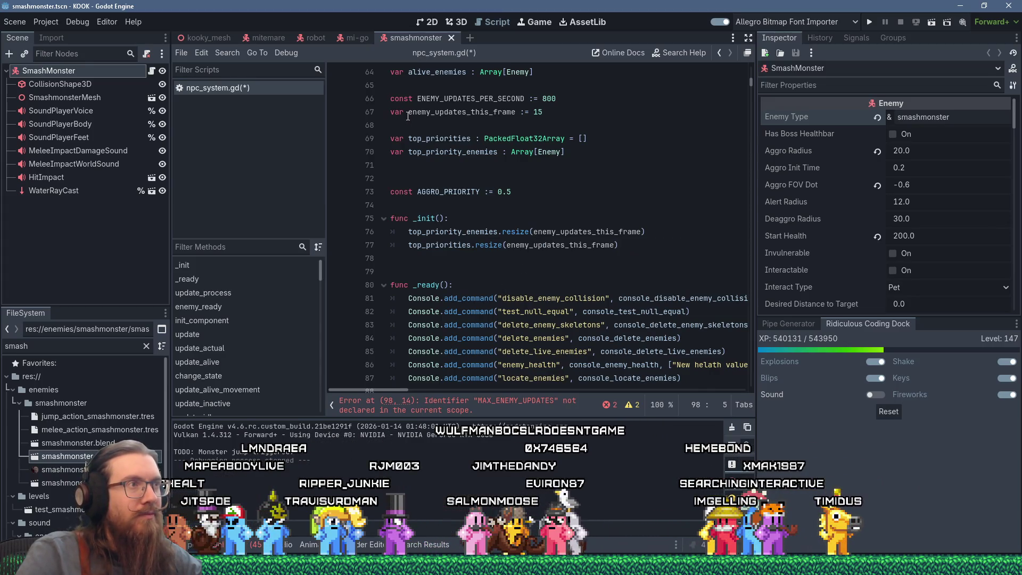
- Rename the variable to max_enemy_updates_this_frame and add var enemy_updates_this_frame := 0 below it
{"action": "type", "text": "max_"}
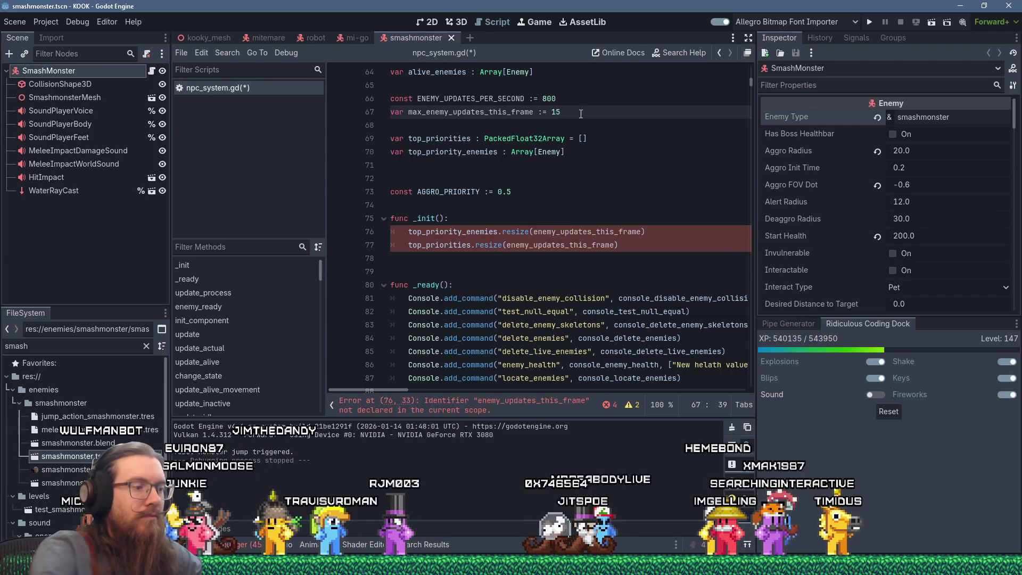
{"action": "key", "text": "Return"}
{"action": "type", "text": "var ee"}
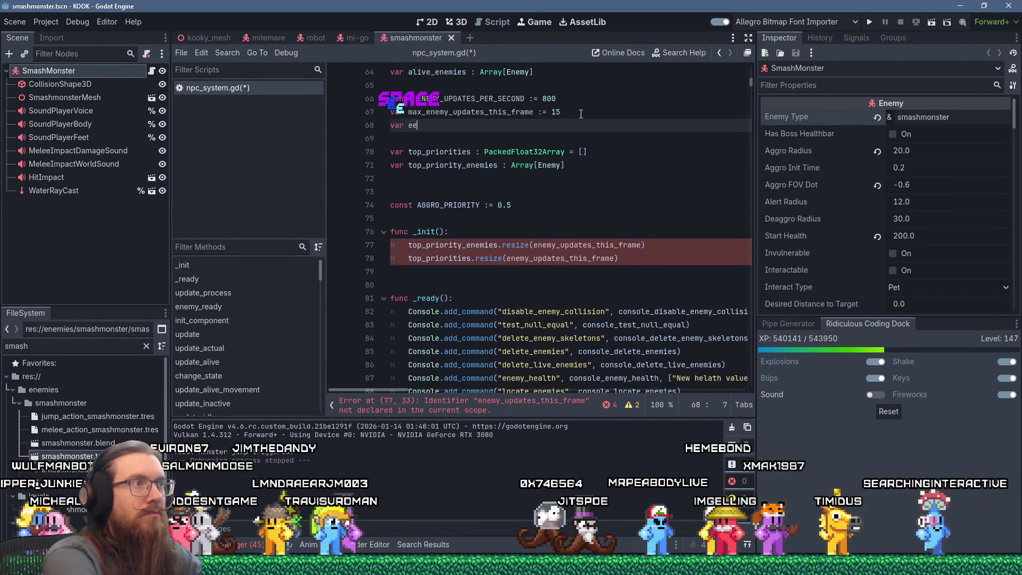
{"action": "key", "text": "BackSpace"}
{"action": "type", "text": "nemy_updates_this_f"}
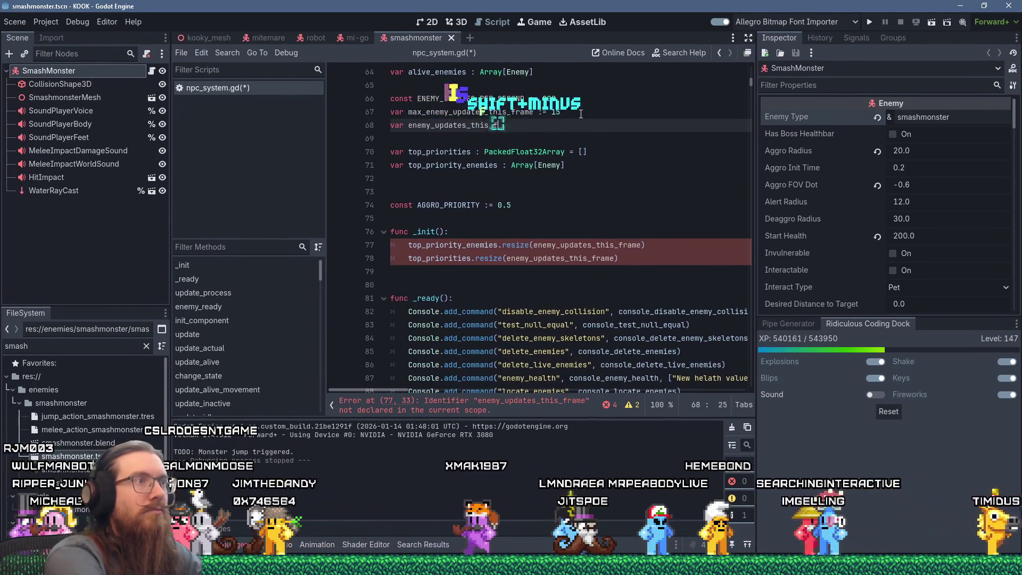
{"action": "type", "text": "rame := "}
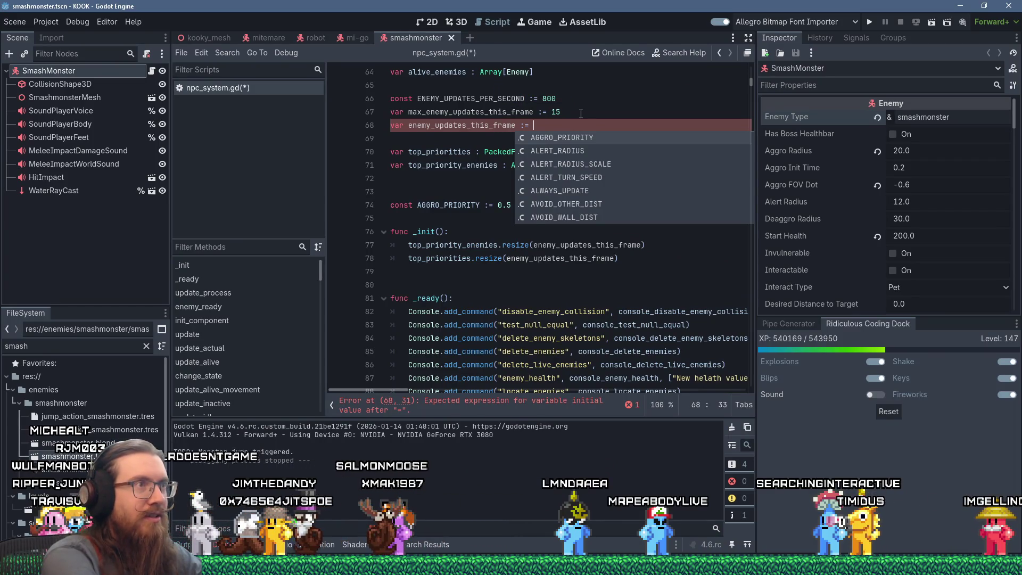
{"action": "type", "text": "0"}
- Paste max_enemy_updates_this_frame over enemy_updates_this_frame in the resize calls on lines 77 and 78
{"action": "double_click", "coordinate": [463, 112]}
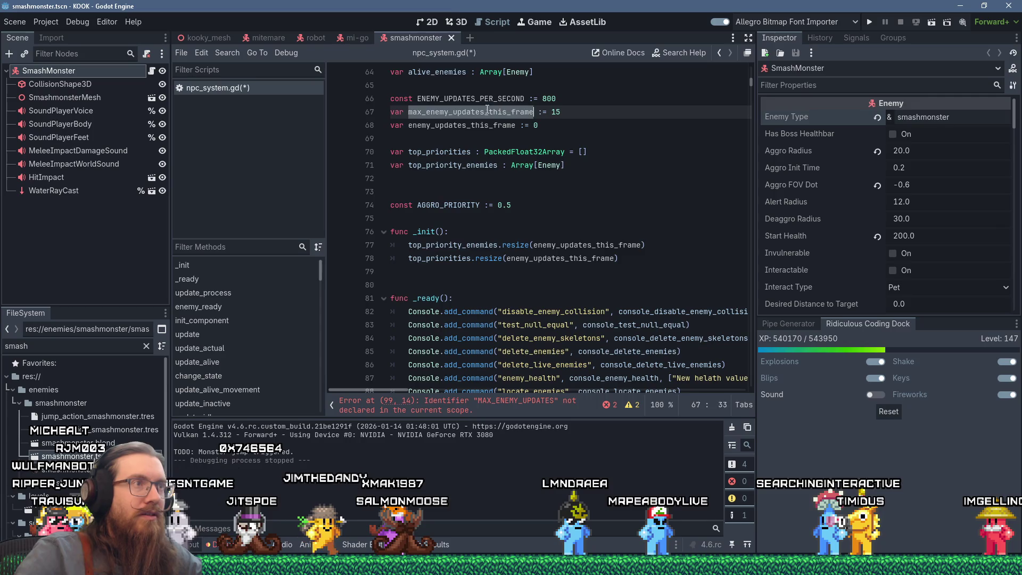
{"action": "right_click", "coordinate": [486, 112]}
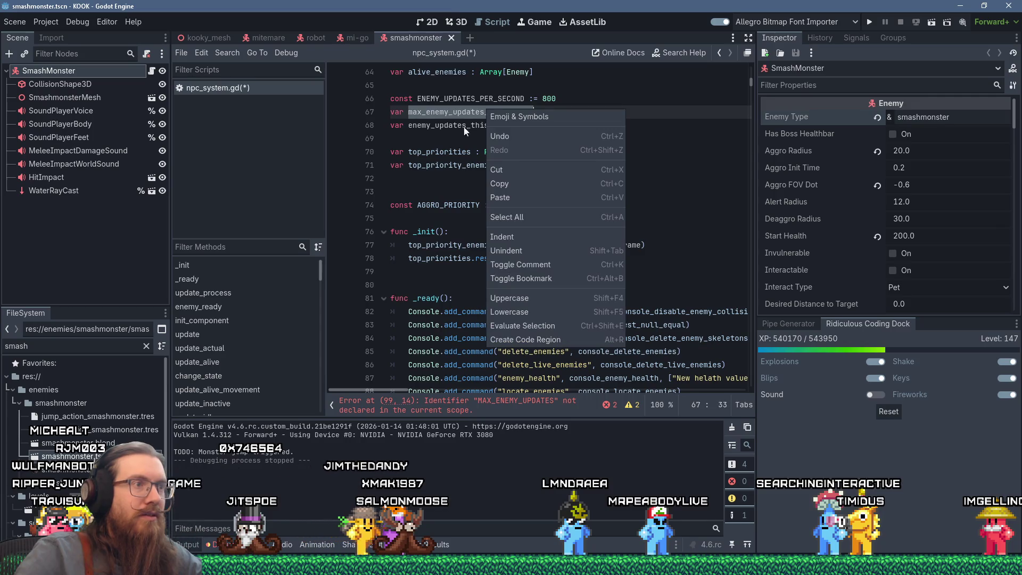
{"action": "left_click", "coordinate": [509, 186]}
{"action": "double_click", "coordinate": [563, 245]}
{"action": "right_click", "coordinate": [563, 245]}
{"action": "left_click", "coordinate": [576, 331]}
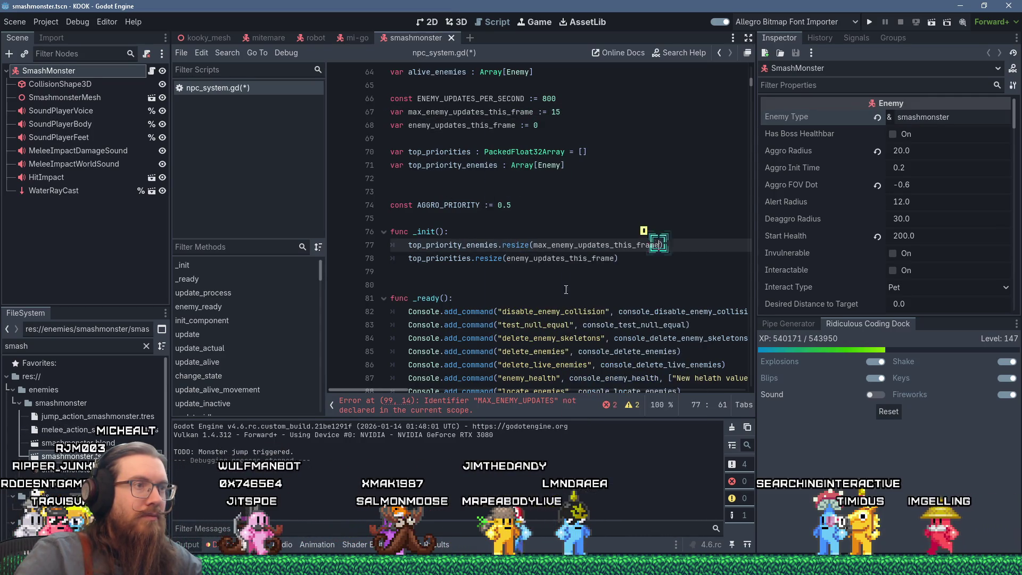
{"action": "double_click", "coordinate": [563, 258]}
{"action": "right_click", "coordinate": [563, 260]}
{"action": "left_click", "coordinate": [585, 350]}
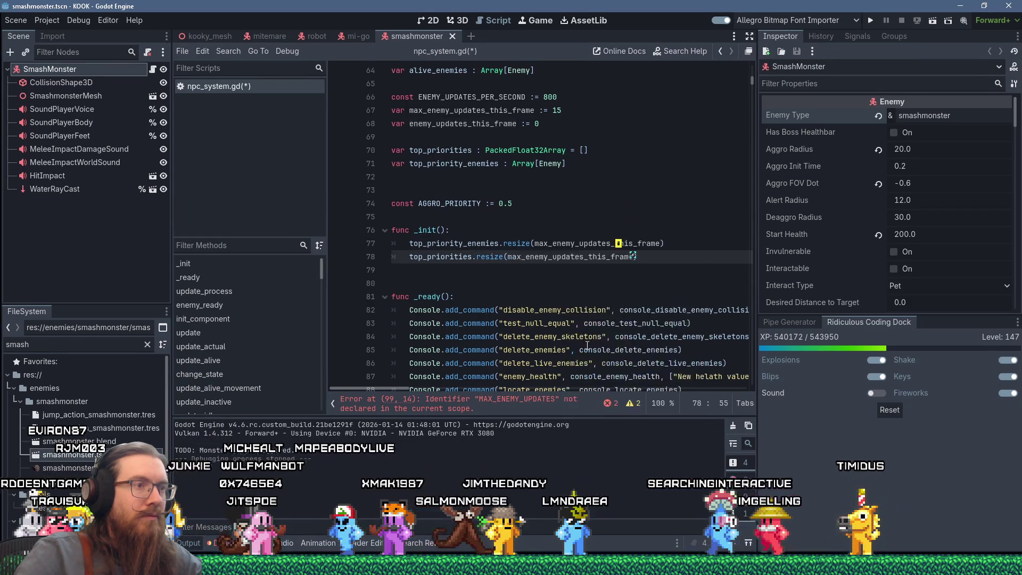
{"action": "scroll", "coordinate": [576, 271], "scroll_direction": "down", "scroll_amount": 2}
{"action": "scroll", "coordinate": [575, 272], "scroll_direction": "down", "scroll_amount": 1}
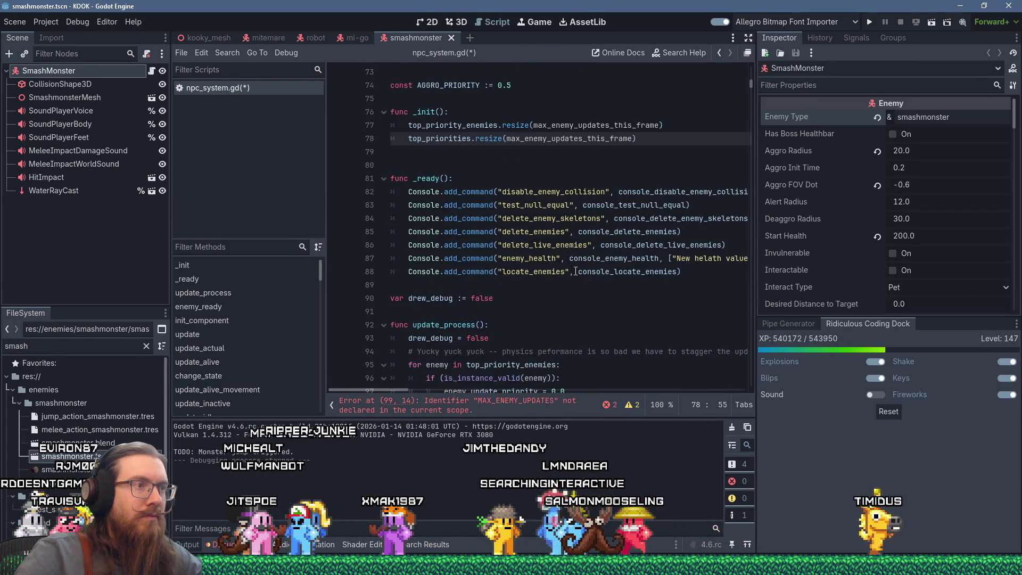
- Replace MAX_ENEMY_UPDATES in line 99's reset loop with top_priorities.size()
{"action": "scroll", "coordinate": [569, 266], "scroll_direction": "down", "scroll_amount": 3}
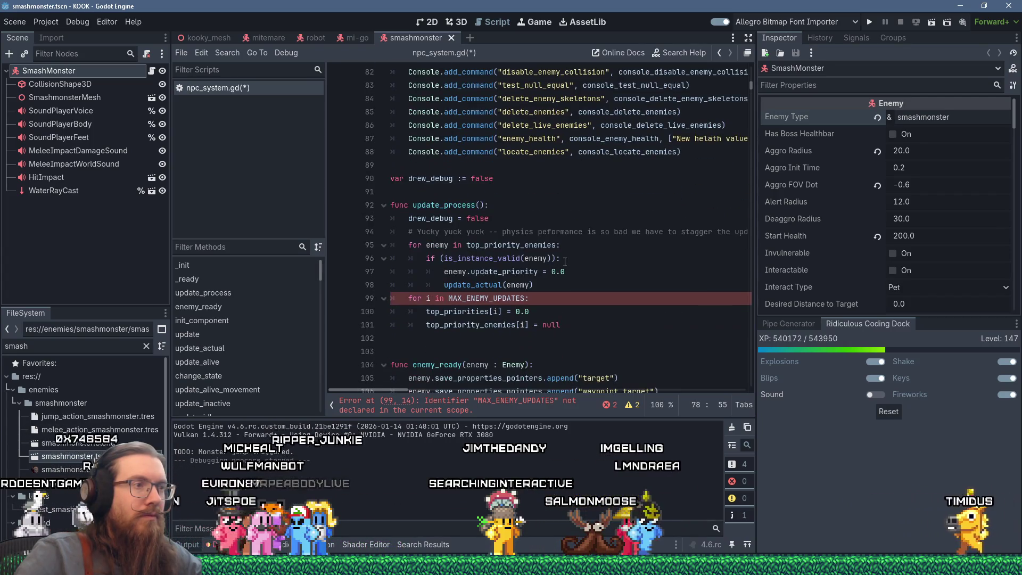
{"action": "left_click", "coordinate": [413, 298]}
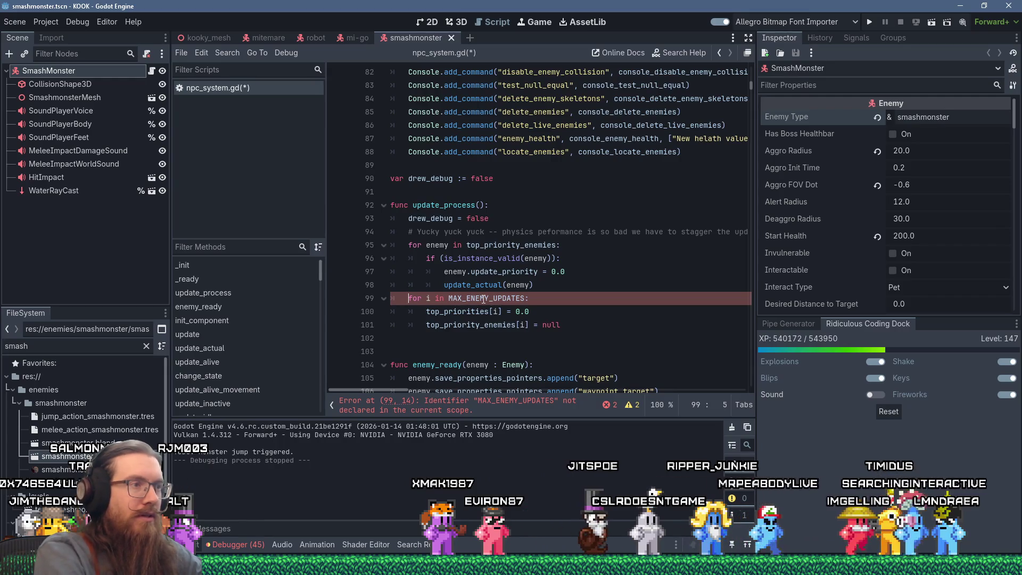
{"action": "double_click", "coordinate": [484, 299]}
{"action": "key", "text": "shift+End"}
{"action": "key", "text": "shift+Left"}
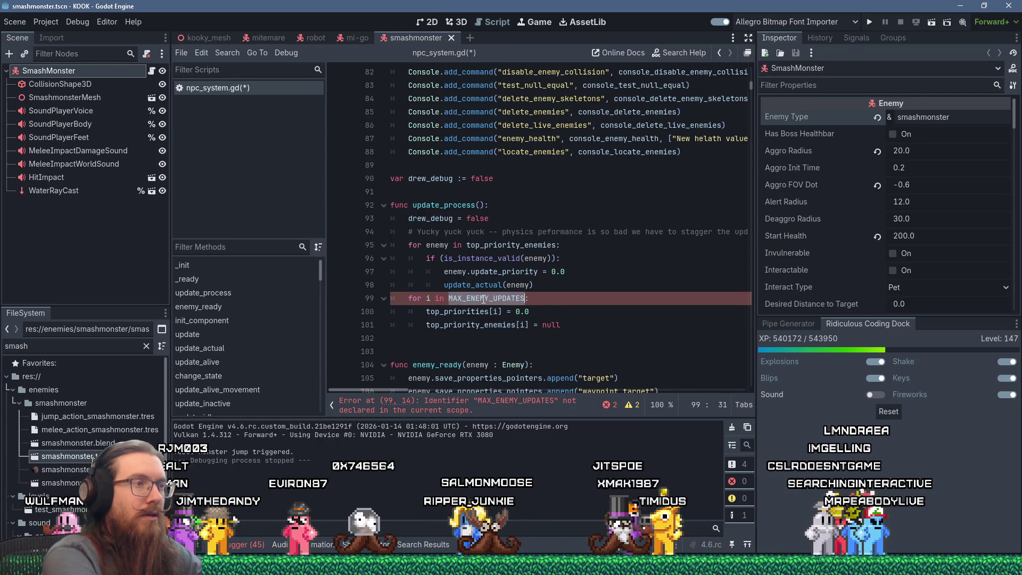
{"action": "scroll", "coordinate": [512, 298], "scroll_direction": "up", "scroll_amount": 8}
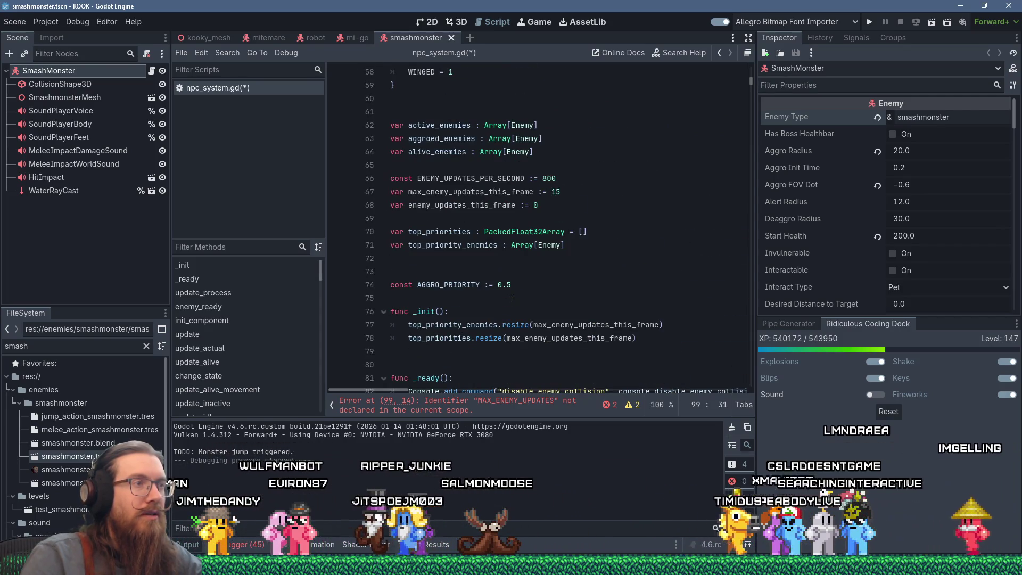
{"action": "scroll", "coordinate": [512, 298], "scroll_direction": "down", "scroll_amount": 6}
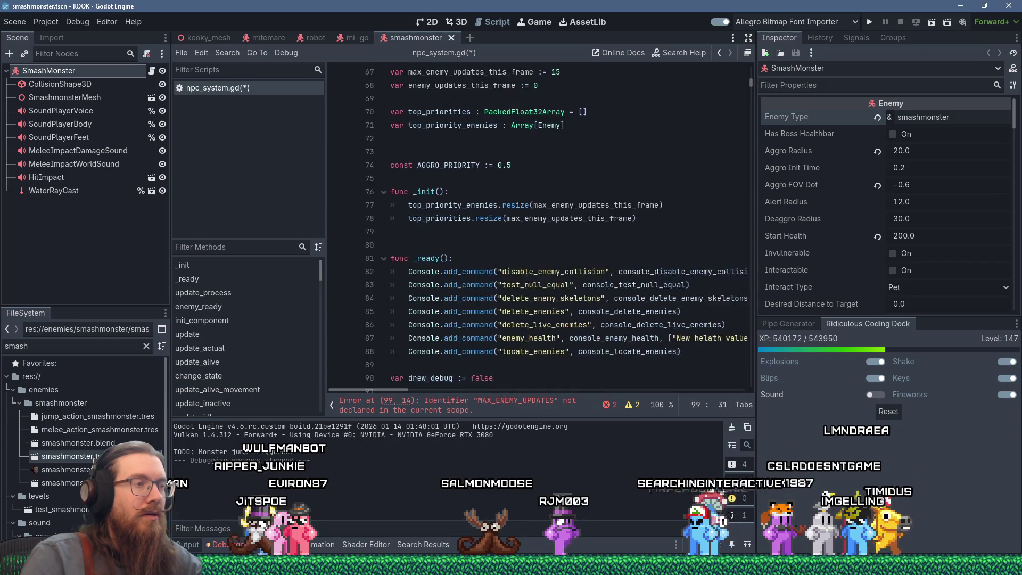
{"action": "scroll", "coordinate": [511, 297], "scroll_direction": "down", "scroll_amount": 3}
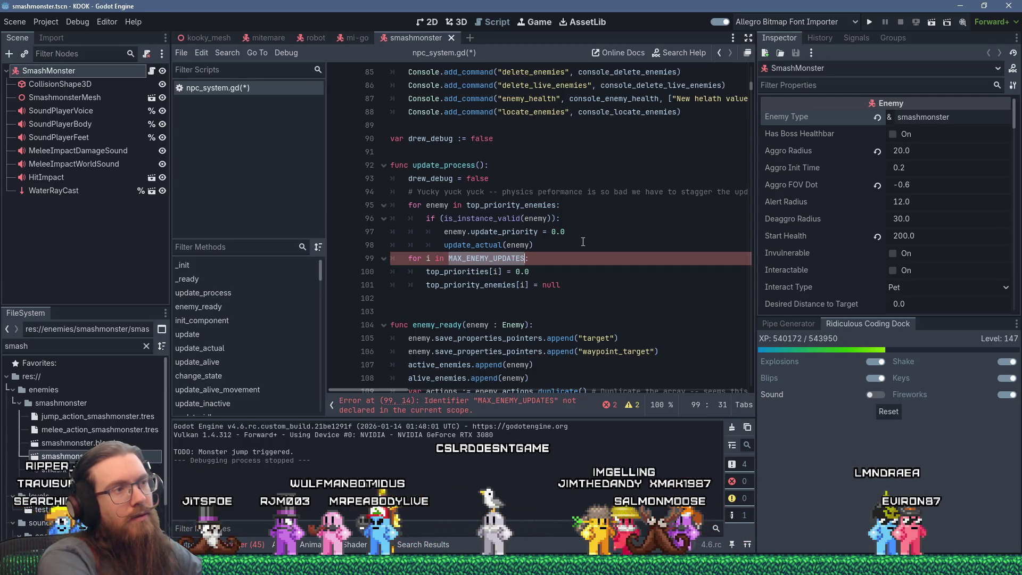
{"action": "type", "text": "top_pri:"}
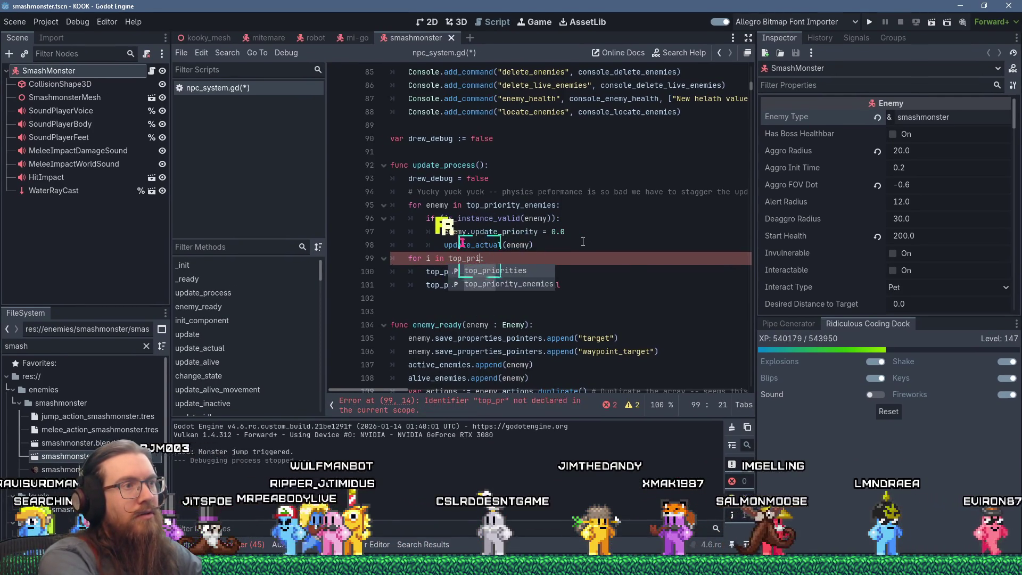
{"action": "key", "text": "Return"}
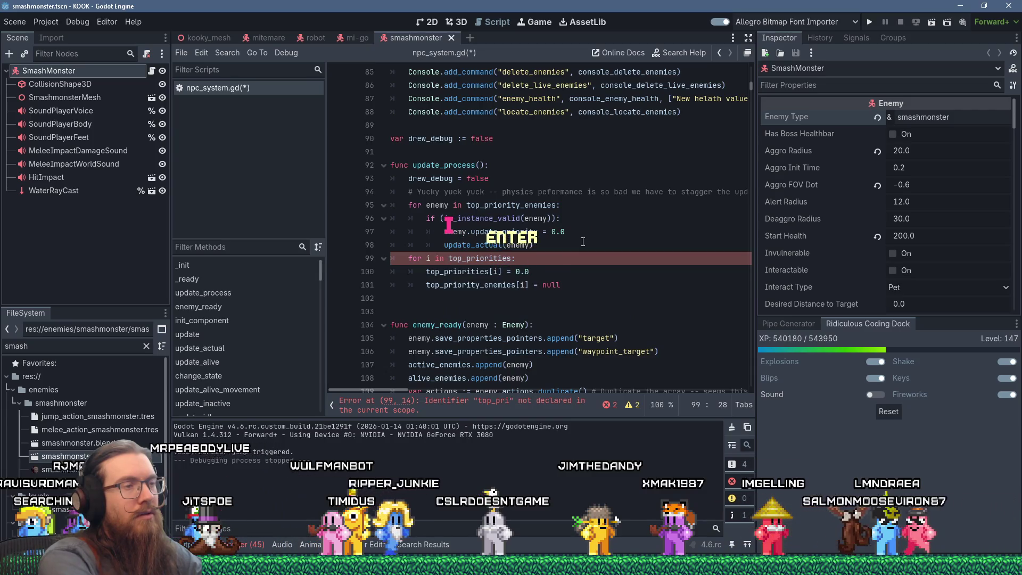
{"action": "type", "text": ".size()"}
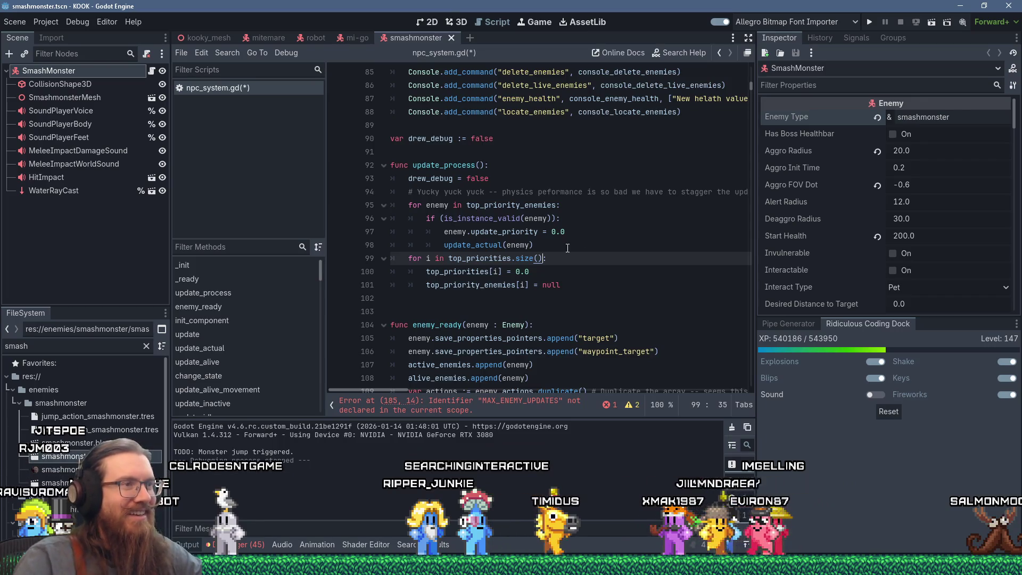
{"action": "scroll", "coordinate": [567, 248], "scroll_direction": "down", "scroll_amount": 1}
{"action": "left_click", "coordinate": [589, 263]}
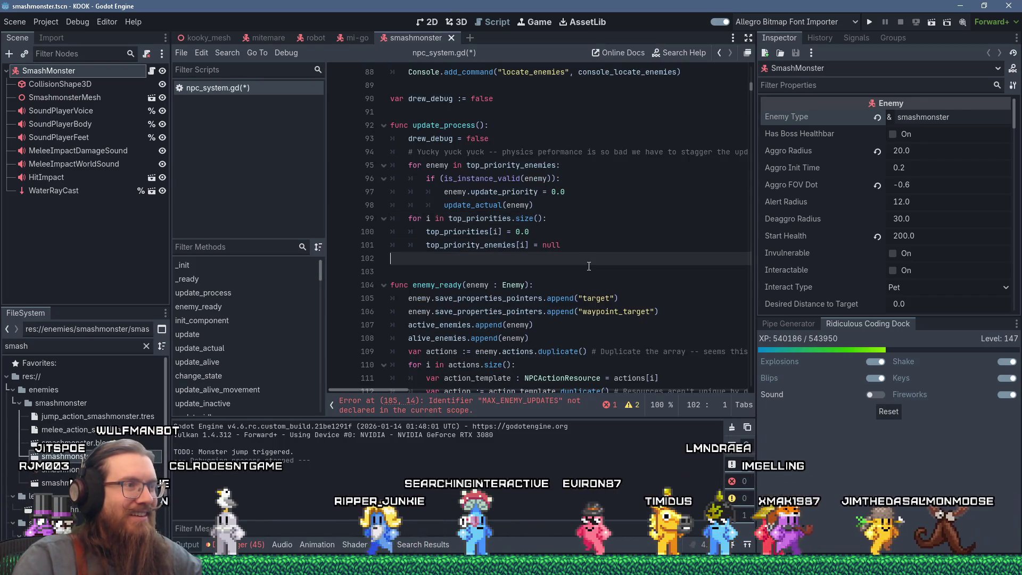
- Scroll down to the line flagged by the remaining error in update()
{"action": "scroll", "coordinate": [588, 267], "scroll_direction": "down", "scroll_amount": 1}
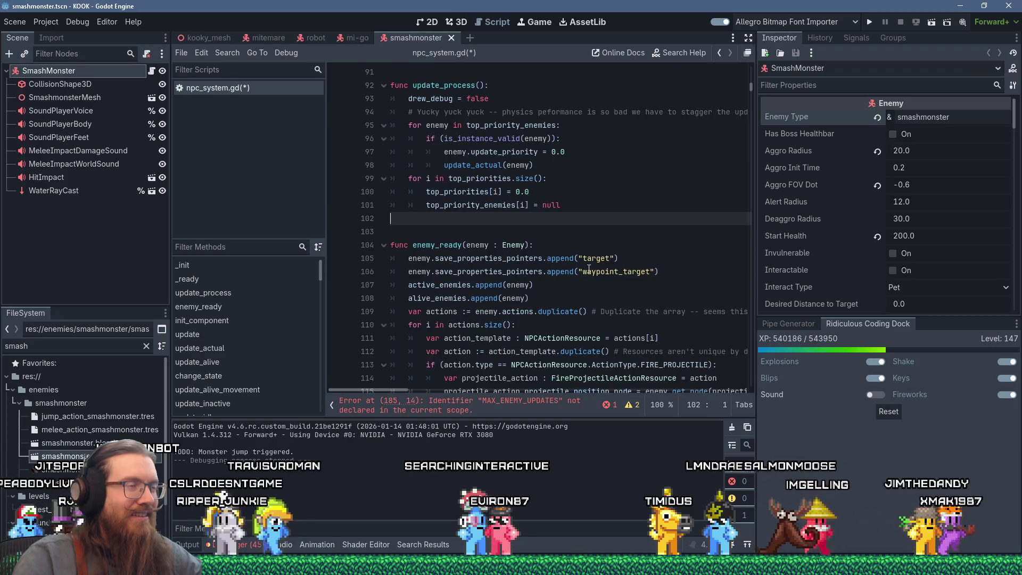
{"action": "scroll", "coordinate": [589, 268], "scroll_direction": "down", "scroll_amount": 4}
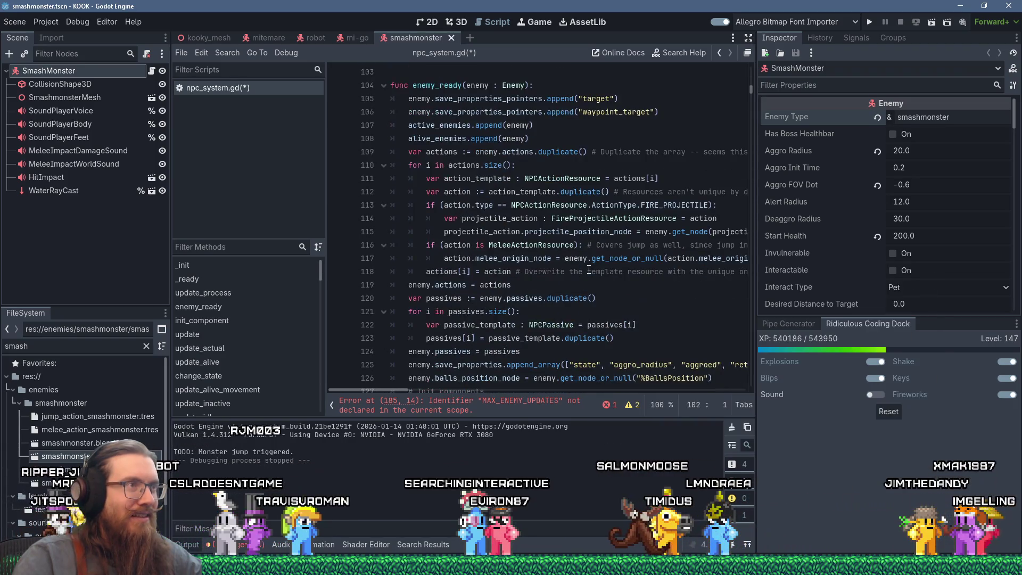
{"action": "scroll", "coordinate": [589, 270], "scroll_direction": "down", "scroll_amount": 12}
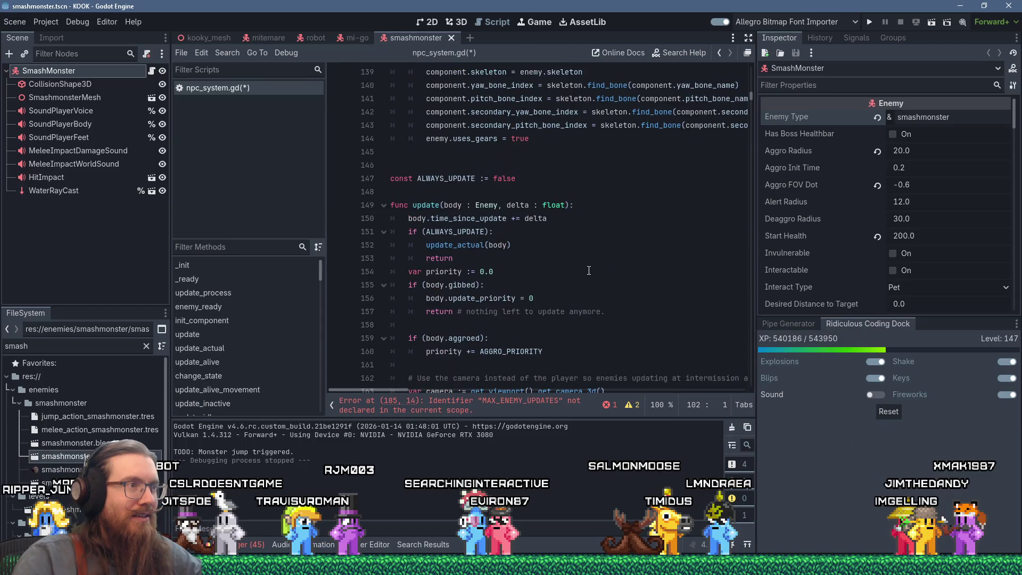
{"action": "left_click", "coordinate": [539, 412]}
{"action": "scroll", "coordinate": [562, 331], "scroll_direction": "up", "scroll_amount": 9}
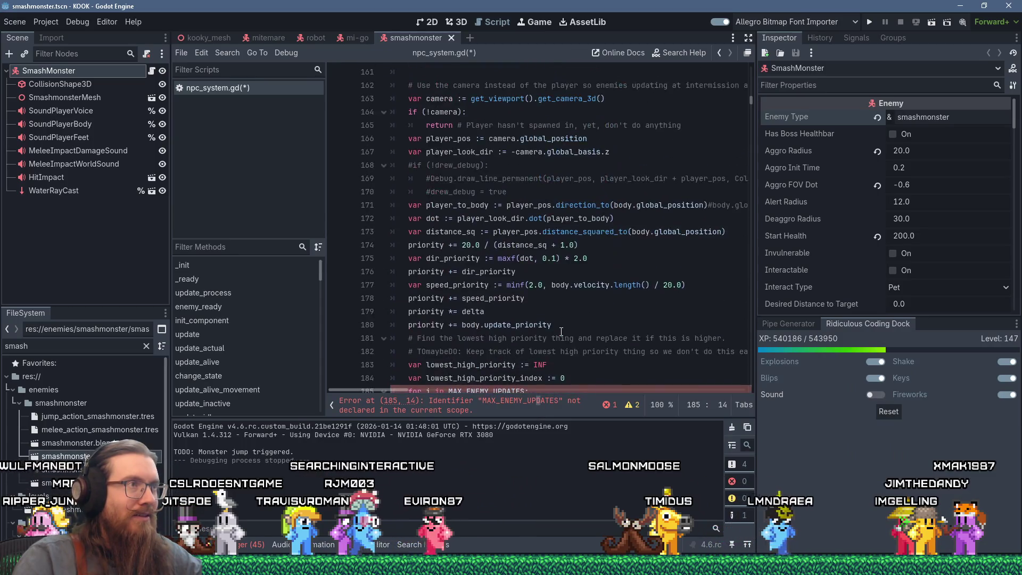
{"action": "scroll", "coordinate": [561, 331], "scroll_direction": "up", "scroll_amount": 5}
{"action": "scroll", "coordinate": [562, 331], "scroll_direction": "down", "scroll_amount": 5}
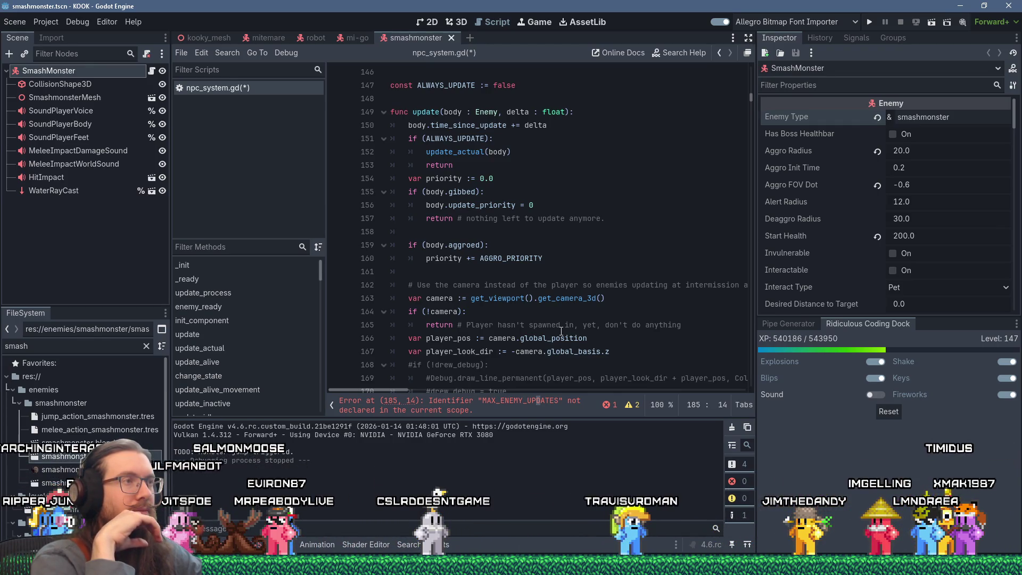
- Insert a line above the priority calculation and begin func update_enemy_priority_list
{"action": "left_click", "coordinate": [392, 181]}
{"action": "key", "text": "Return"}
{"action": "key", "text": "Return"}
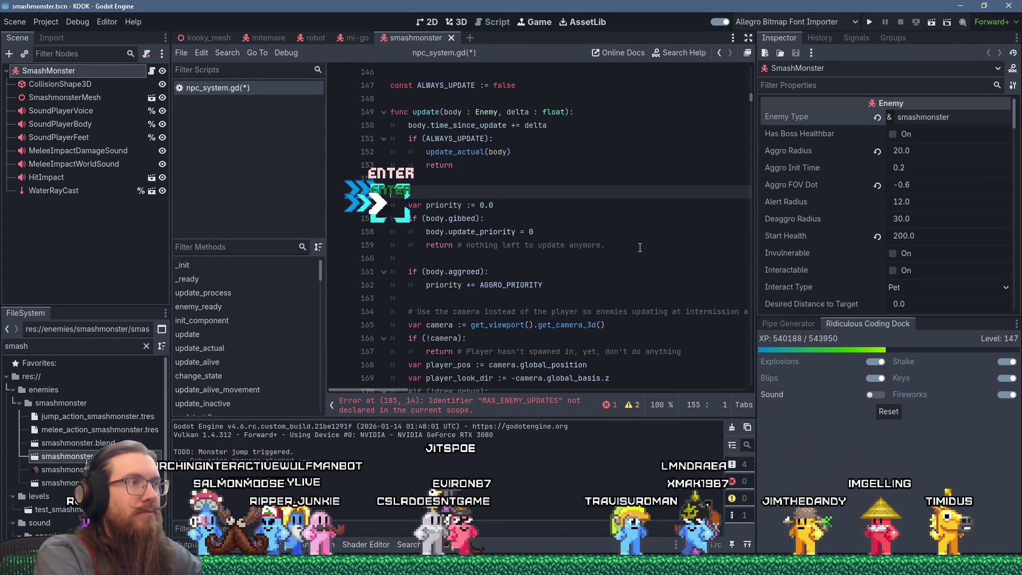
{"action": "key", "text": "Up"}
{"action": "type", "text": "func"}
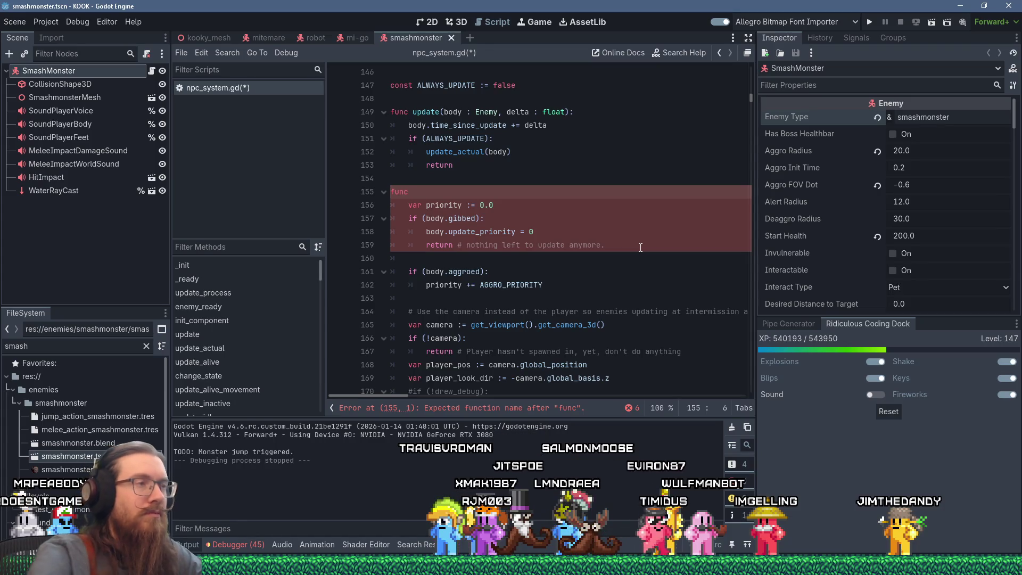
{"action": "scroll", "coordinate": [577, 227], "scroll_direction": "up", "scroll_amount": 2}
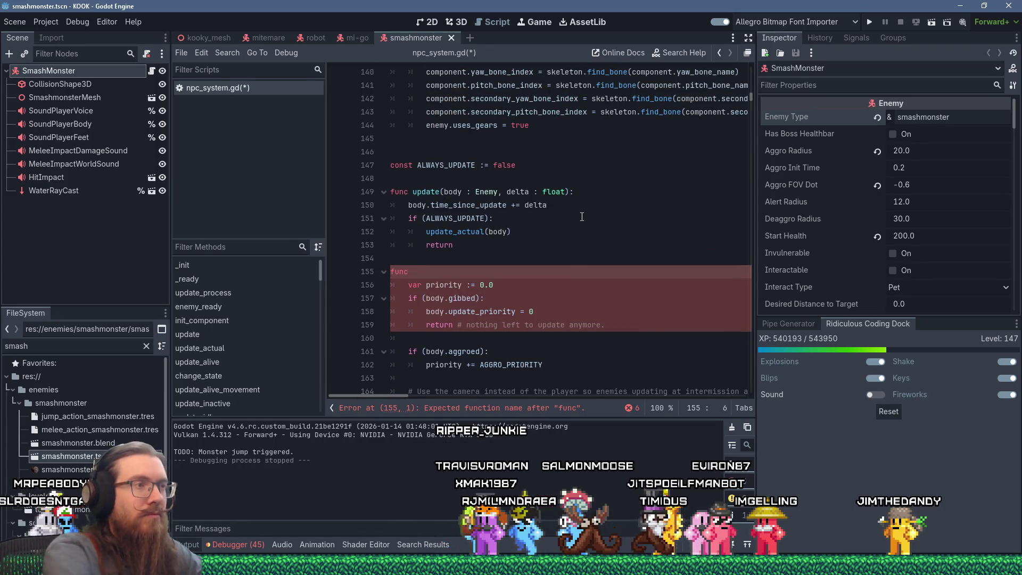
{"action": "type", "text": "update_ene"}
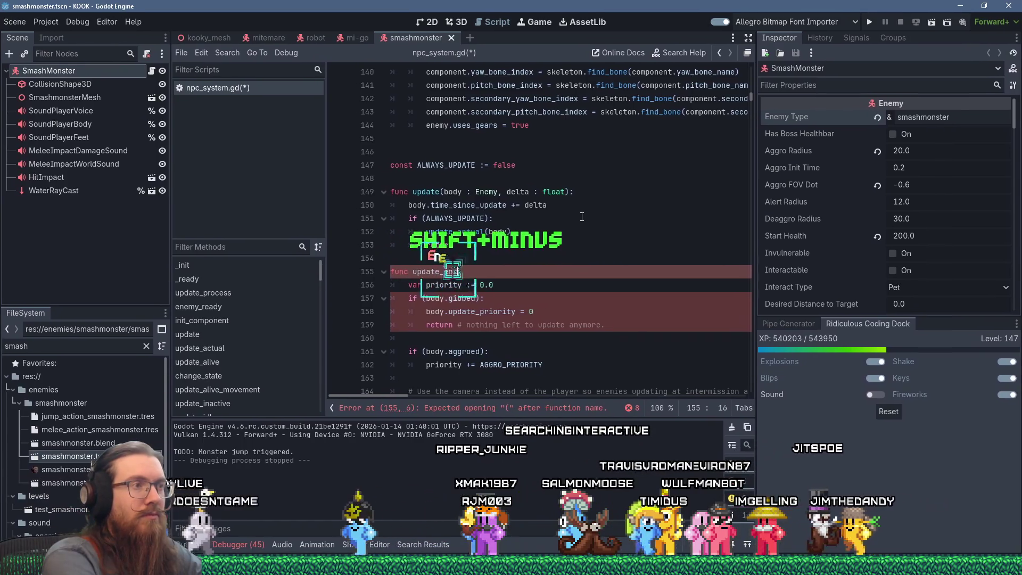
{"action": "type", "text": "my_priority_"}
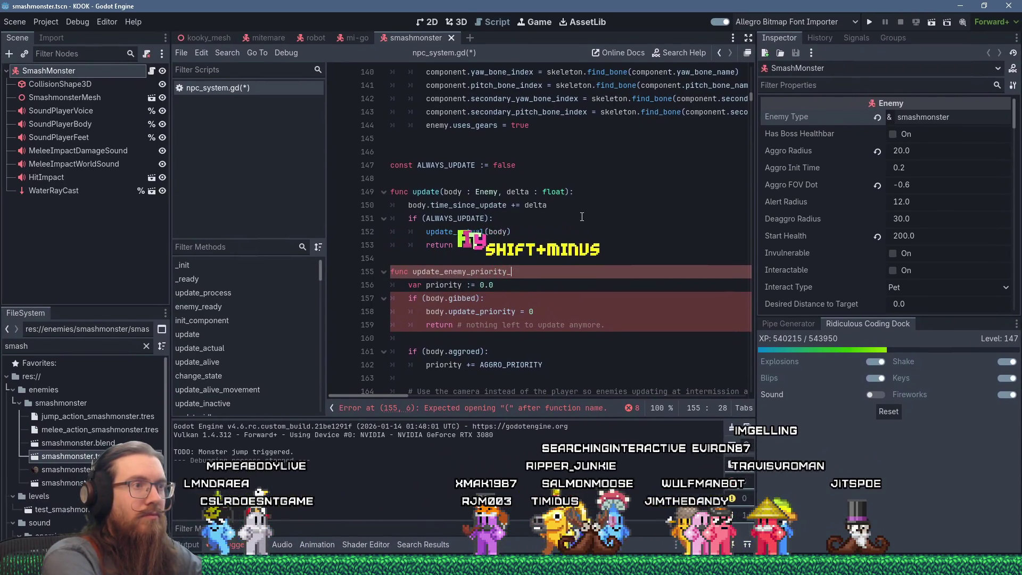